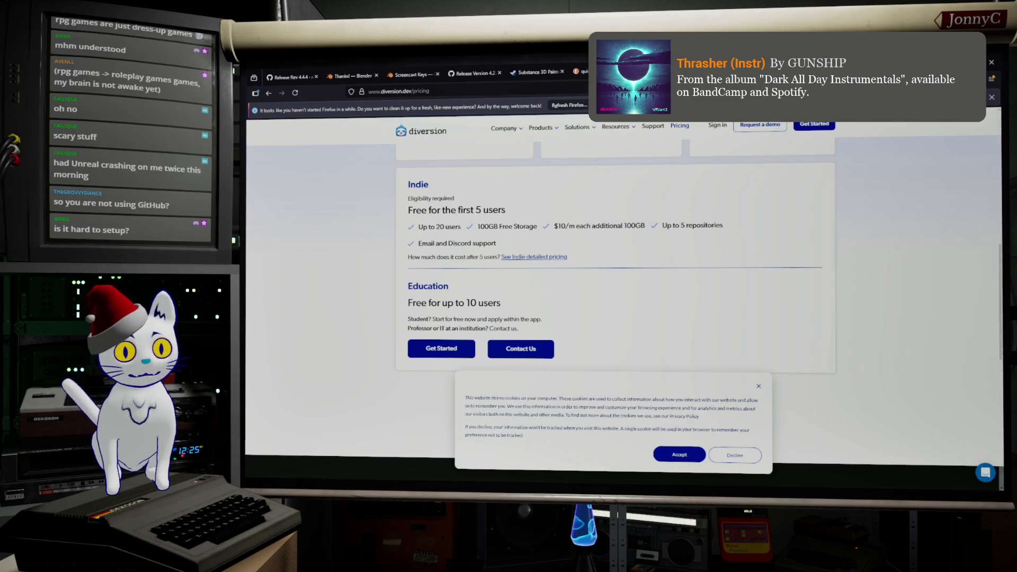
Step: Search the web for 'install tortise svn' via the suggested query
left_click(489, 90)
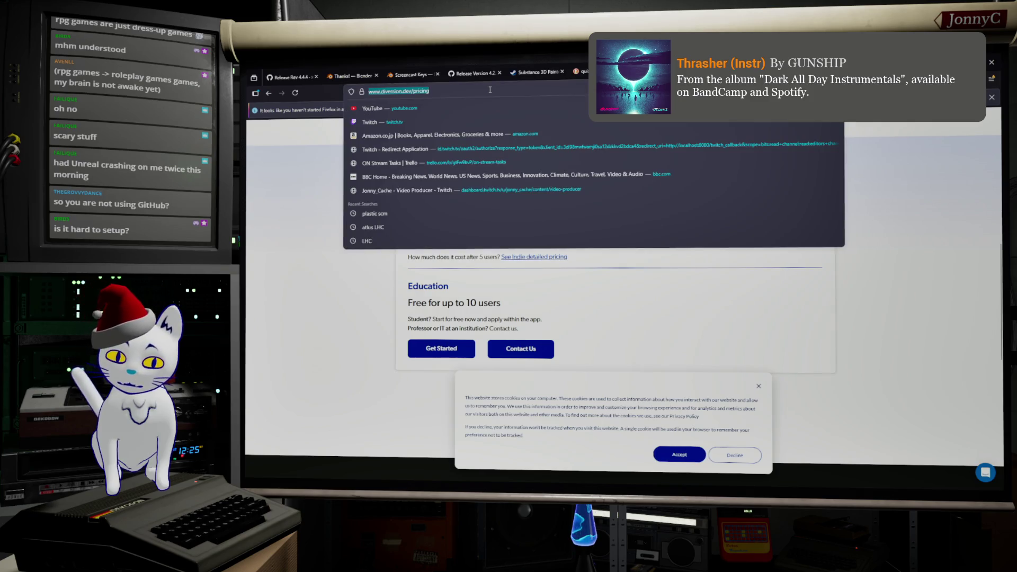
type("SVN")
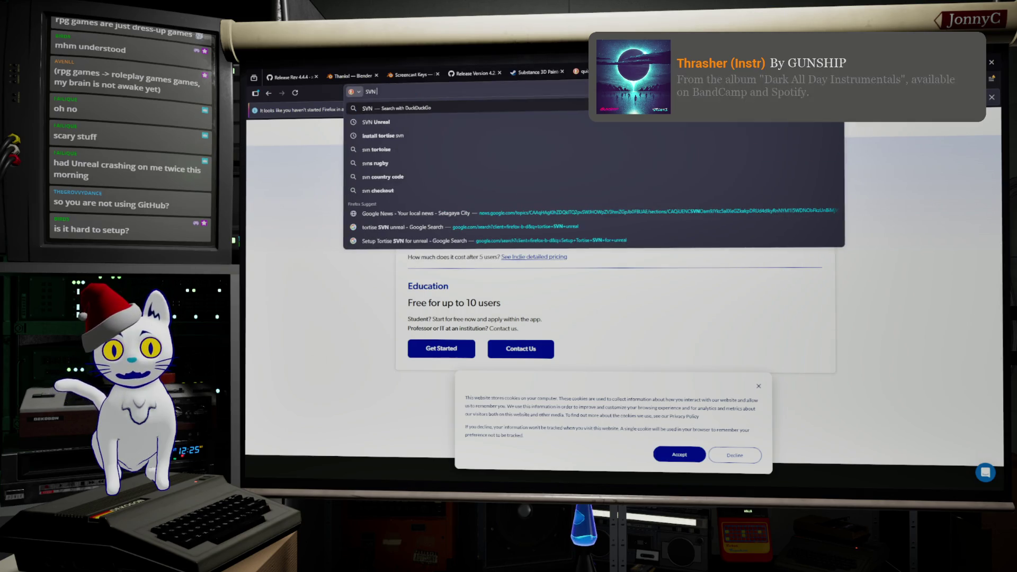
key("Down")
key("Down")
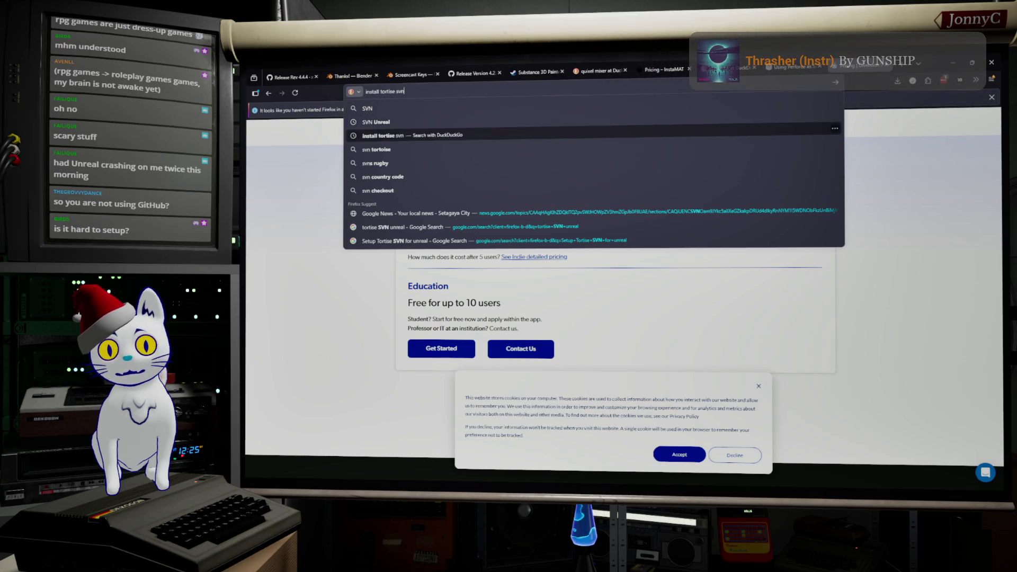
key("Return")
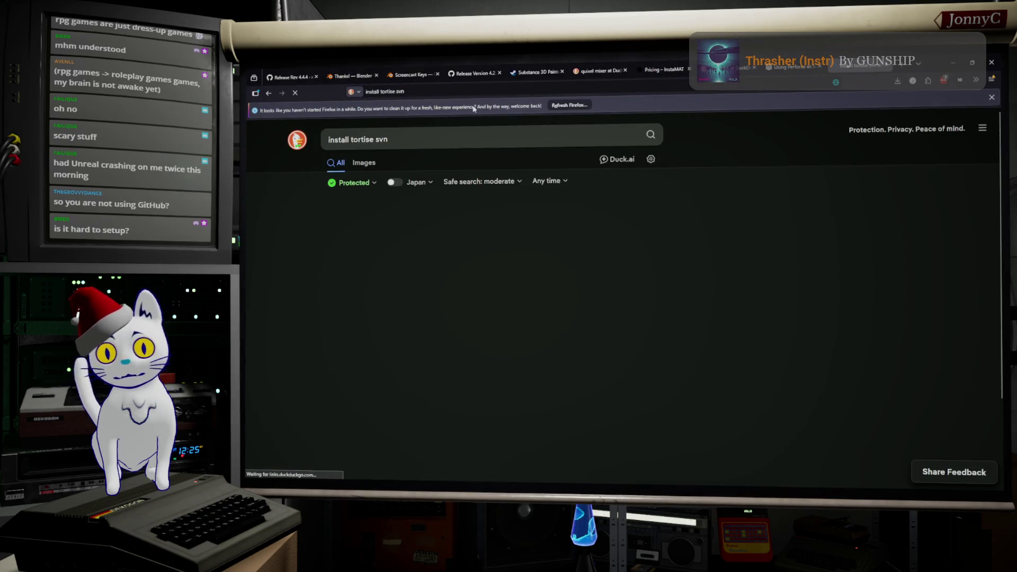
scroll(331, 320, "down", 1)
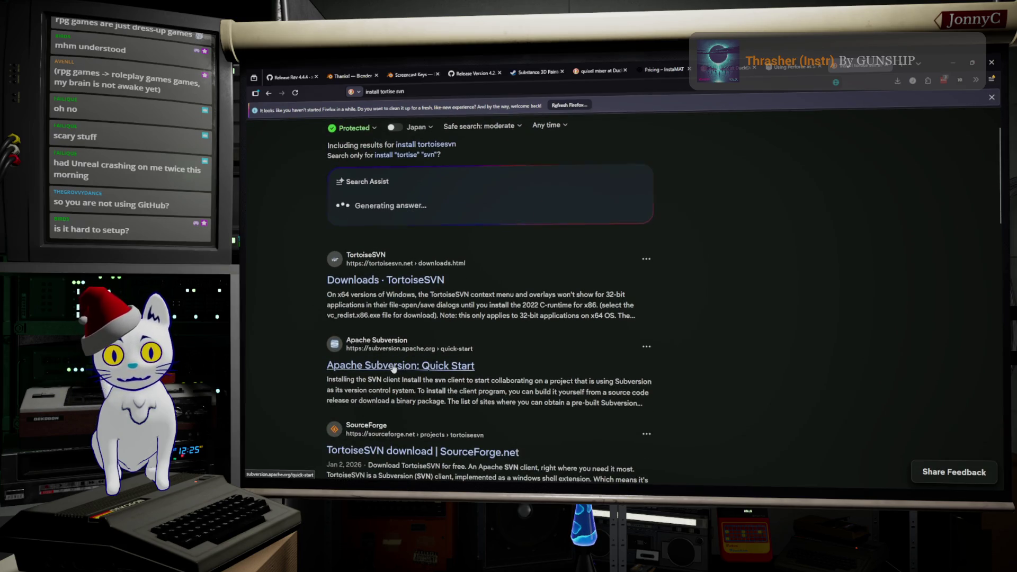
scroll(290, 287, "up", 1)
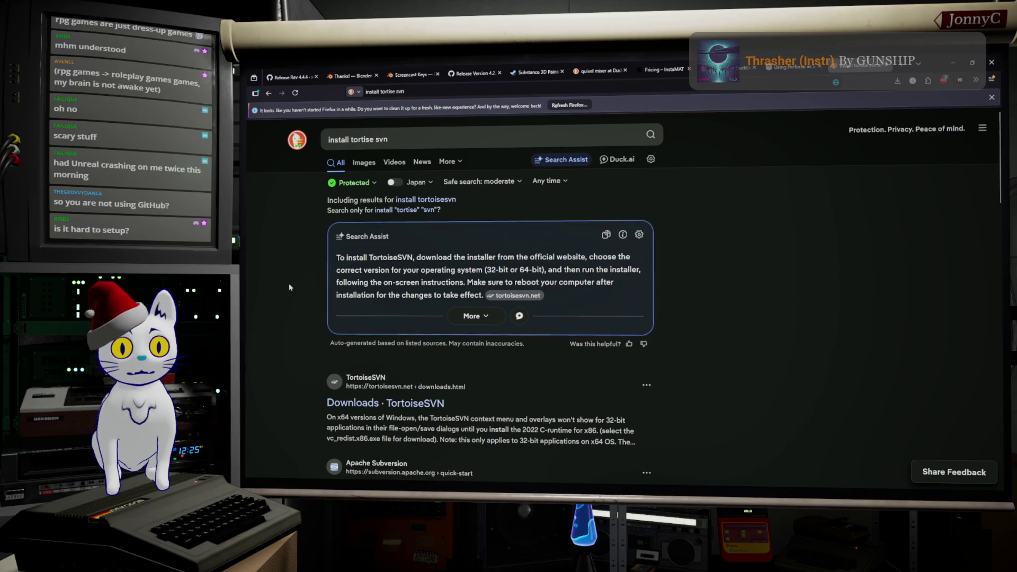
Step: Review the DuckDuckGo results, then minimize Firefox to return to the project
left_click(433, 136)
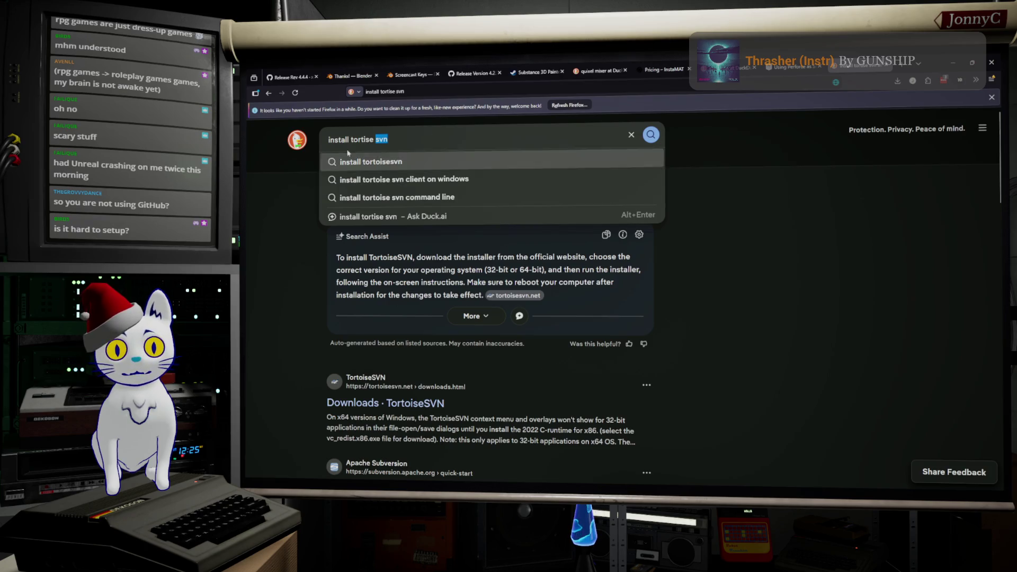
left_click(406, 140)
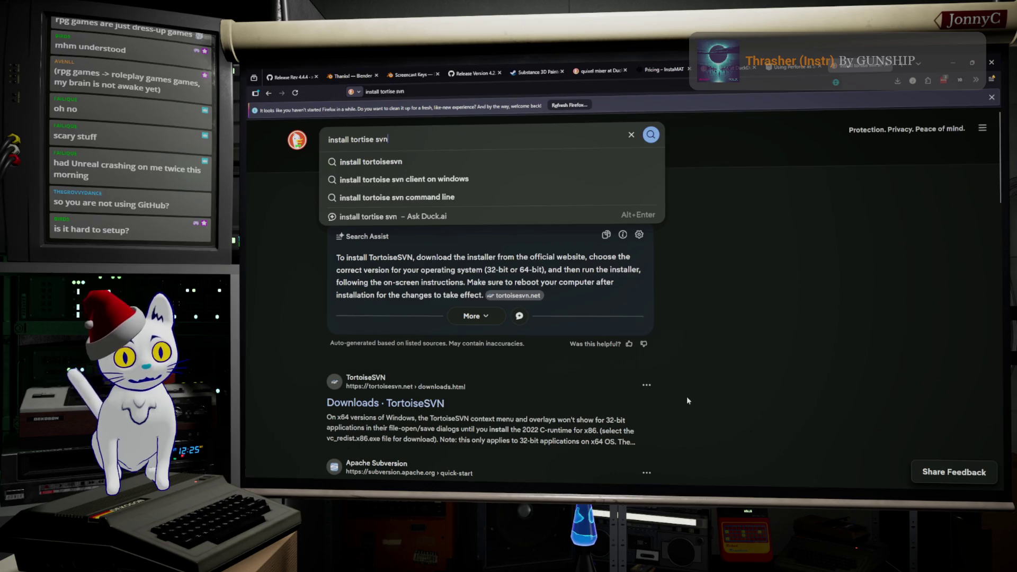
scroll(690, 401, "down", 1)
scroll(695, 401, "down", 3)
scroll(702, 403, "down", 2)
scroll(703, 402, "down", 2)
scroll(701, 402, "up", 2)
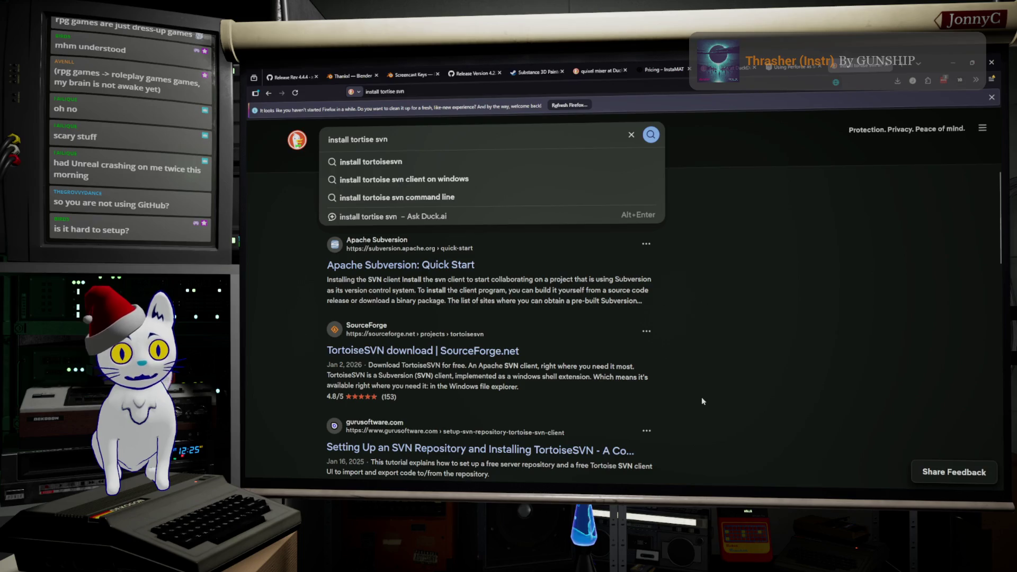
scroll(701, 401, "up", 3)
scroll(702, 400, "up", 2)
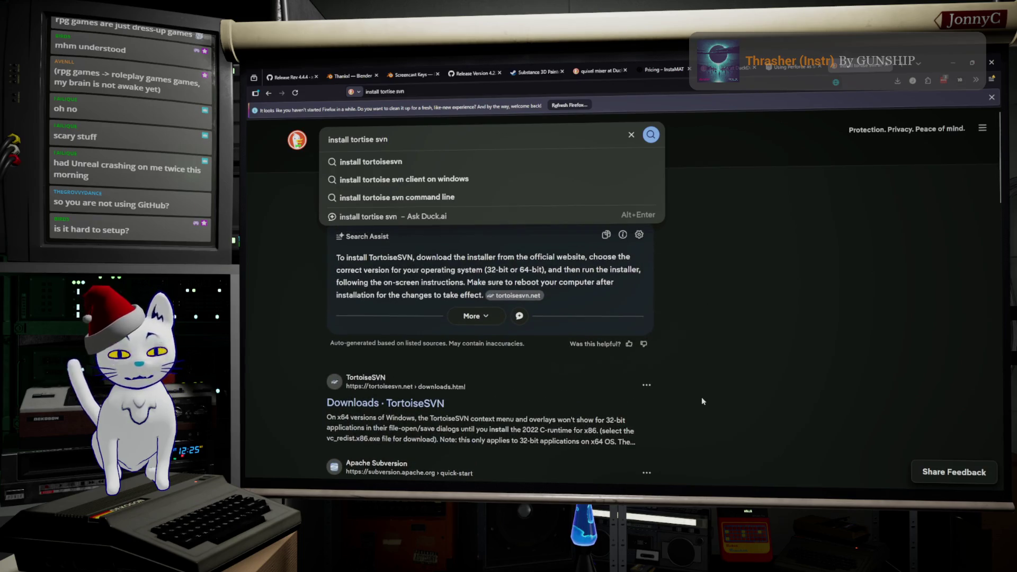
scroll(702, 401, "down", 1)
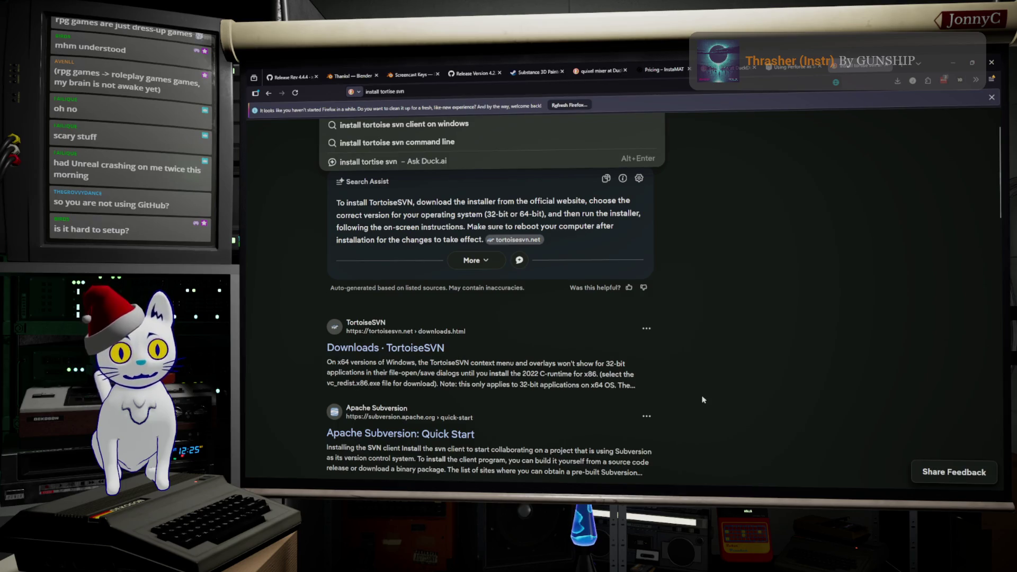
scroll(702, 400, "down", 2)
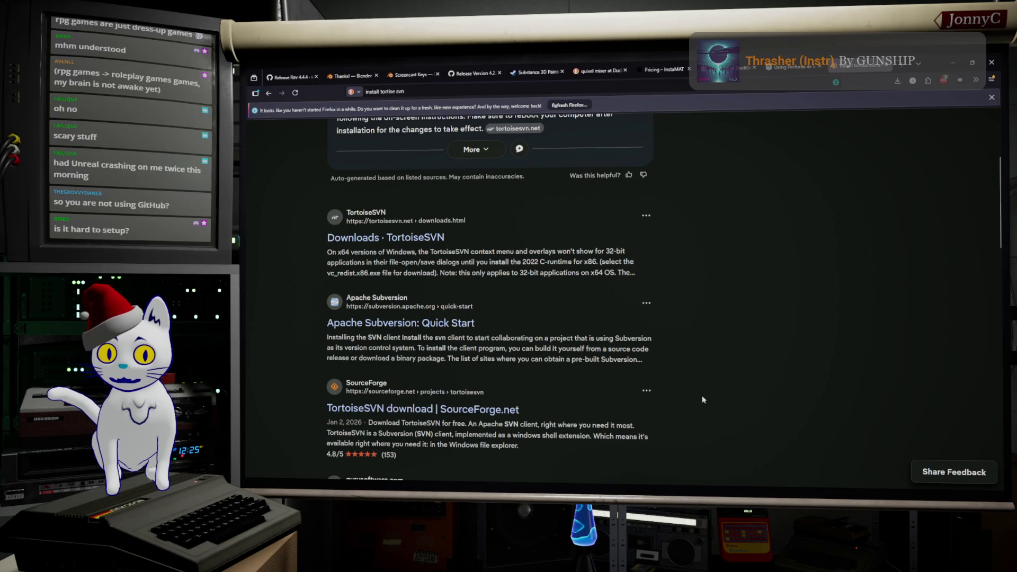
scroll(703, 398, "down", 3)
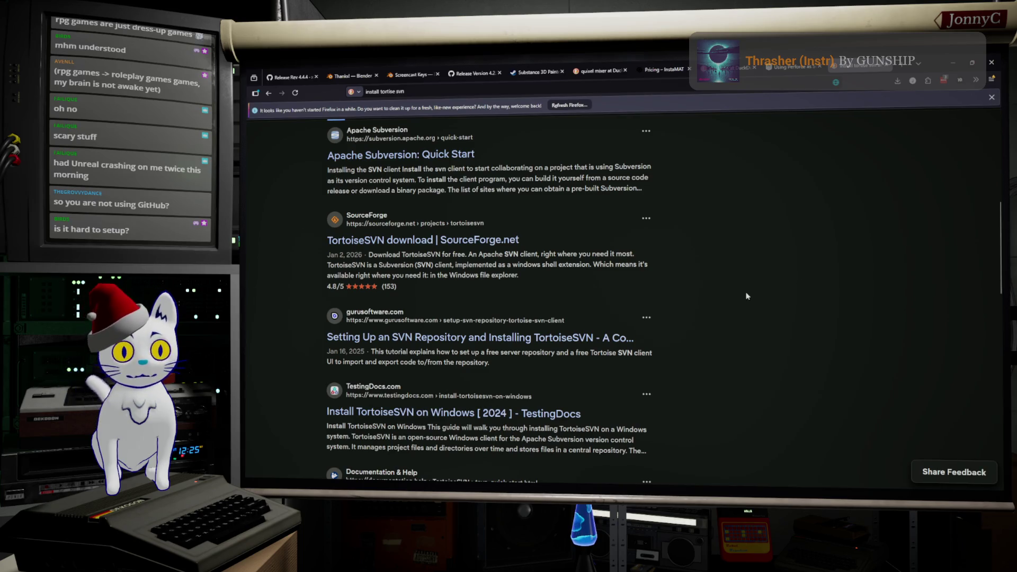
scroll(746, 296, "up", 5)
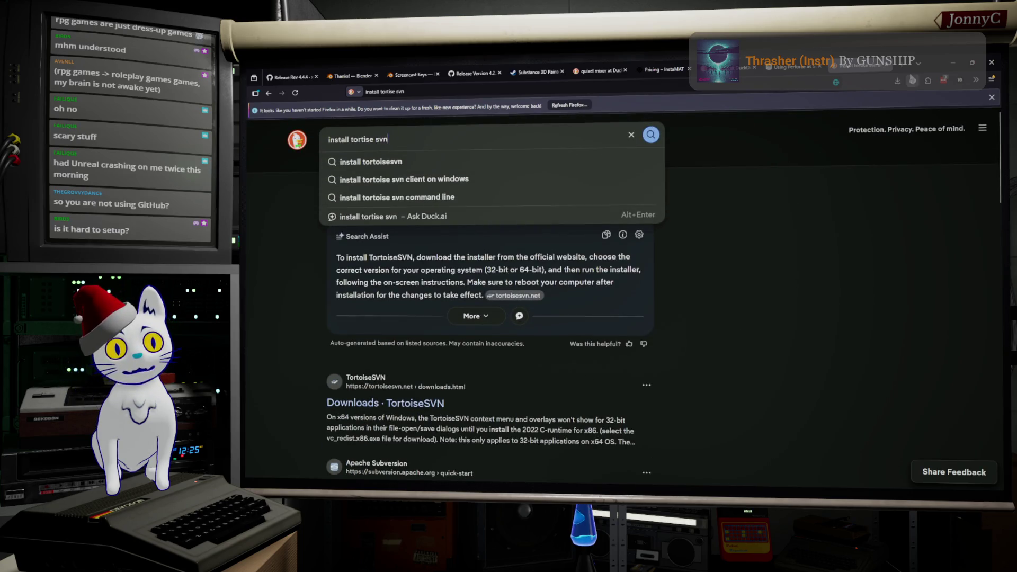
left_click(945, 59)
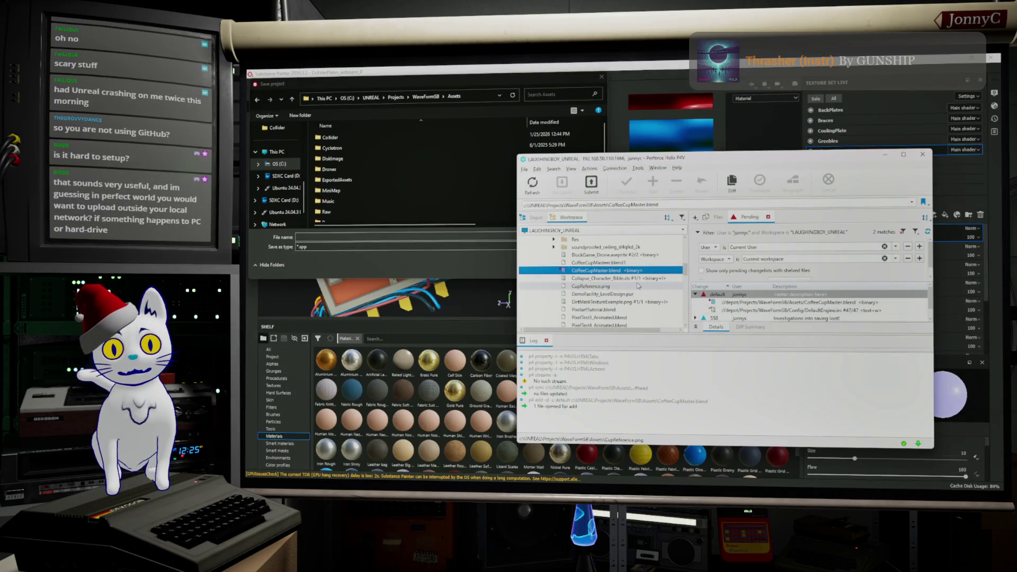
scroll(376, 189, "down", 1)
scroll(373, 184, "up", 1)
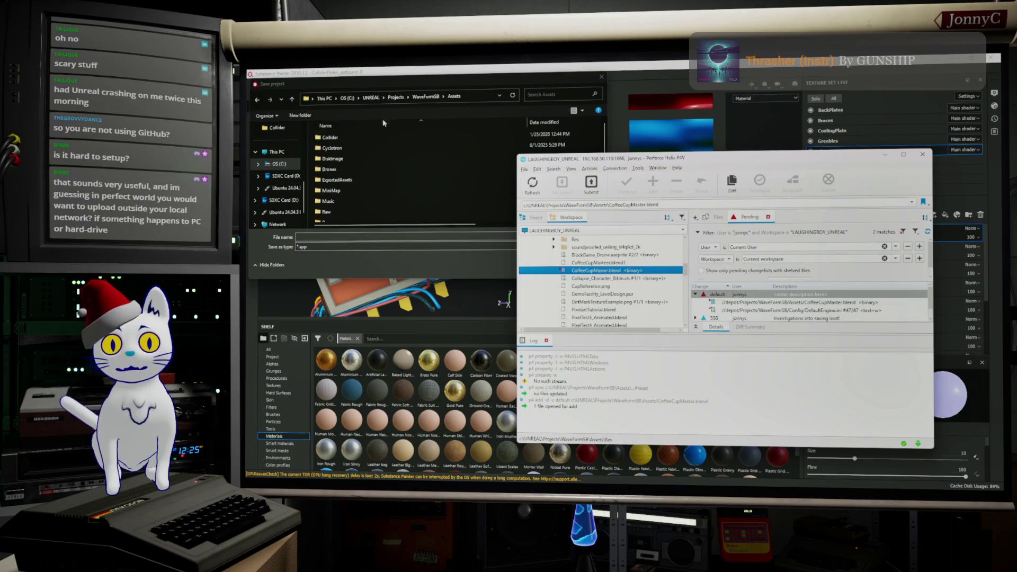
Step: Save the project as ColliderPlates.spp in the Collider folder, replacing the existing file
double_click(337, 137)
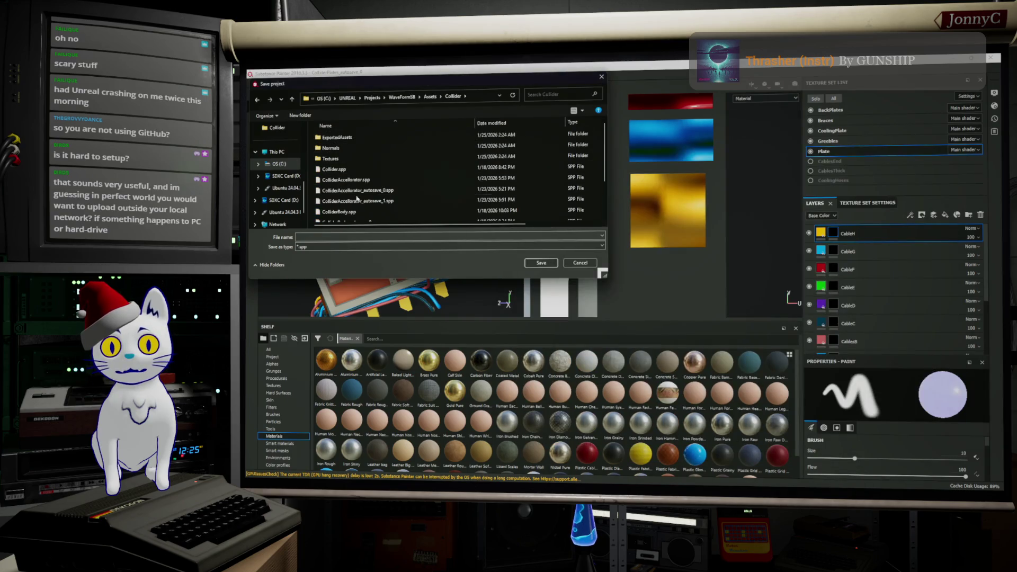
scroll(382, 199, "down", 1)
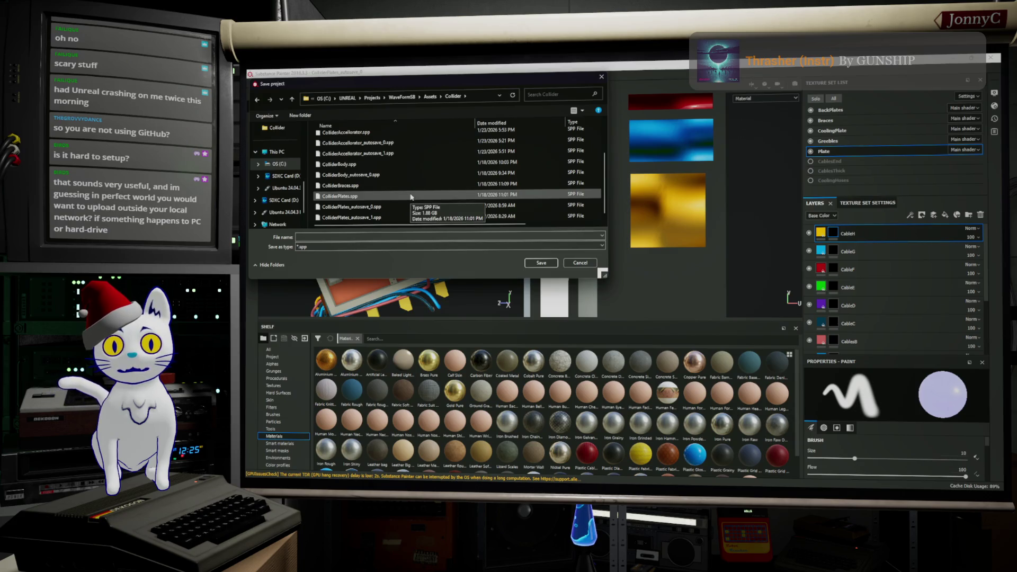
left_click(411, 196)
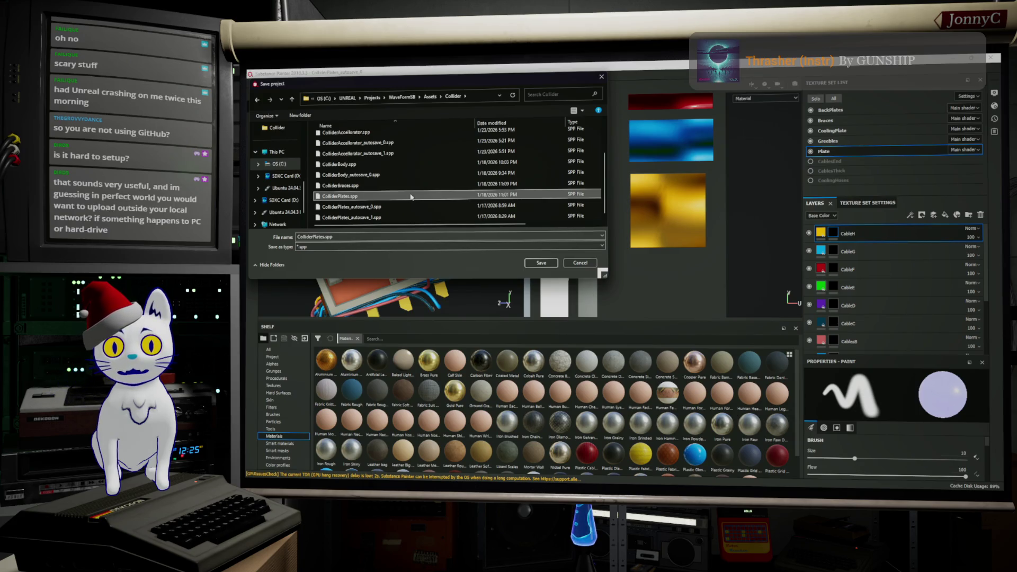
left_click(538, 261)
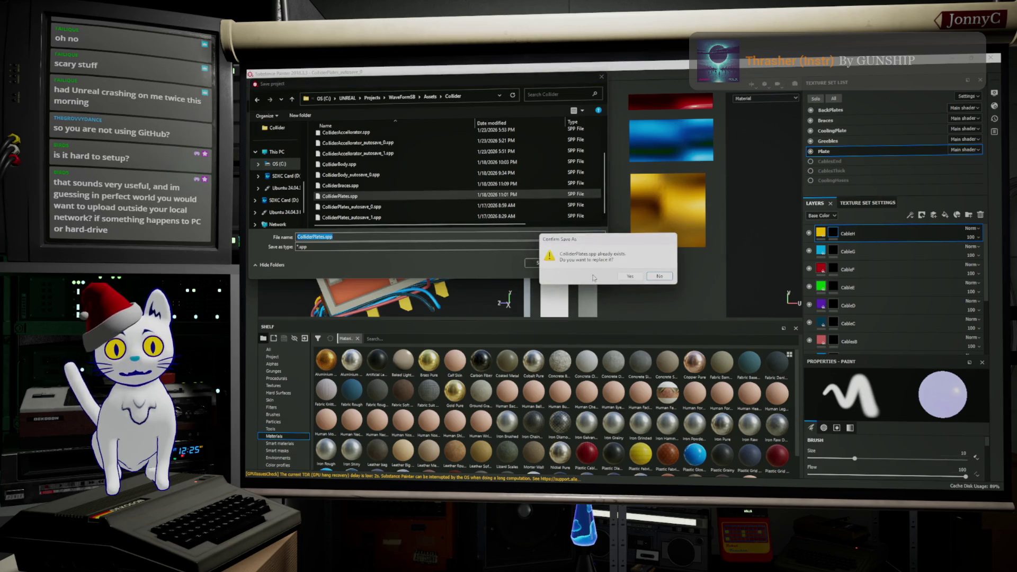
left_click(626, 277)
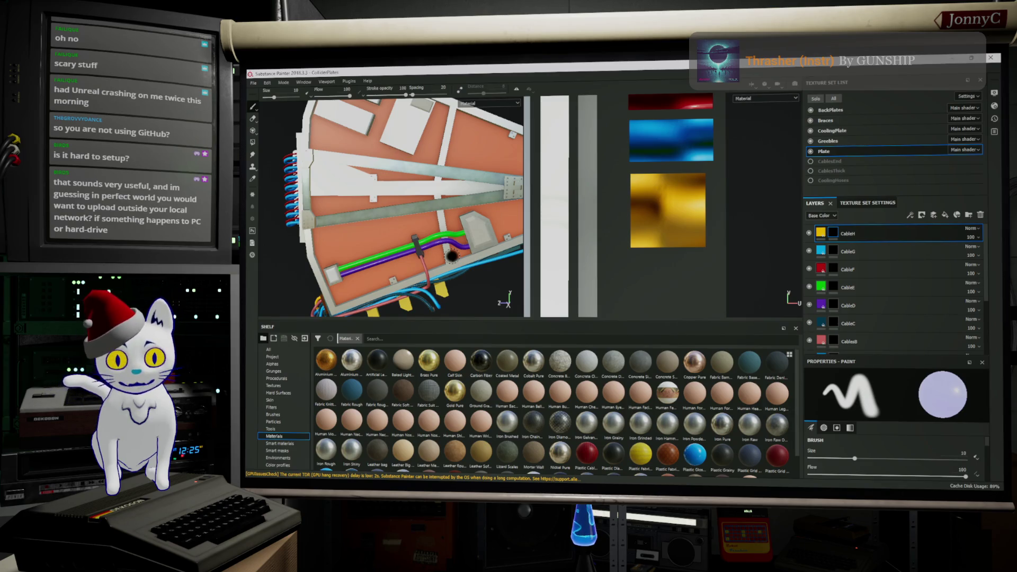
Step: Orbit and zoom around the plate mesh to inspect its cables from several angles
left_click_drag(387, 267, 375, 271, "alt")
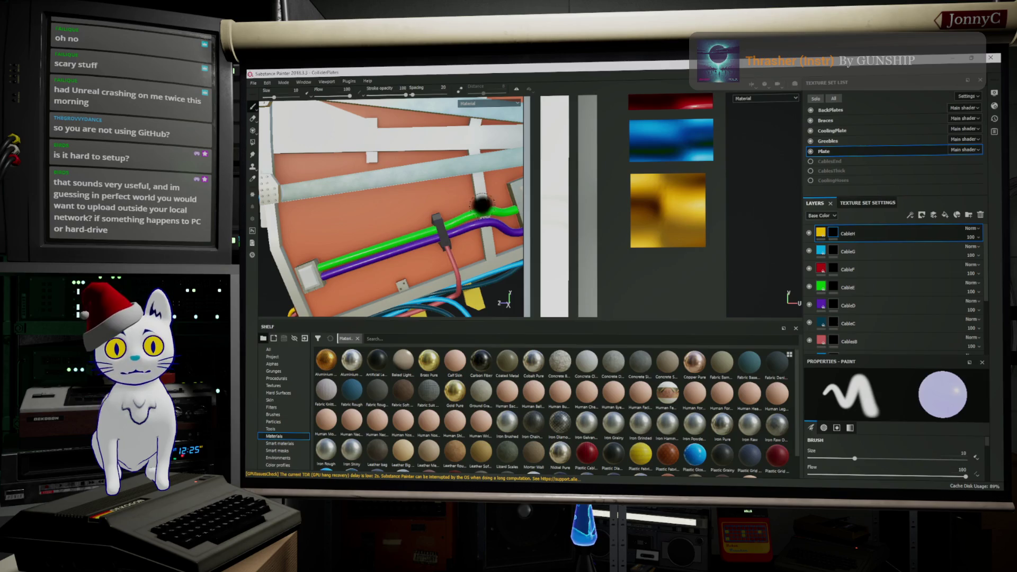
left_click_drag(481, 205, 393, 184, "alt")
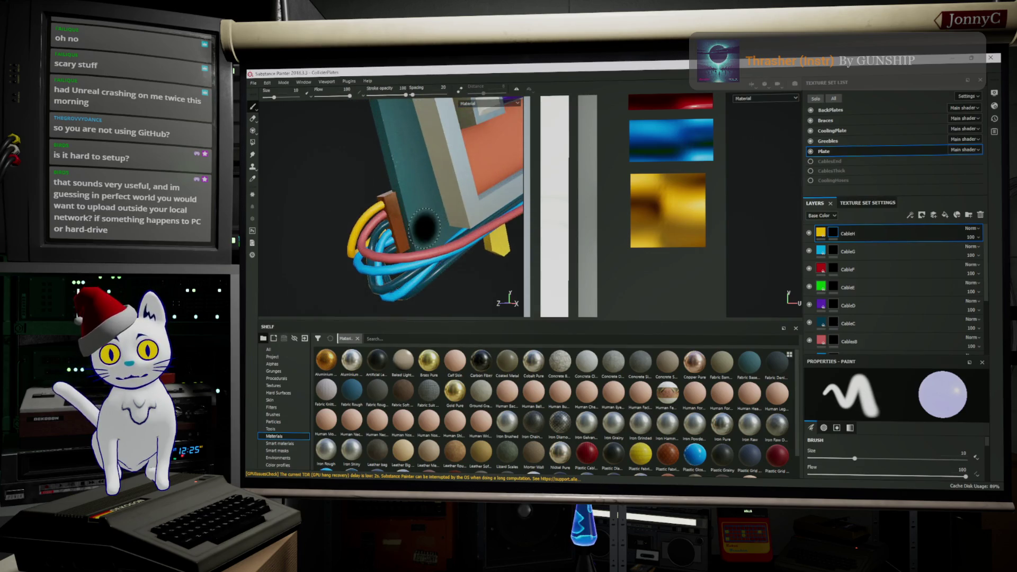
left_click_drag(427, 227, 732, 254, "alt")
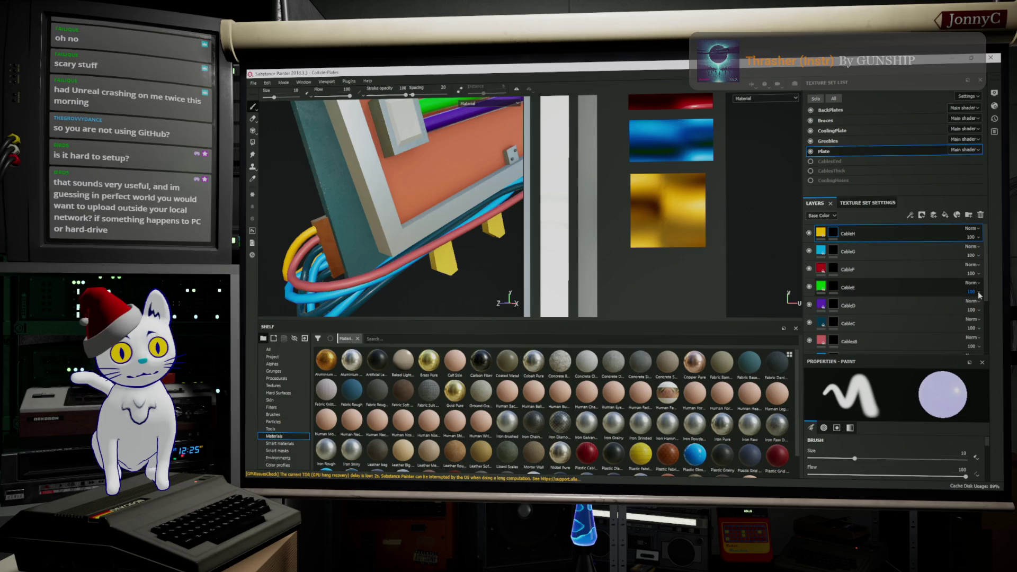
scroll(914, 335, "down", 3)
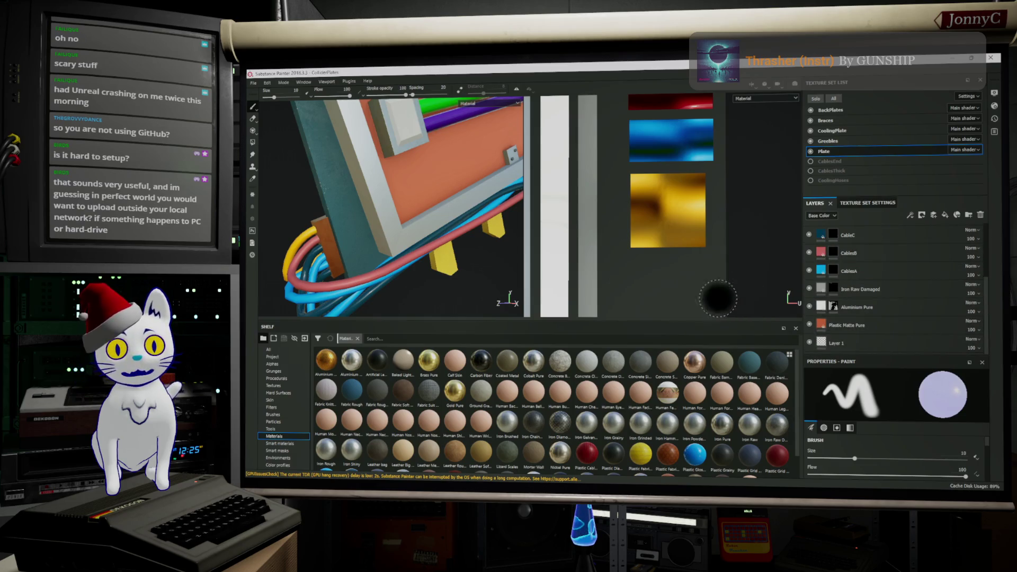
Step: Orbit and pan to bring the plate face-on with its edge cables in view
mouse_move(483, 257)
left_mouse_down("alt")
mouse_move(498, 254)
mouse_move(249, 288)
mouse_move(337, 294)
left_mouse_up("alt")
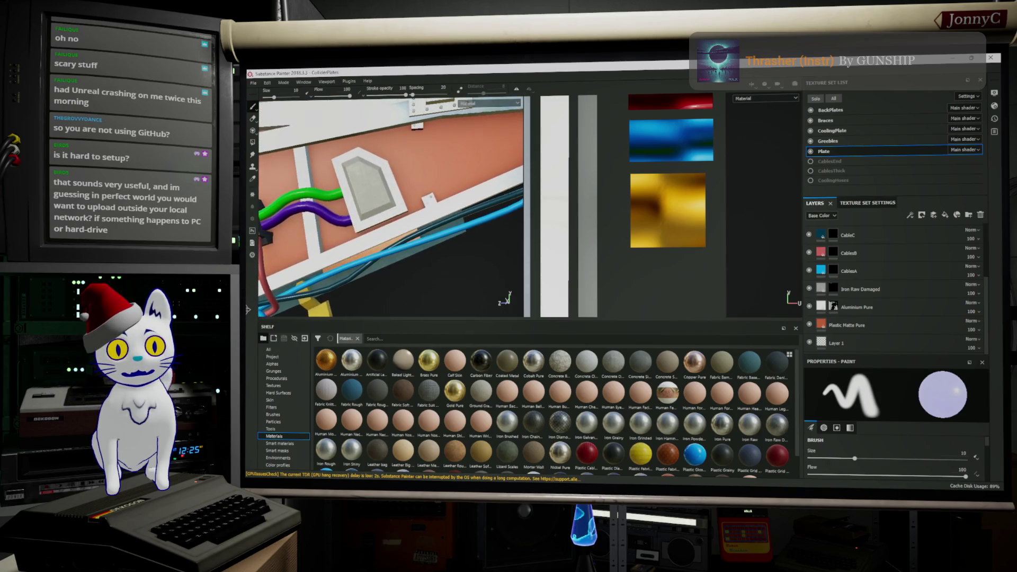
mouse_move(447, 250)
left_mouse_down("alt")
mouse_move(374, 272)
mouse_move(449, 254)
left_mouse_up("alt")
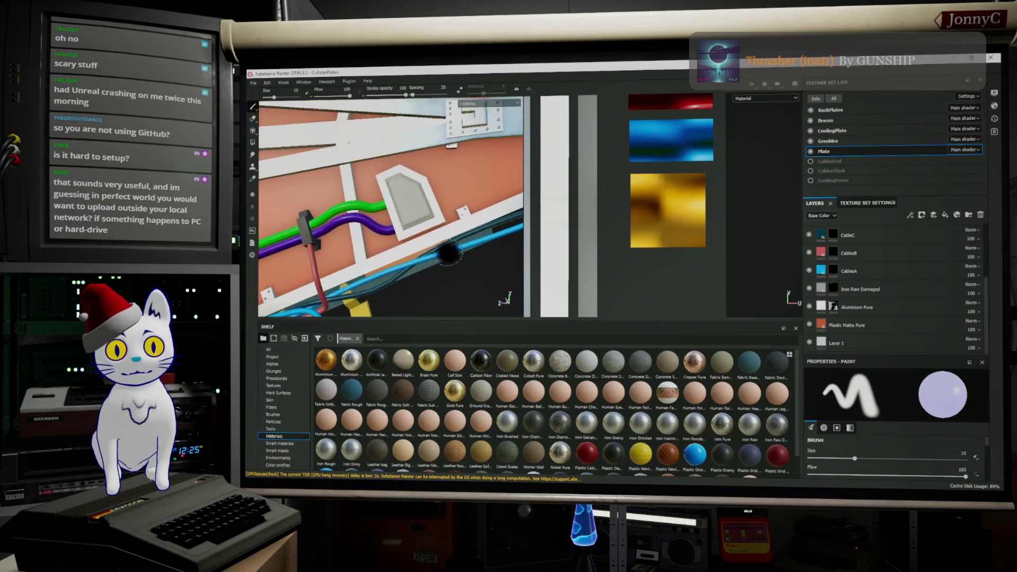
left_click_drag(449, 254, 405, 198, "alt")
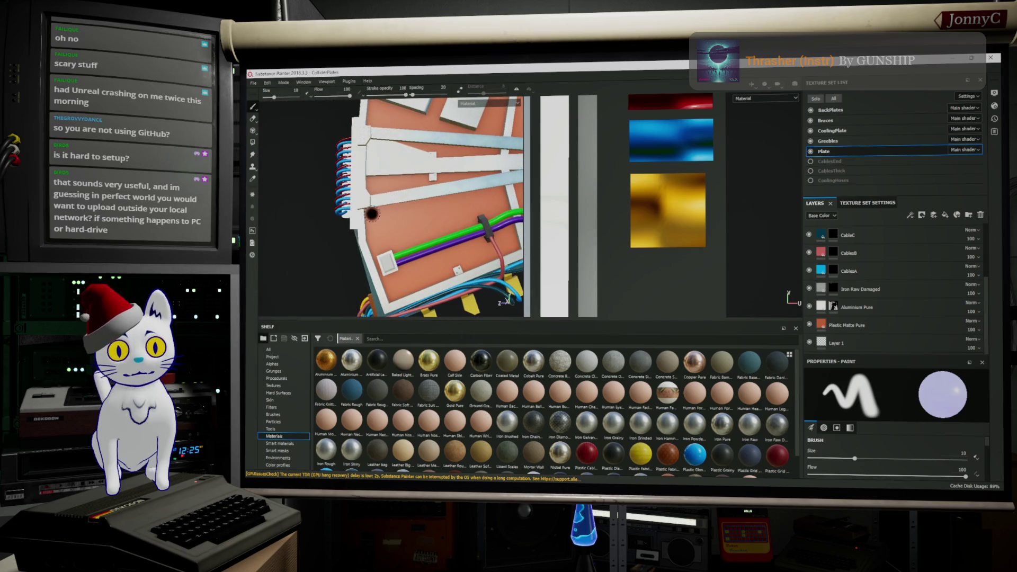
middle_click_drag(363, 209, 369, 146, "alt")
mouse_move(405, 207)
left_mouse_down("alt")
mouse_move(433, 226)
mouse_move(391, 238)
left_mouse_up("alt")
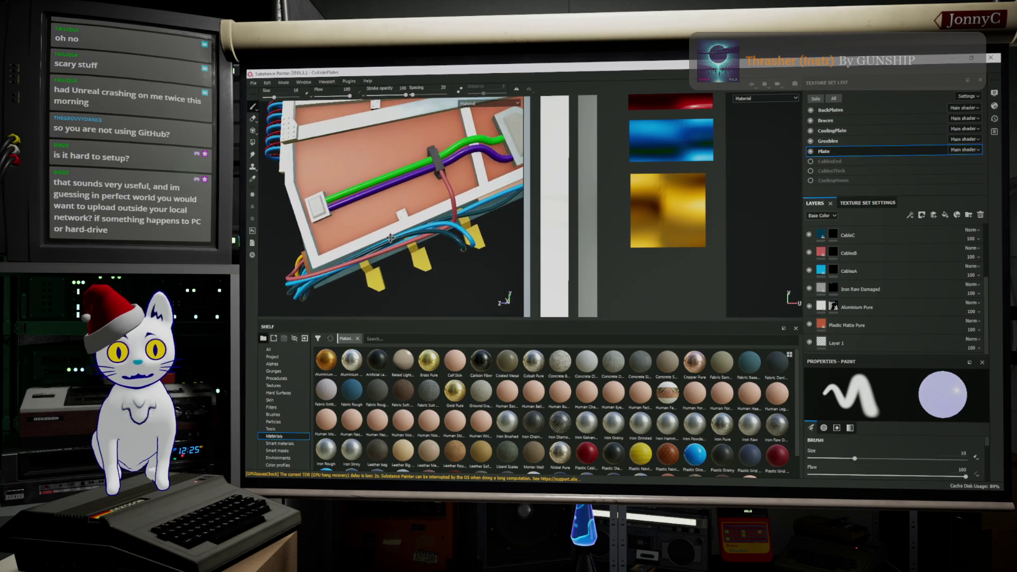
scroll(469, 226, "up", 2)
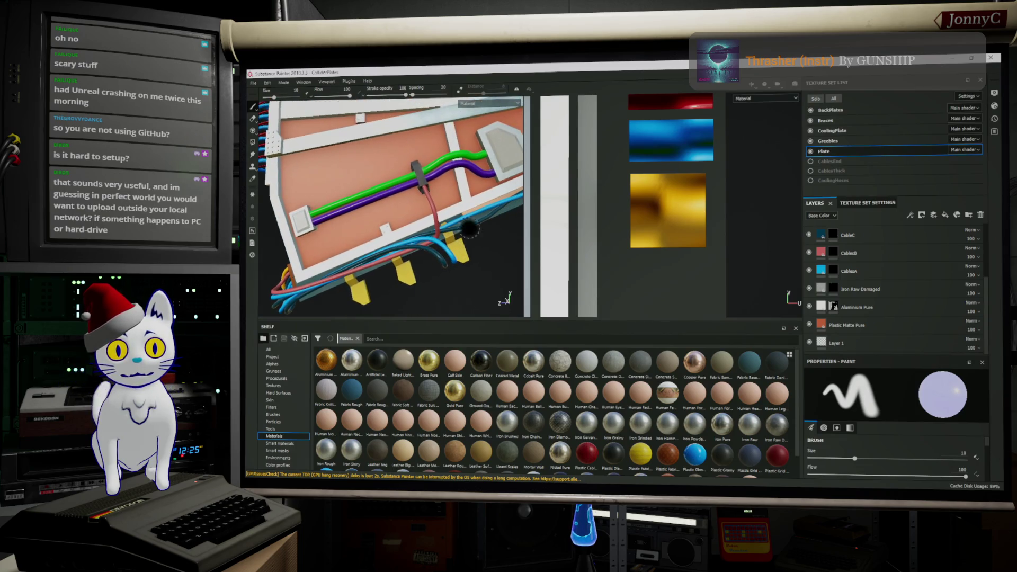
scroll(882, 285, "up", 3)
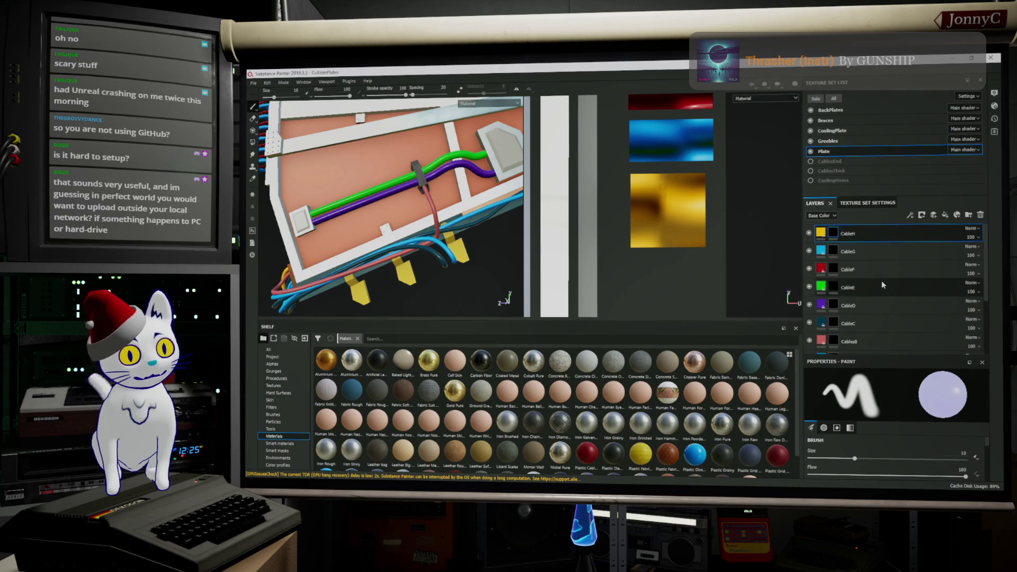
Step: Select the green CableE layer and enlarge its Fill properties to show the material colour
left_click(825, 288)
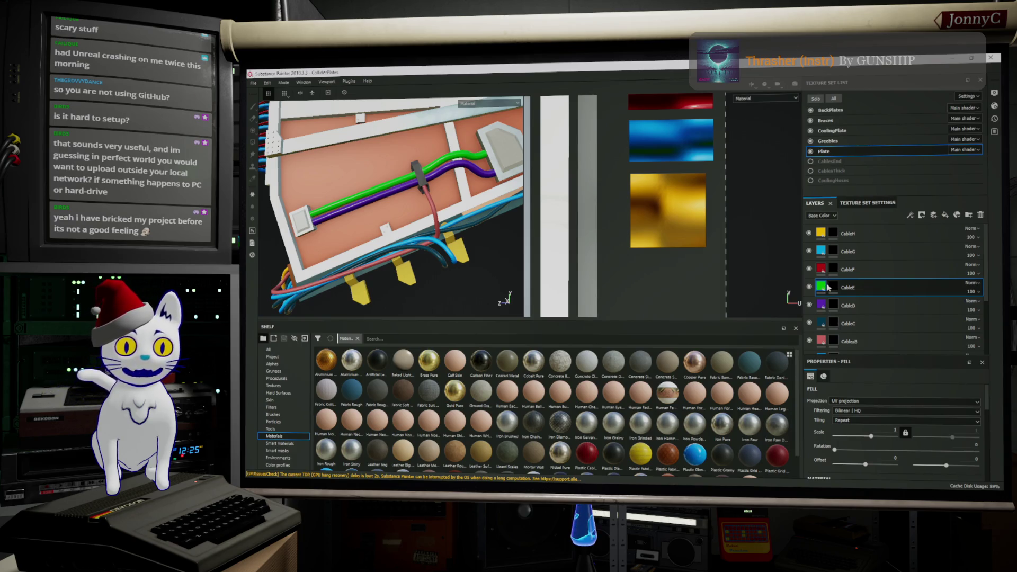
scroll(897, 291, "down", 3)
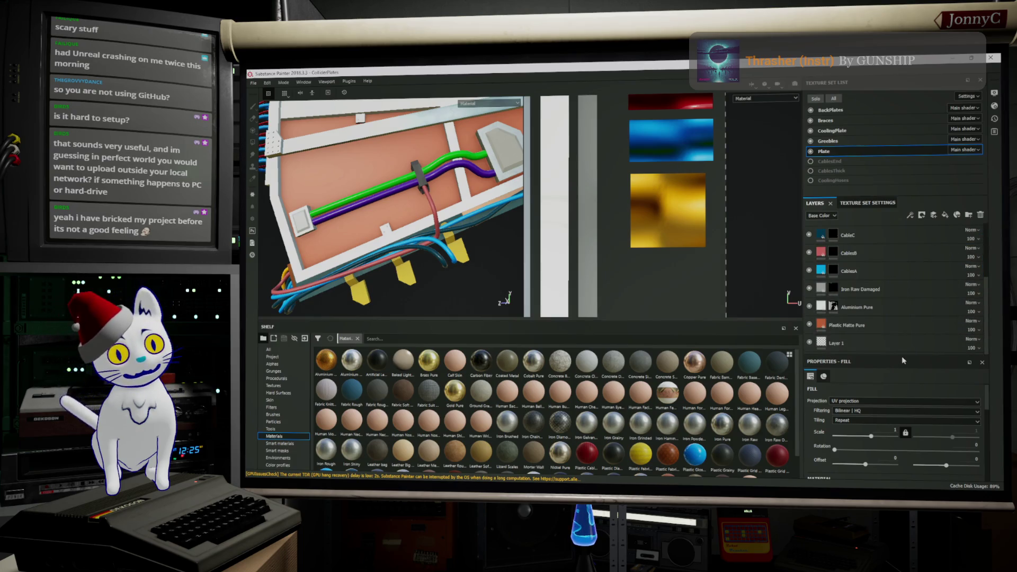
left_click_drag(902, 354, 914, 281)
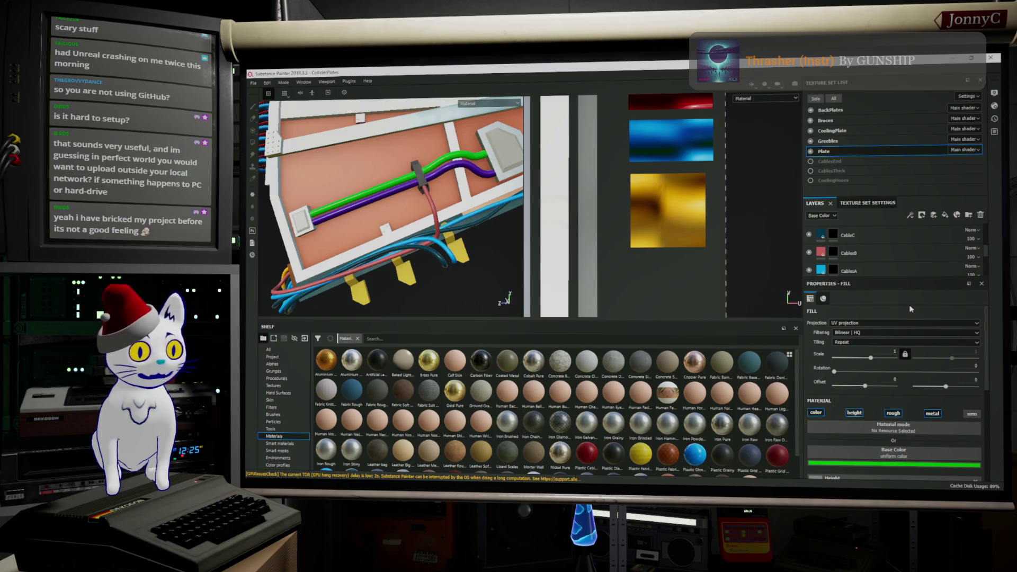
scroll(915, 322, "down", 2)
scroll(917, 326, "down", 2)
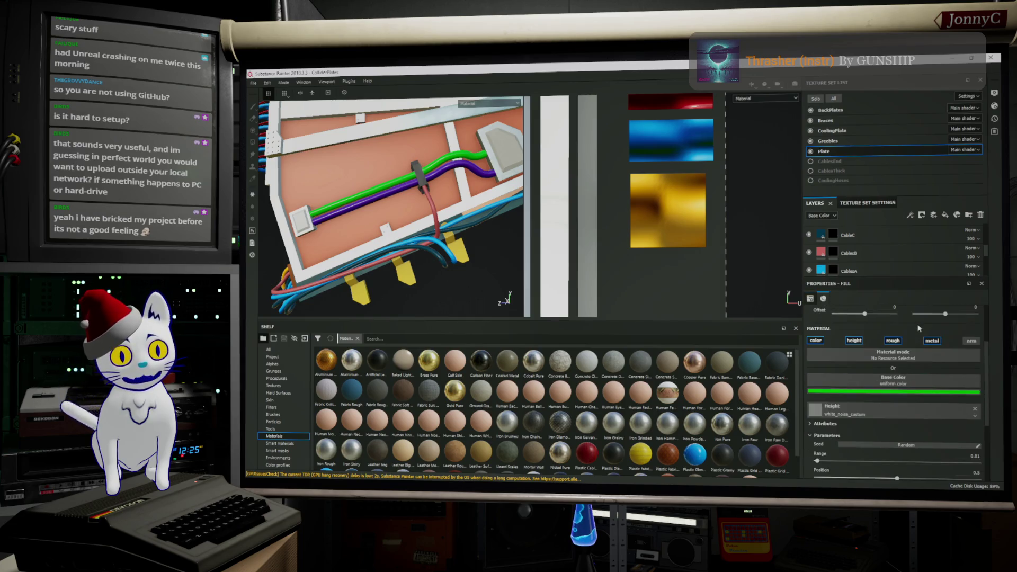
scroll(916, 329, "down", 1)
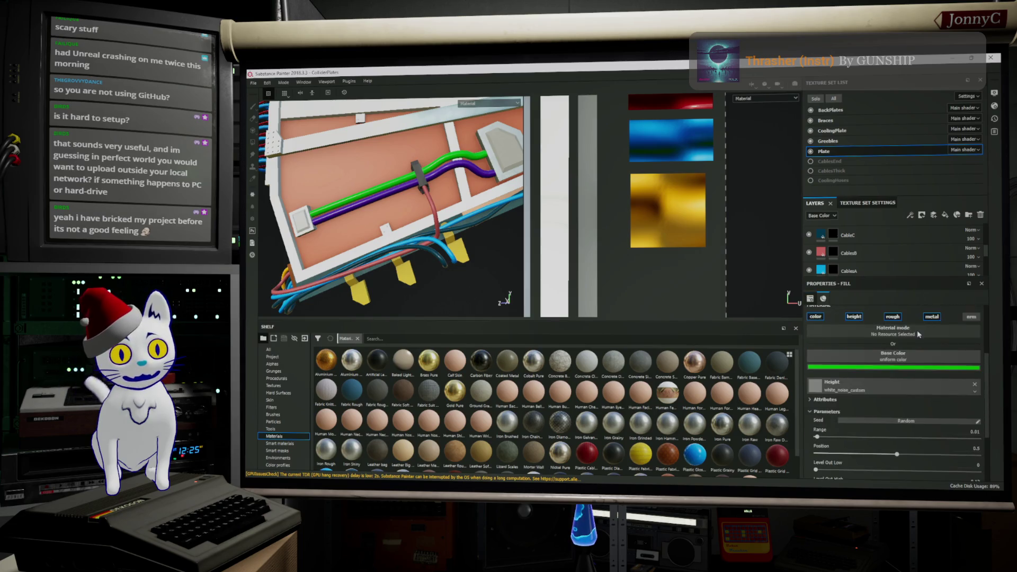
Step: Change CableE's base colour to a darker green
left_click(912, 370)
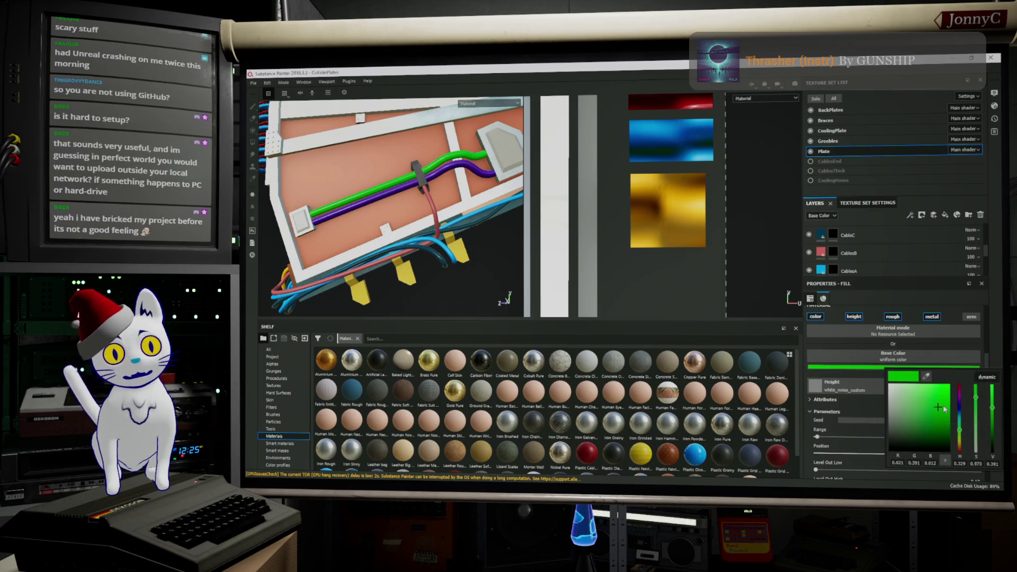
left_click(918, 400)
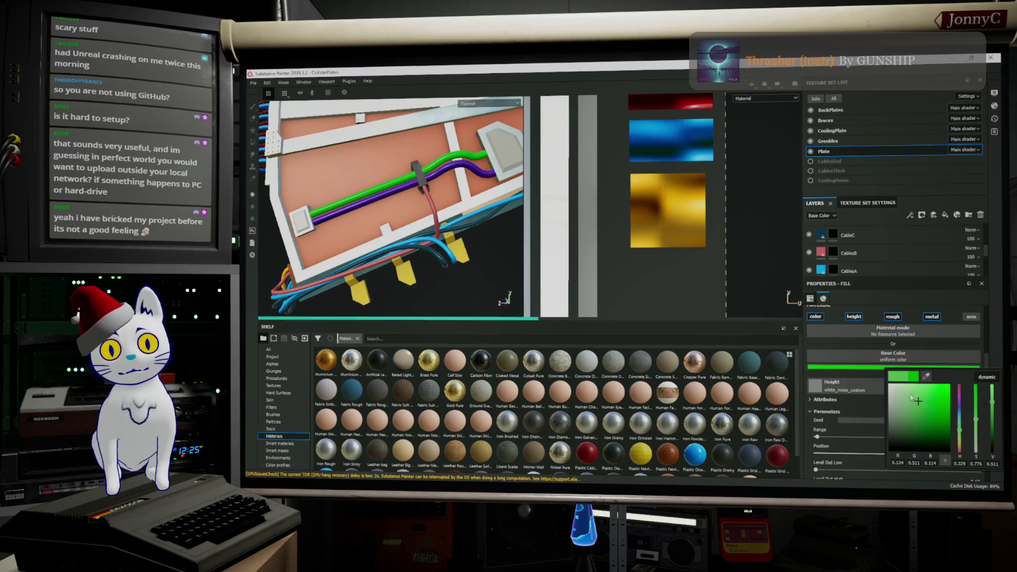
left_click(898, 393)
left_click(901, 399)
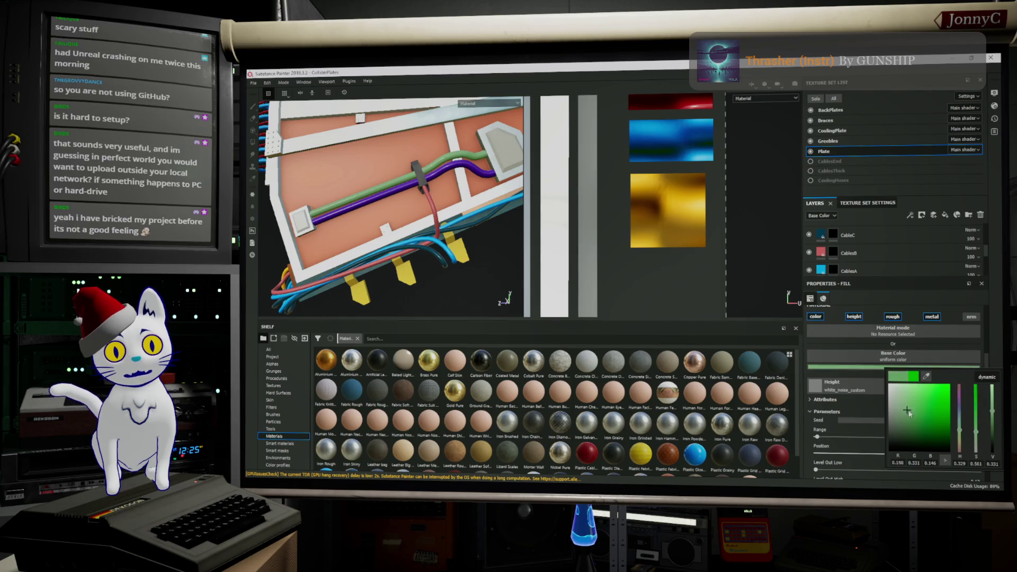
left_click(915, 419)
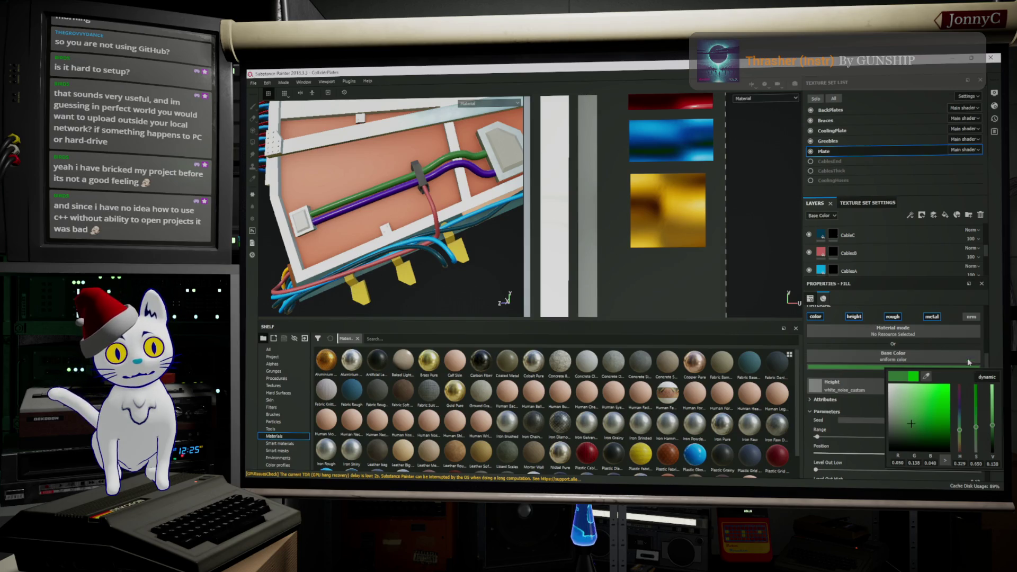
left_click(883, 250)
scroll(884, 250, "up", 2)
scroll(881, 258, "down", 1)
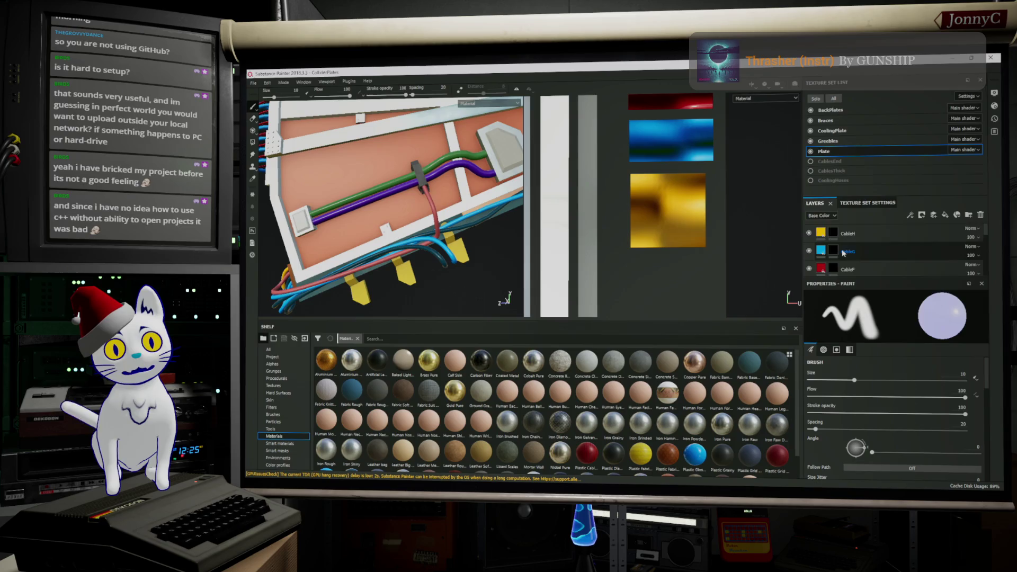
Step: Recolour the purple CableD layer to a muted orange-brown
left_click(813, 262)
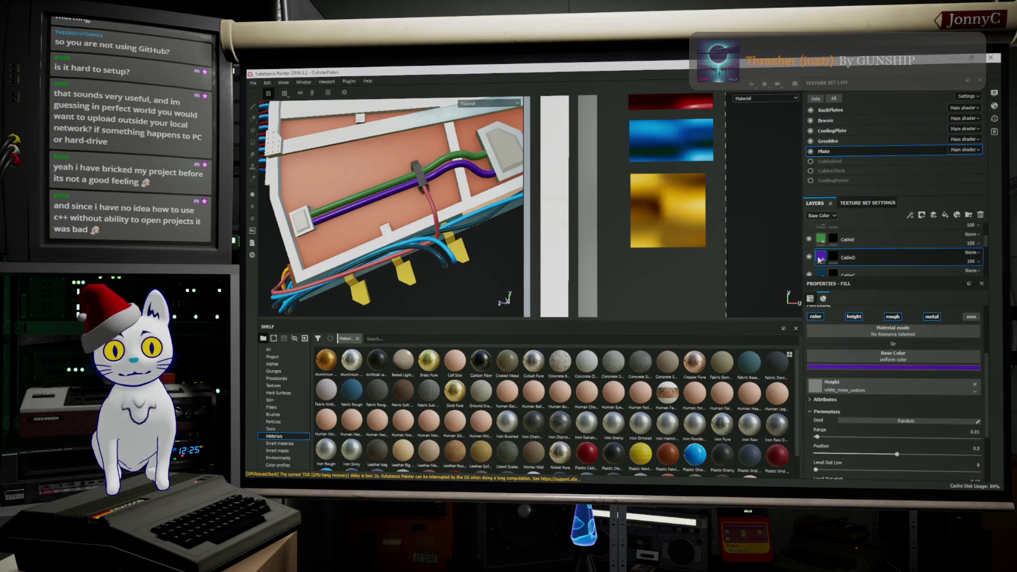
left_click(879, 367)
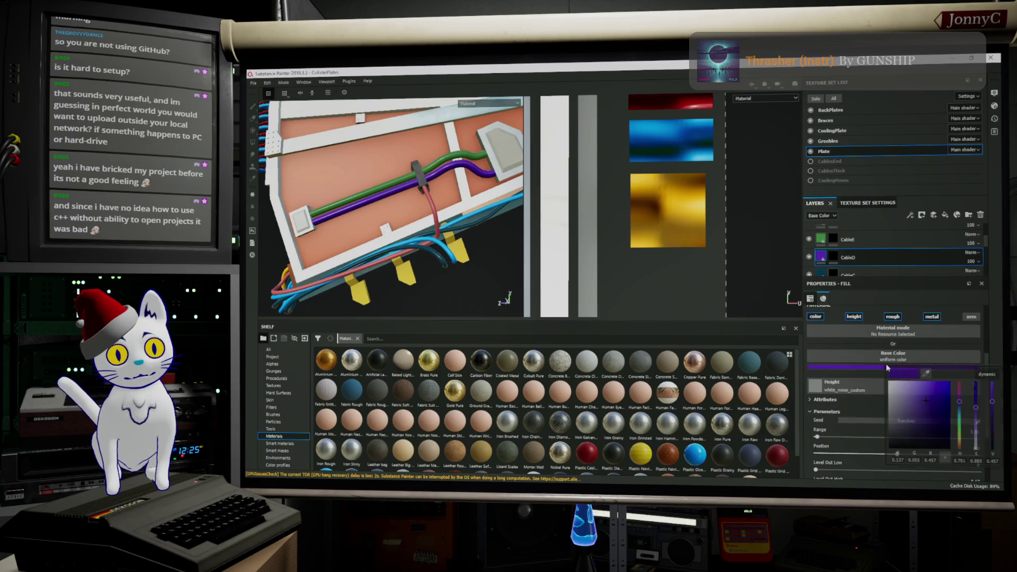
left_click_drag(962, 409, 960, 450)
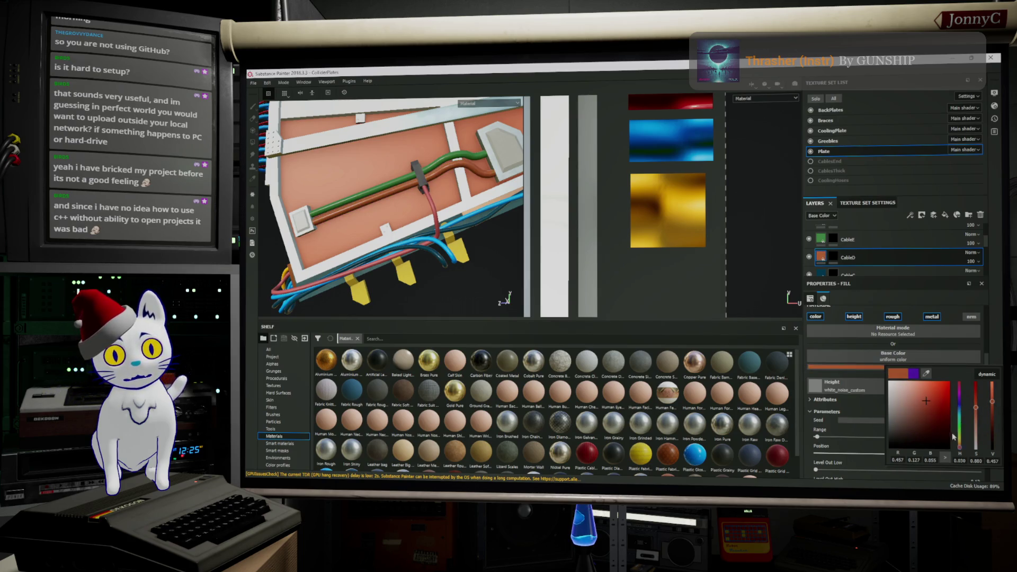
left_click_drag(927, 402, 915, 398)
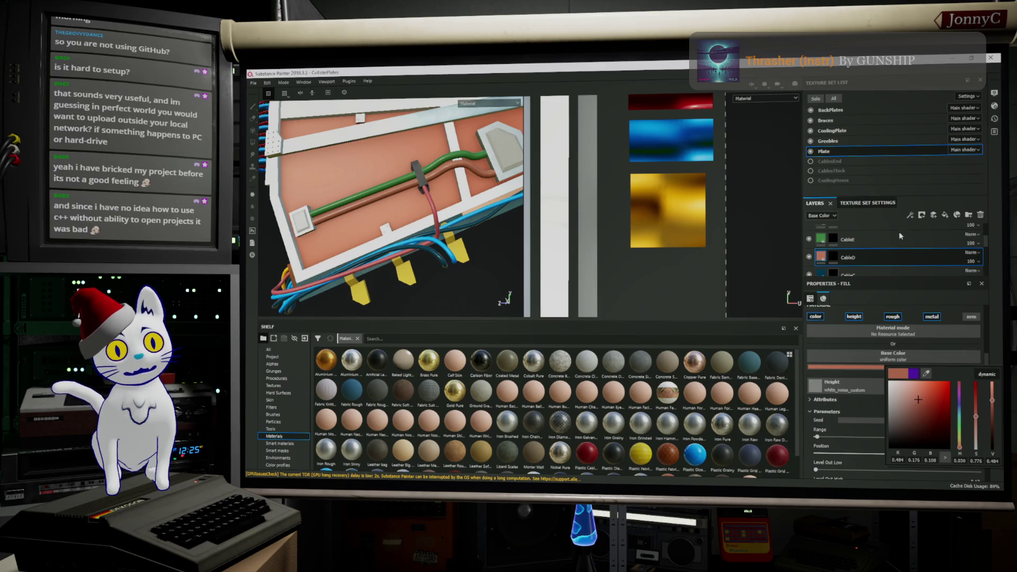
Step: Make the Plastic Matte Pure layer's orange base colour more saturated
left_click(905, 249)
scroll(874, 249, "up", 2)
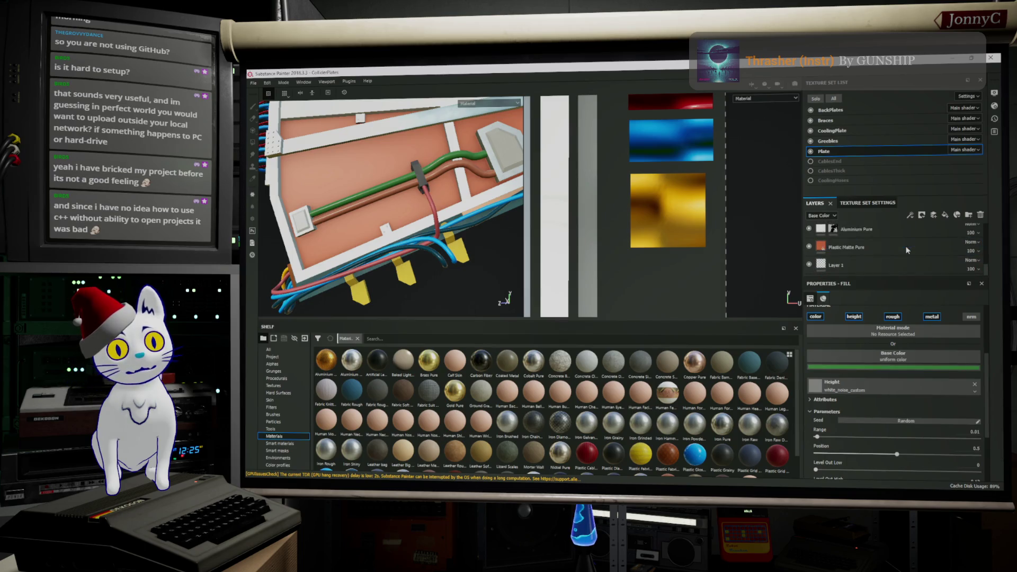
left_click(818, 247)
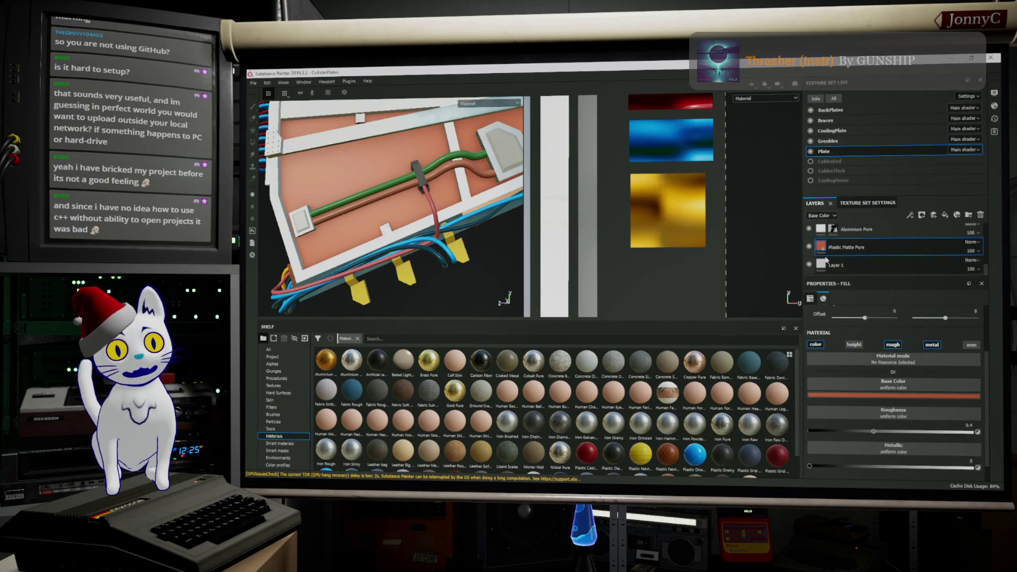
left_click(905, 396)
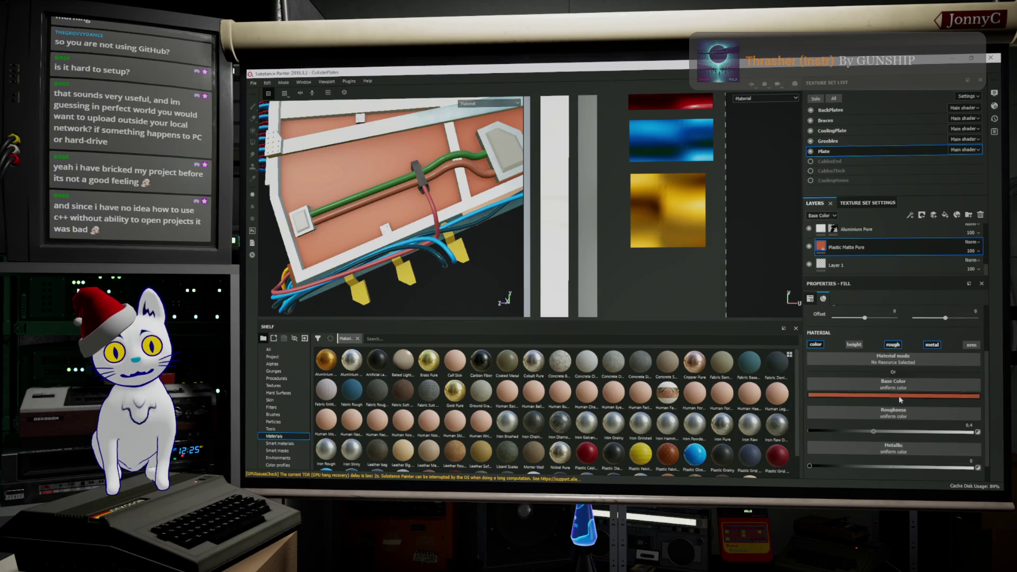
left_click_drag(926, 323, 942, 324)
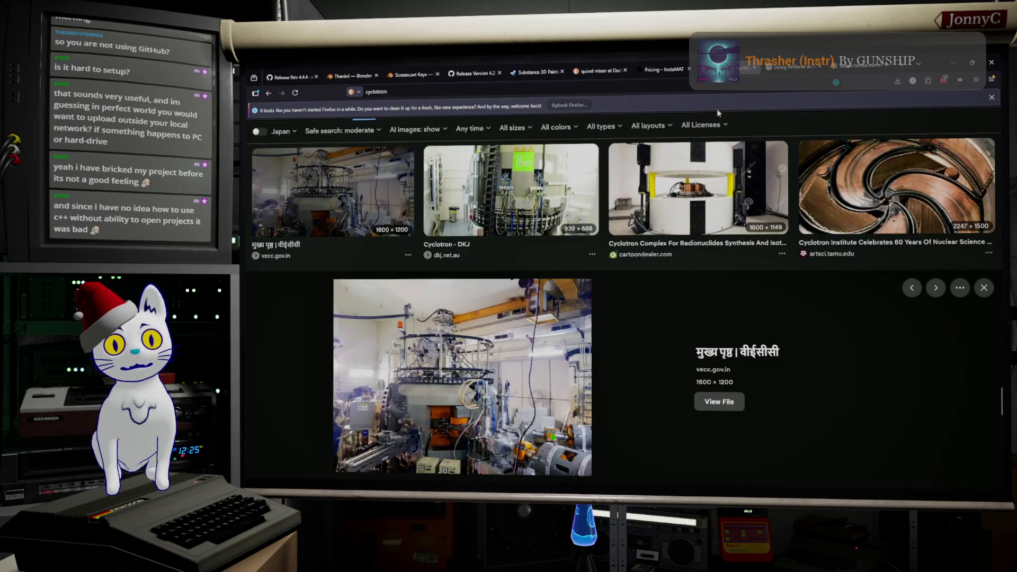
scroll(617, 196, "up", 5)
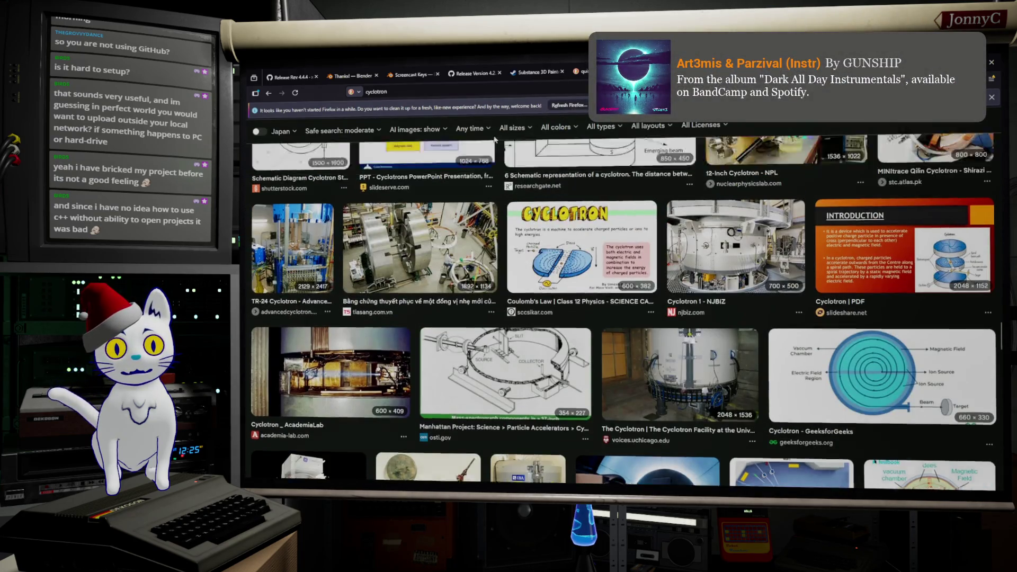
scroll(617, 197, "up", 1)
Step: Run an image search for 'LHC Atlas' in Firefox
left_click(432, 92)
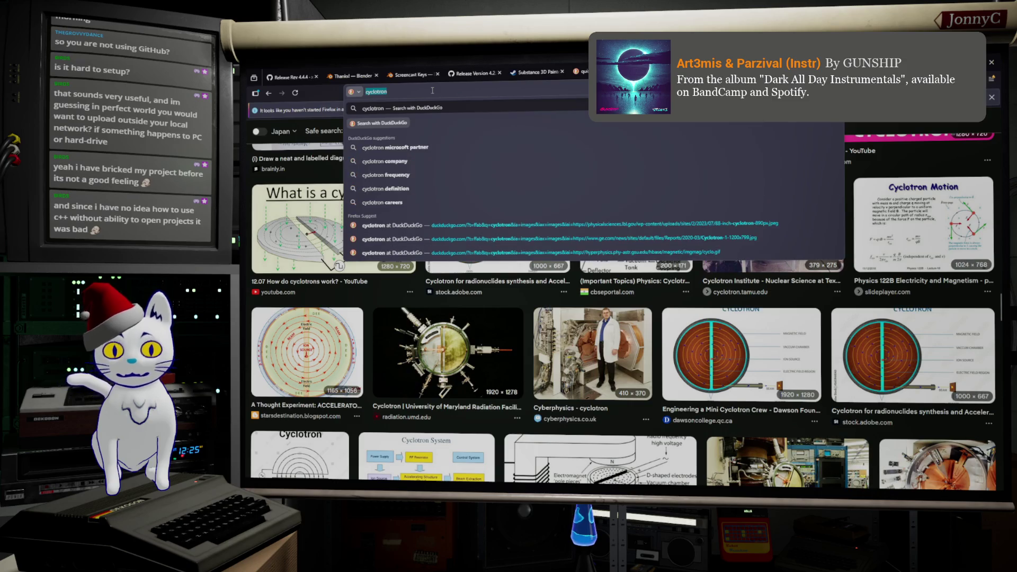
type("lLHC Al")
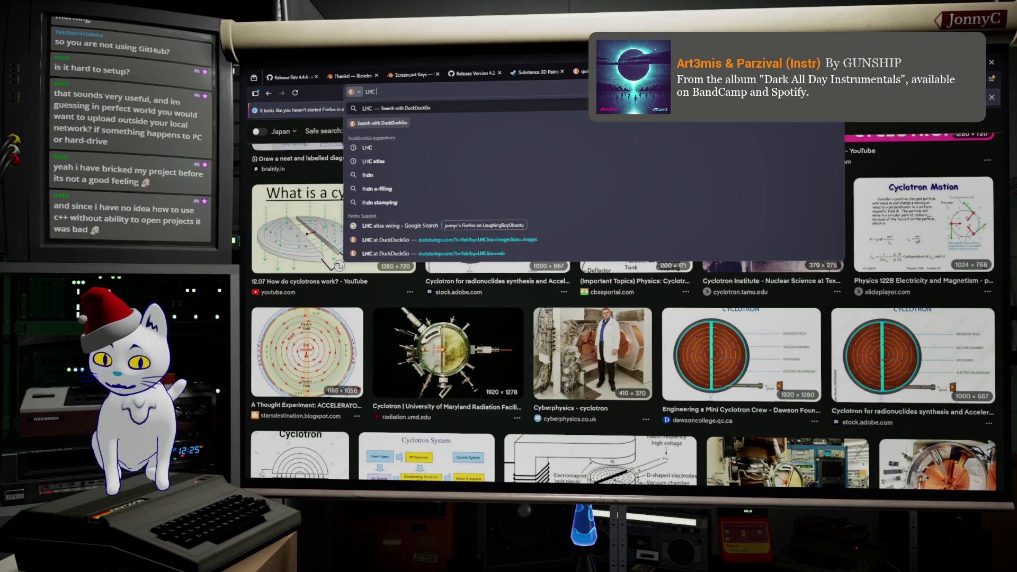
type("lus")
key("Return")
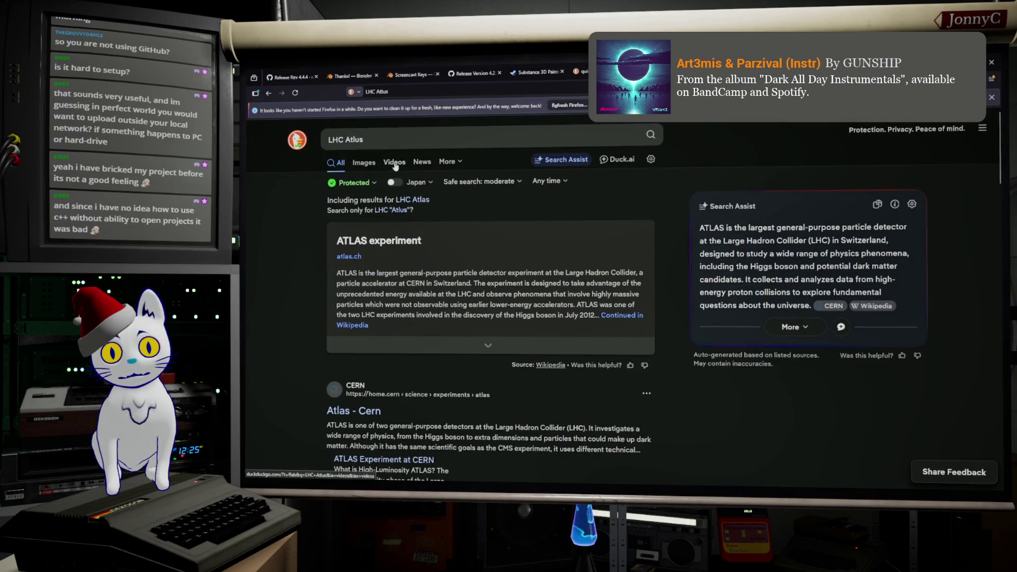
left_click(372, 163)
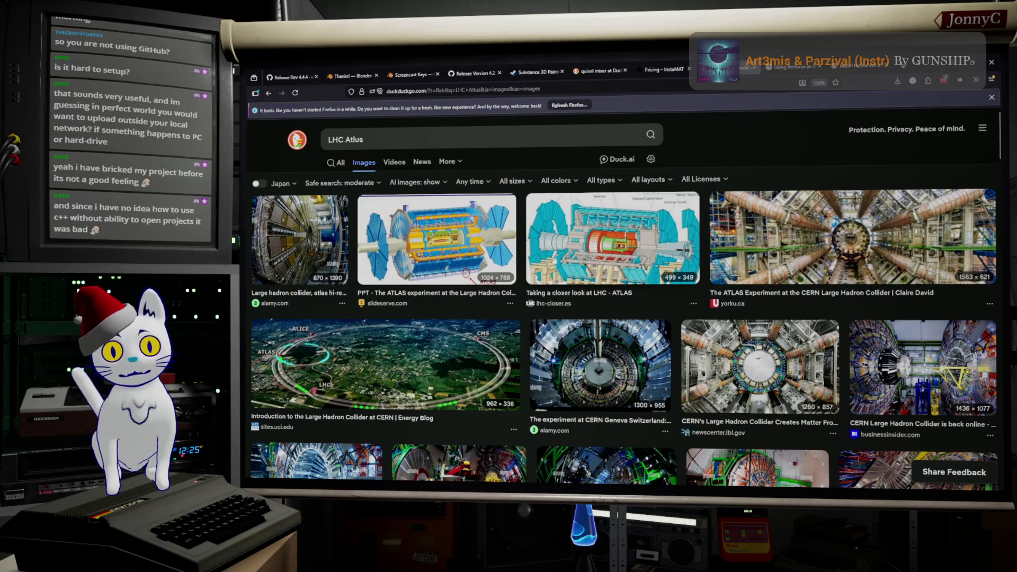
scroll(667, 288, "down", 2)
scroll(666, 287, "down", 3)
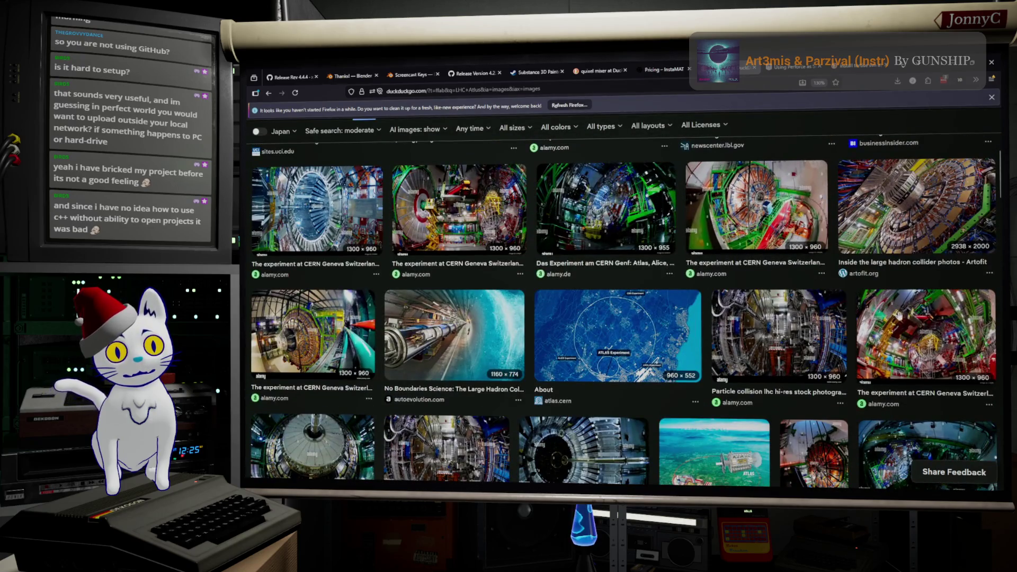
Step: Preview two CERN detector photos, then switch back to Substance 3D Painter
left_click(924, 326)
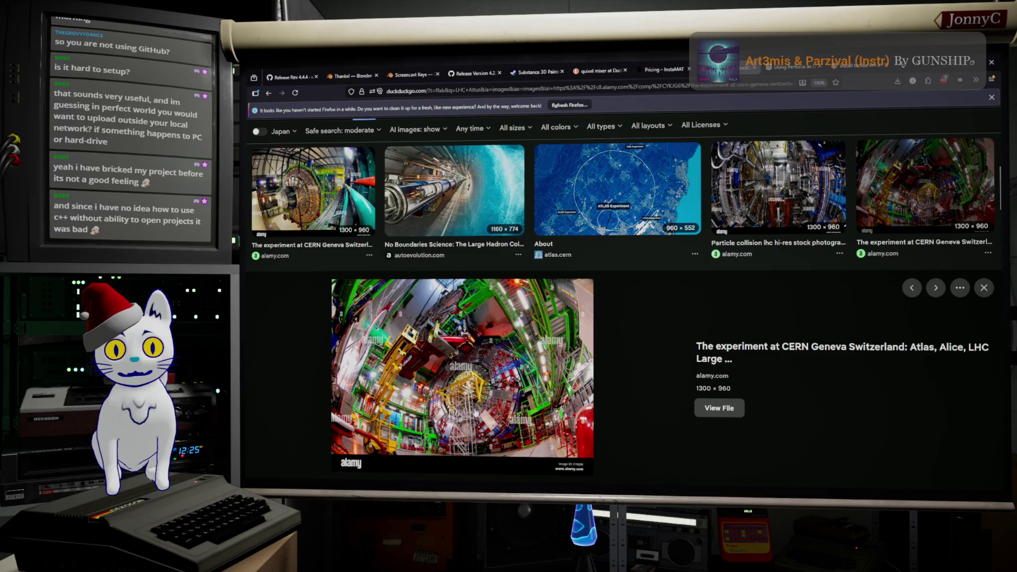
scroll(790, 263, "down", 3)
scroll(791, 262, "down", 2)
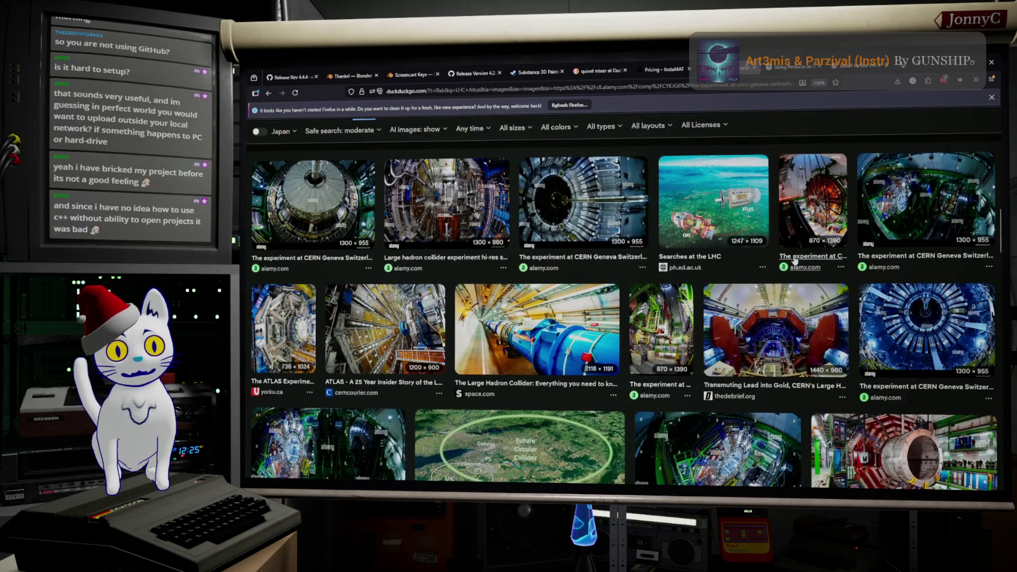
left_click(793, 239)
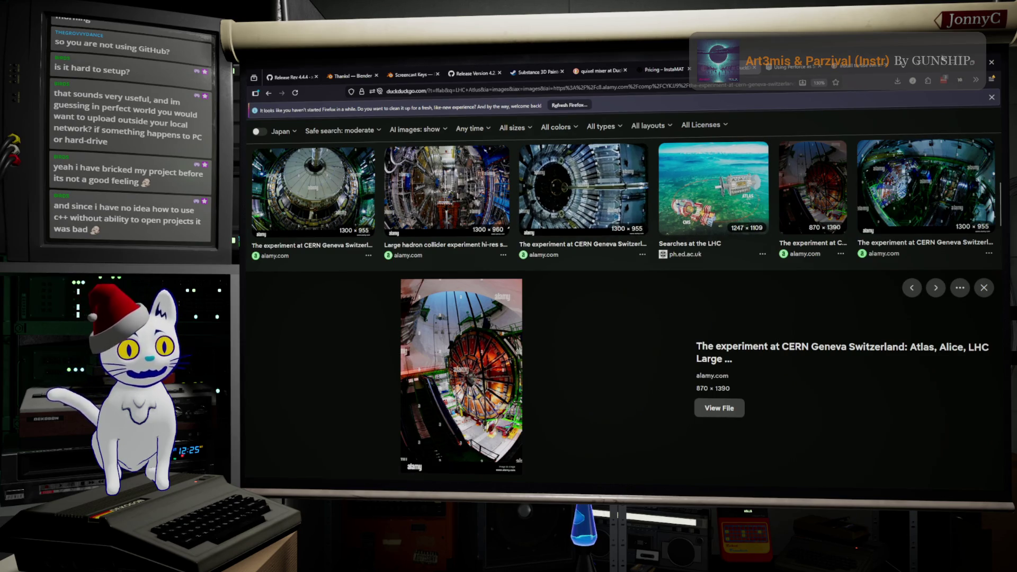
key("alt+Tab")
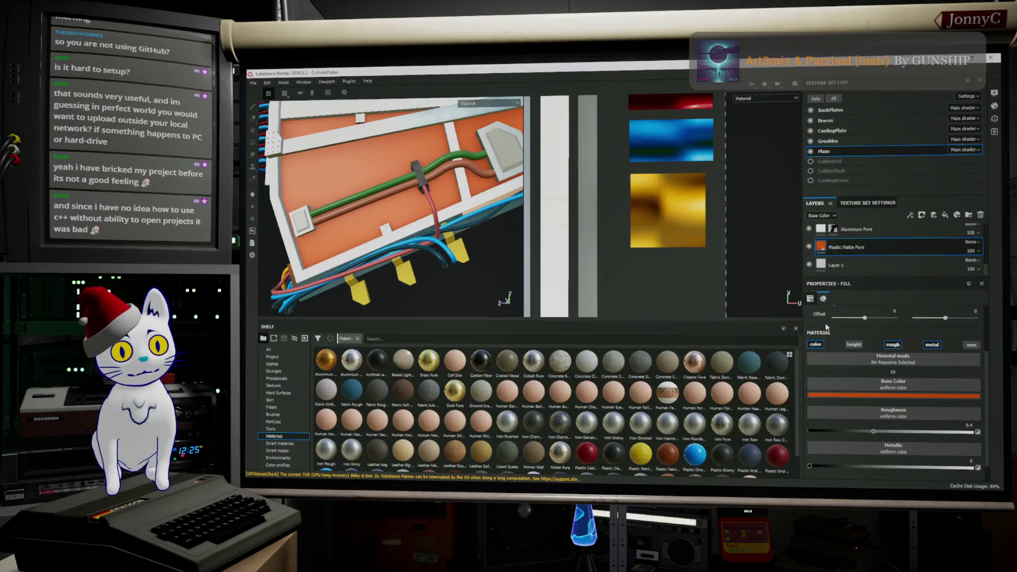
Step: Try a red base colour on the plate, then settle back on orange
left_click(876, 394)
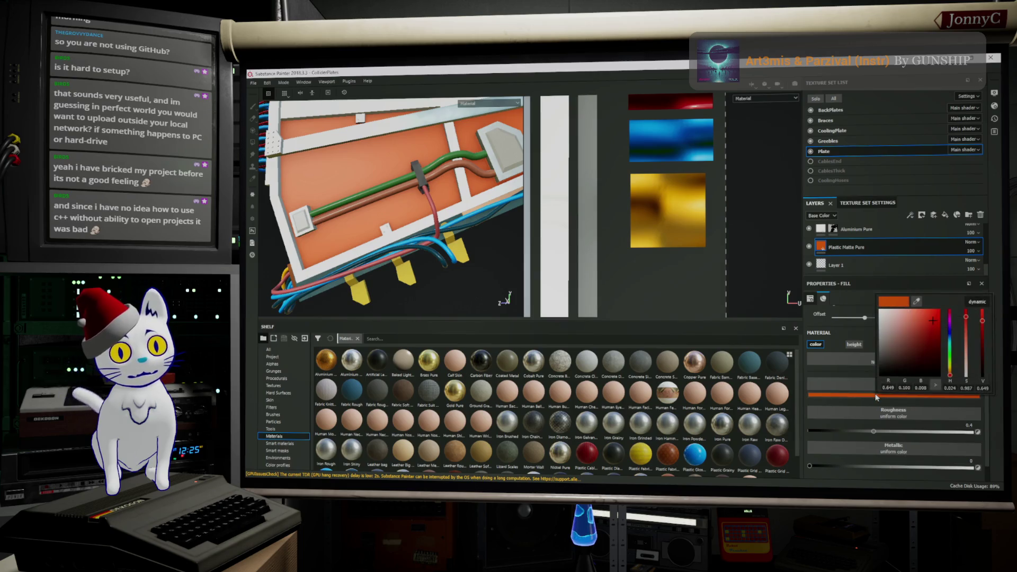
left_click_drag(932, 319, 937, 318)
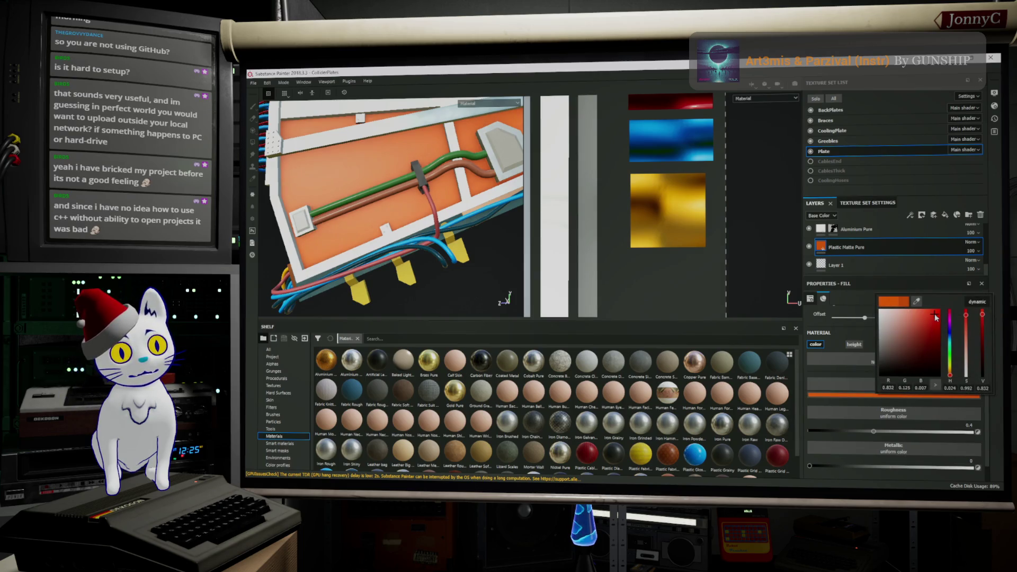
left_click_drag(947, 383, 951, 401)
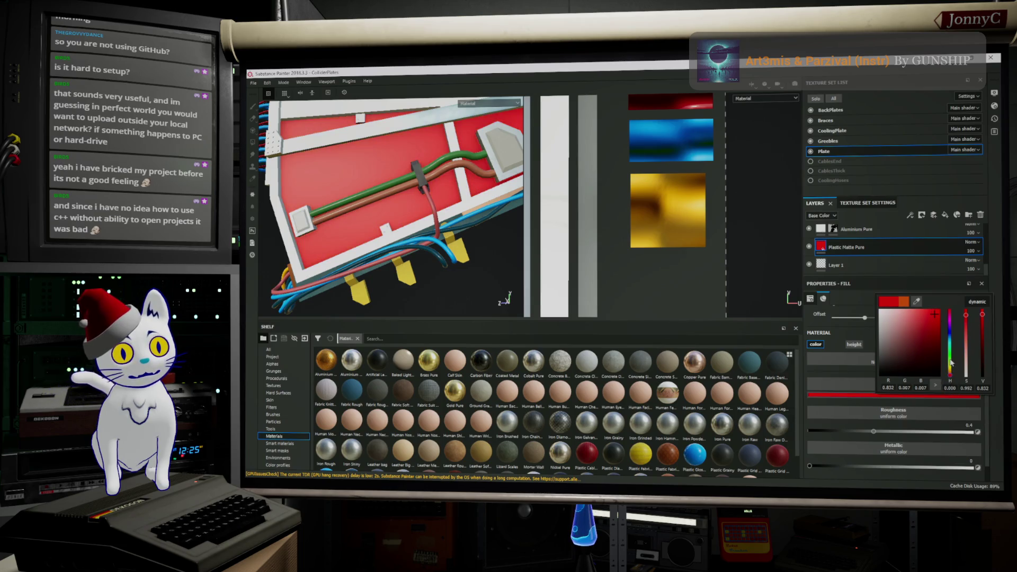
left_click_drag(946, 391, 951, 378)
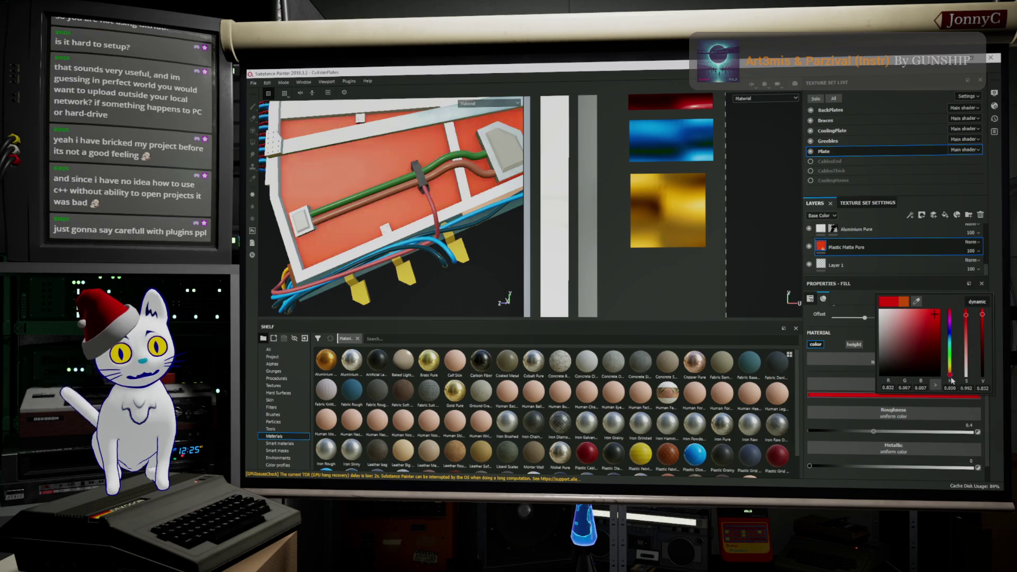
left_click_drag(951, 379, 951, 380)
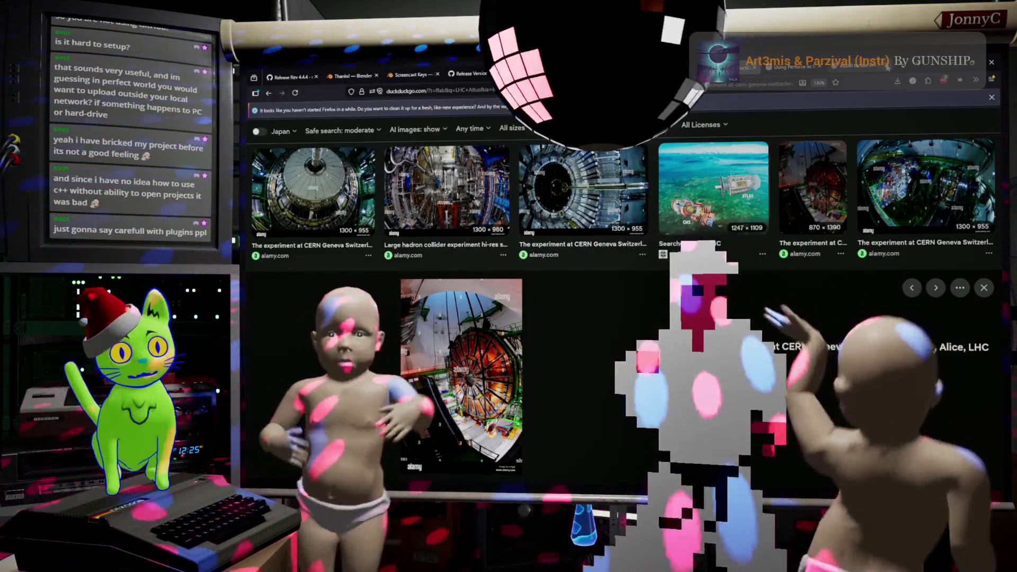
Step: Close the Blender thanks, Screencast Keys, Release 4.2.1 and Painter store tabs
left_click(906, 66)
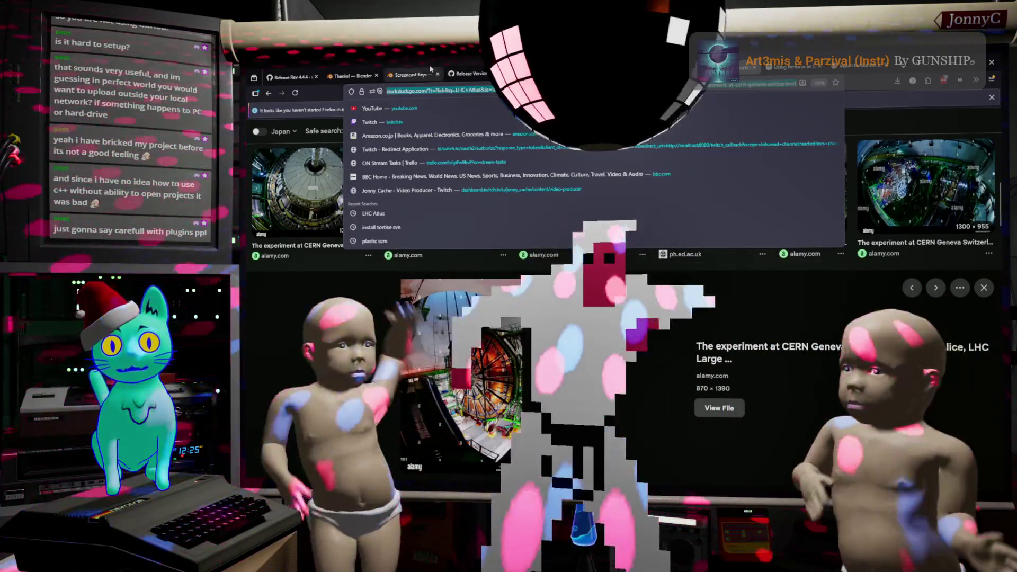
left_click(367, 76)
left_click(375, 76)
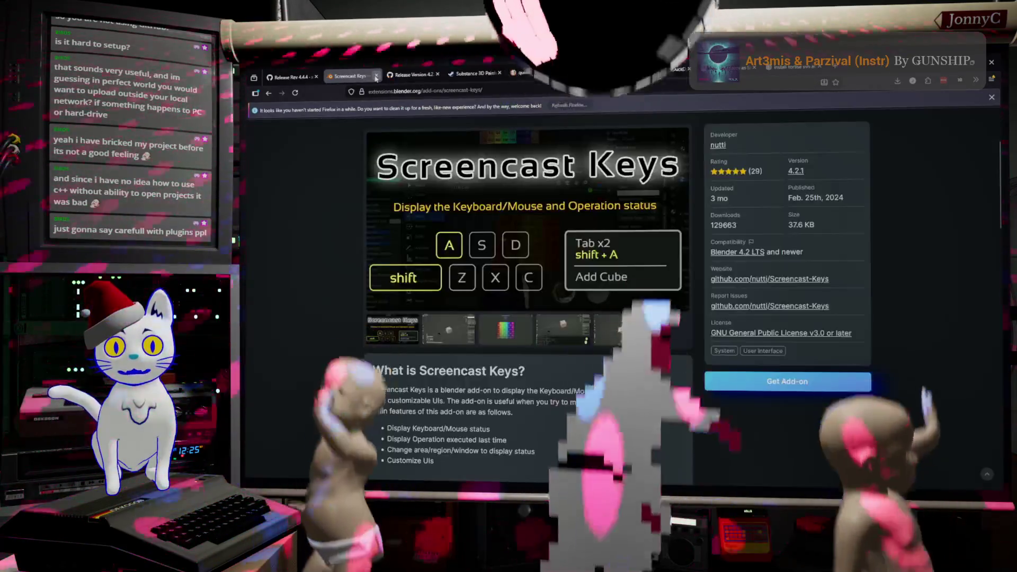
left_click(375, 76)
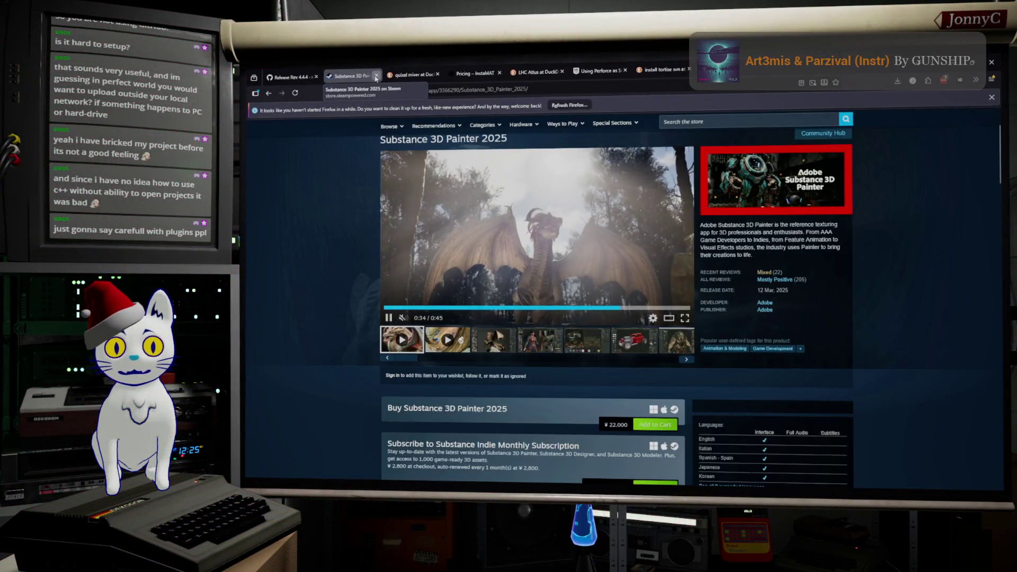
left_click(376, 76)
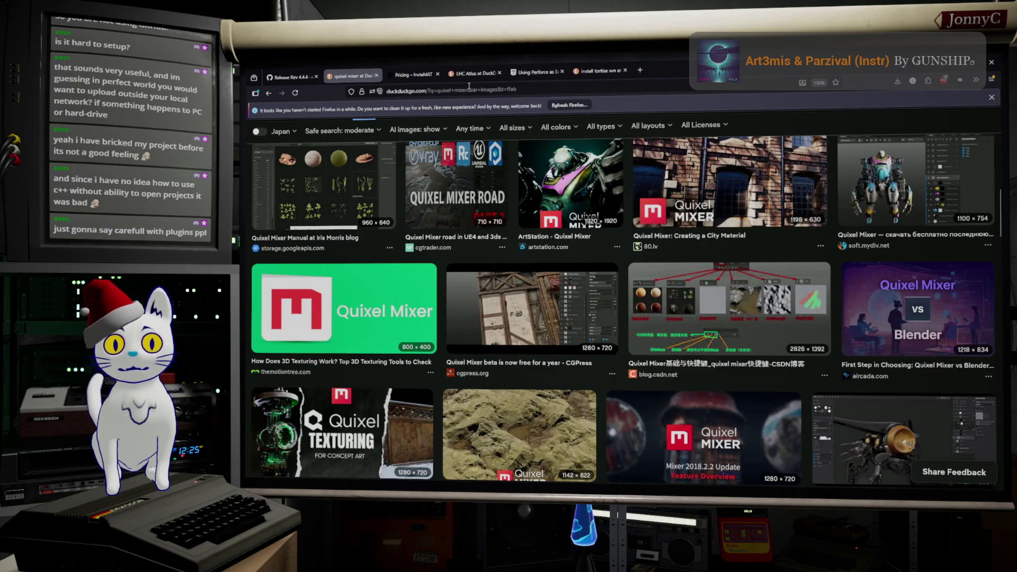
Step: Search the web for 'twiworks'
left_click(470, 89)
type("twiw")
type("rks")
key("Return")
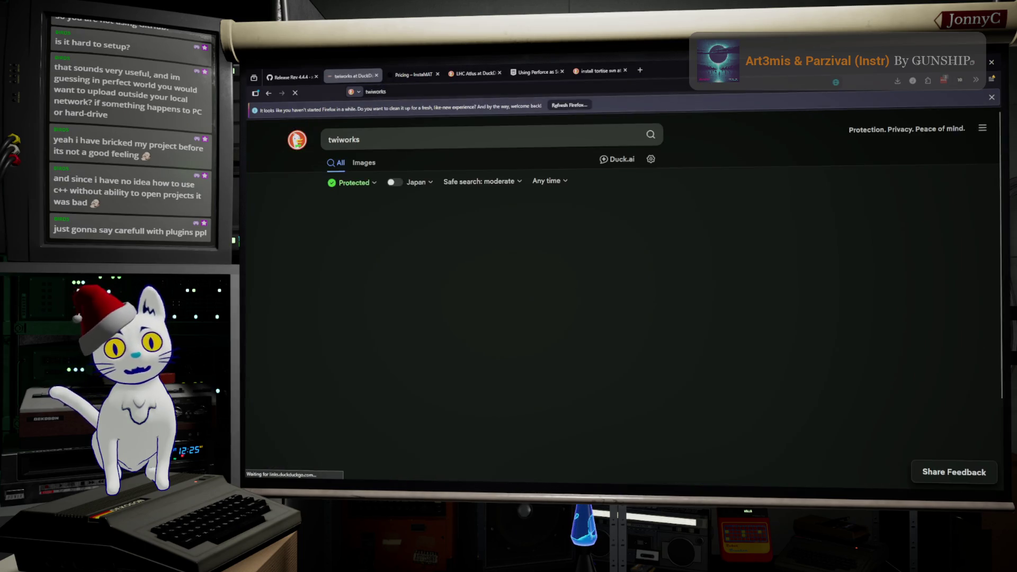
Step: Reach the H2C Studios 'Using TwiWorks' page and begin a new web search
left_click(451, 227)
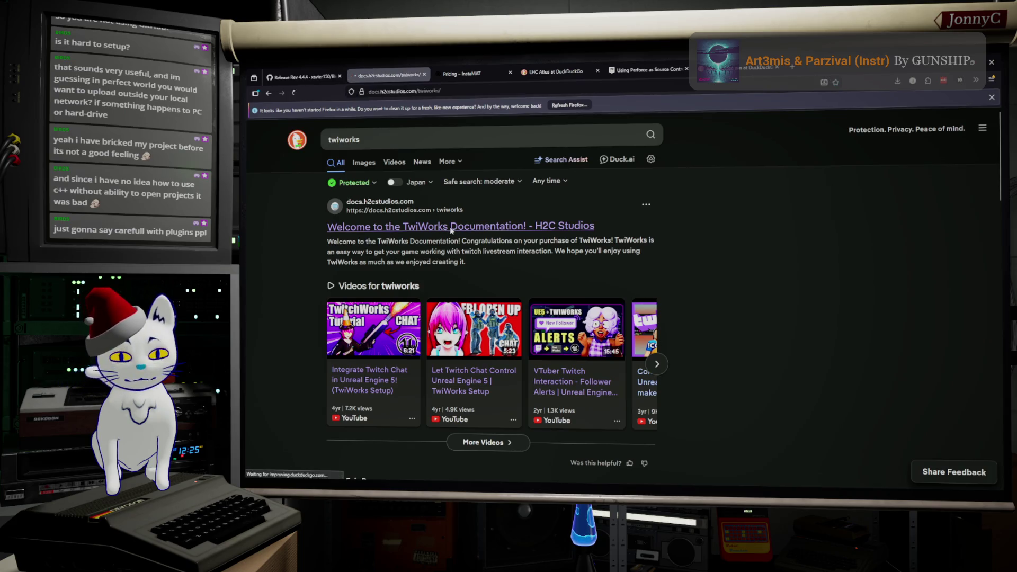
scroll(658, 265, "down", 5)
scroll(659, 265, "down", 3)
scroll(556, 262, "up", 5)
scroll(436, 253, "up", 3)
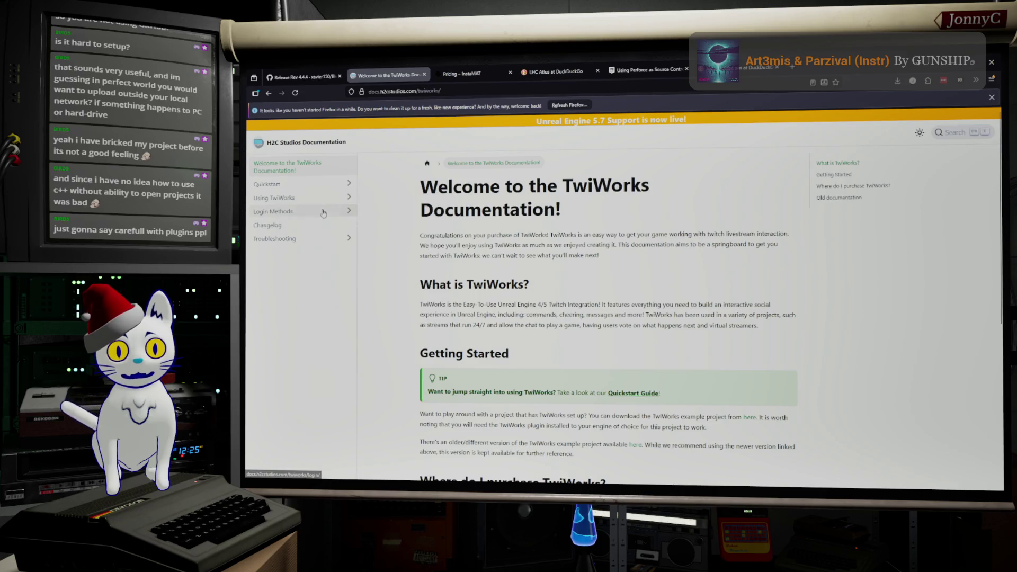
left_click(274, 197)
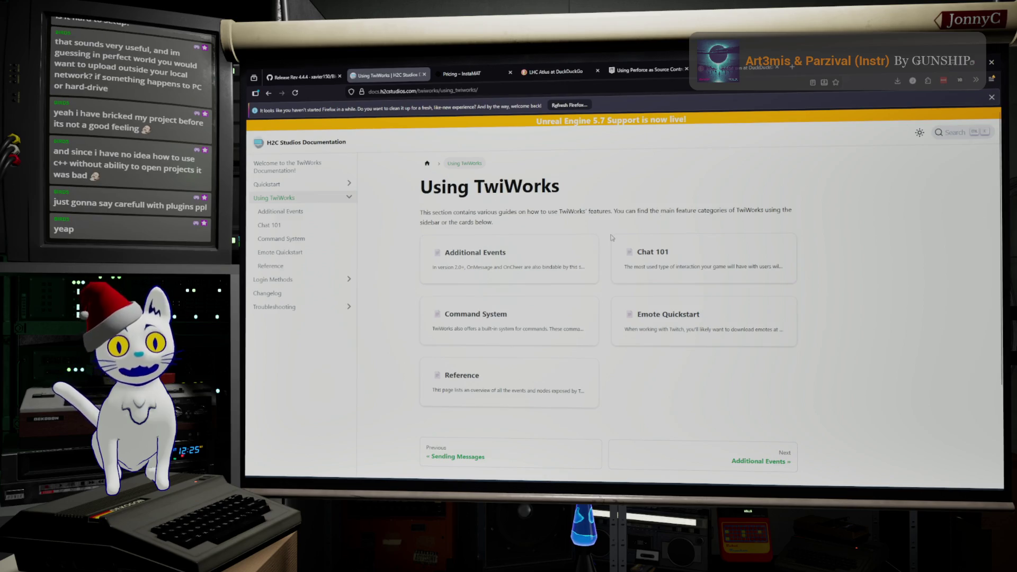
double_click(516, 186)
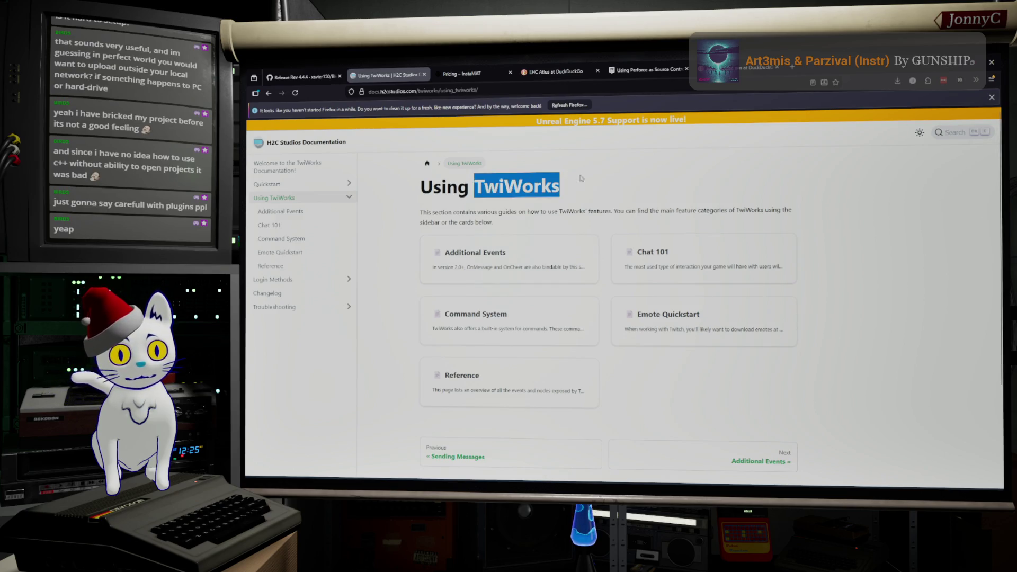
left_click(582, 86)
type("fab")
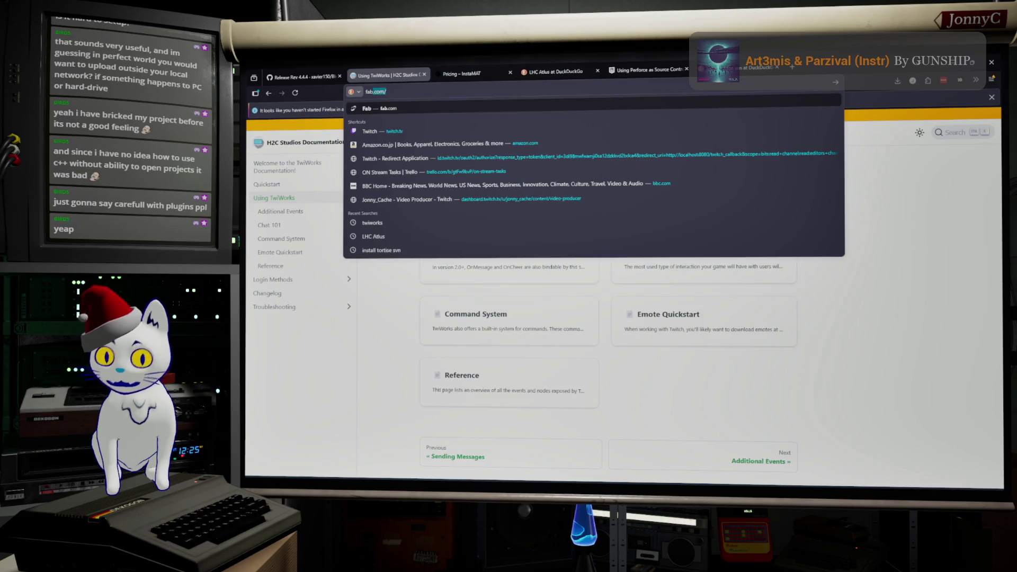
type(" twiworks")
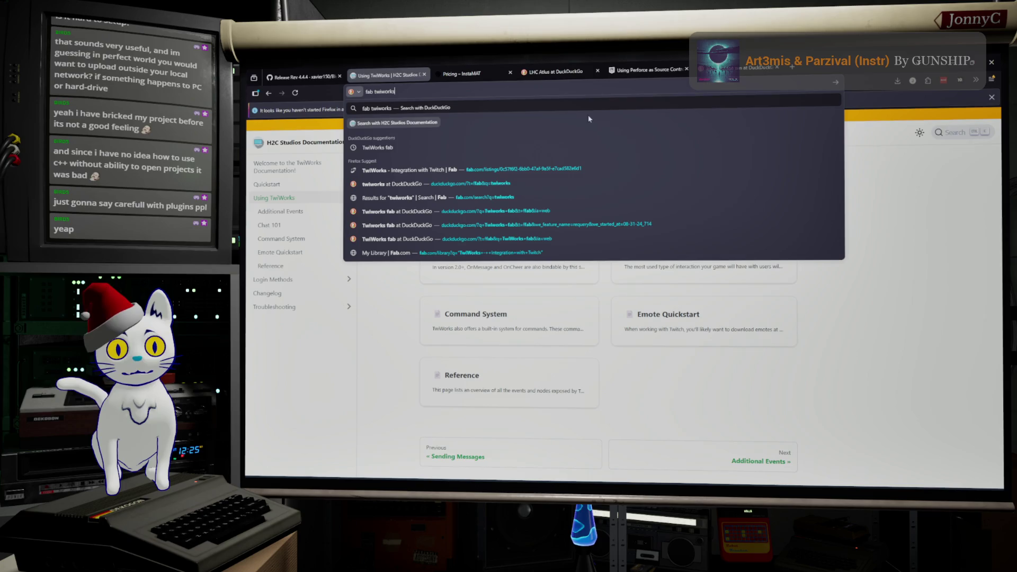
Step: View the Fab TwiWorks listing, then minimise the browser to return to Painter
left_click(572, 170)
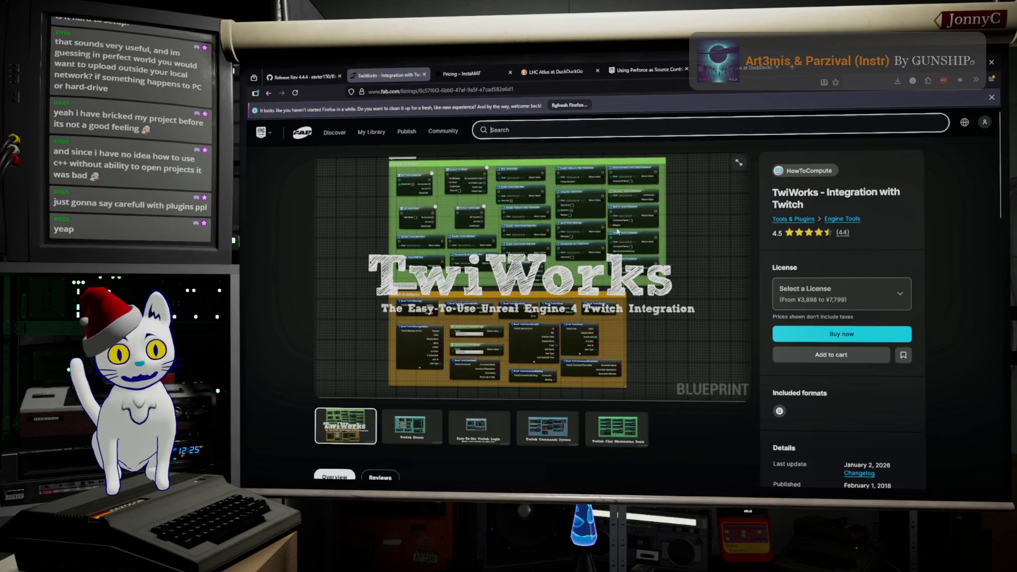
scroll(616, 239, "down", 3)
scroll(616, 263, "down", 1)
scroll(617, 281, "down", 1)
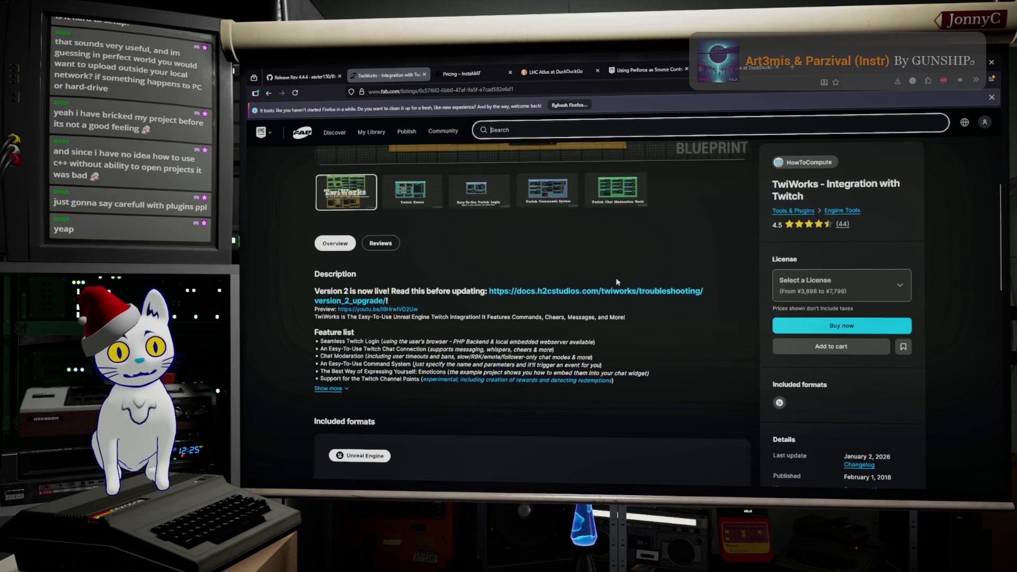
scroll(616, 282, "down", 1)
scroll(782, 227, "down", 1)
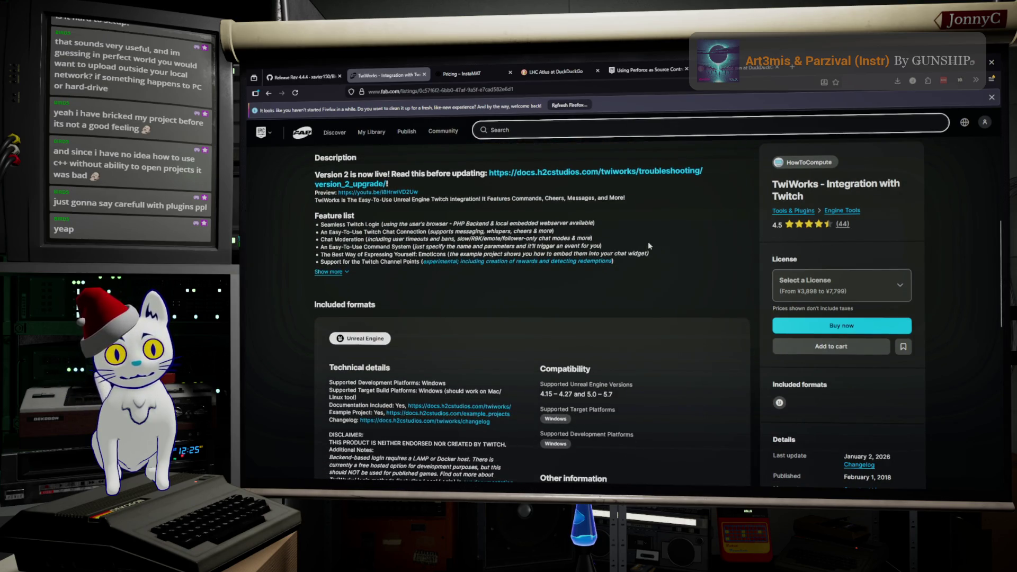
scroll(647, 241, "down", 2)
scroll(648, 241, "down", 1)
scroll(648, 242, "up", 1)
scroll(648, 242, "up", 1)
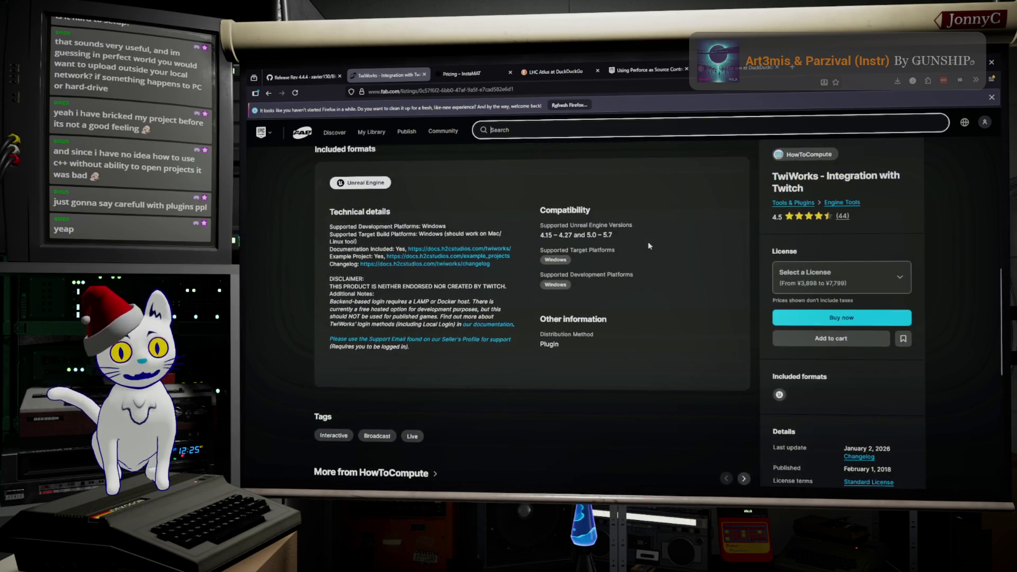
scroll(648, 245, "up", 1)
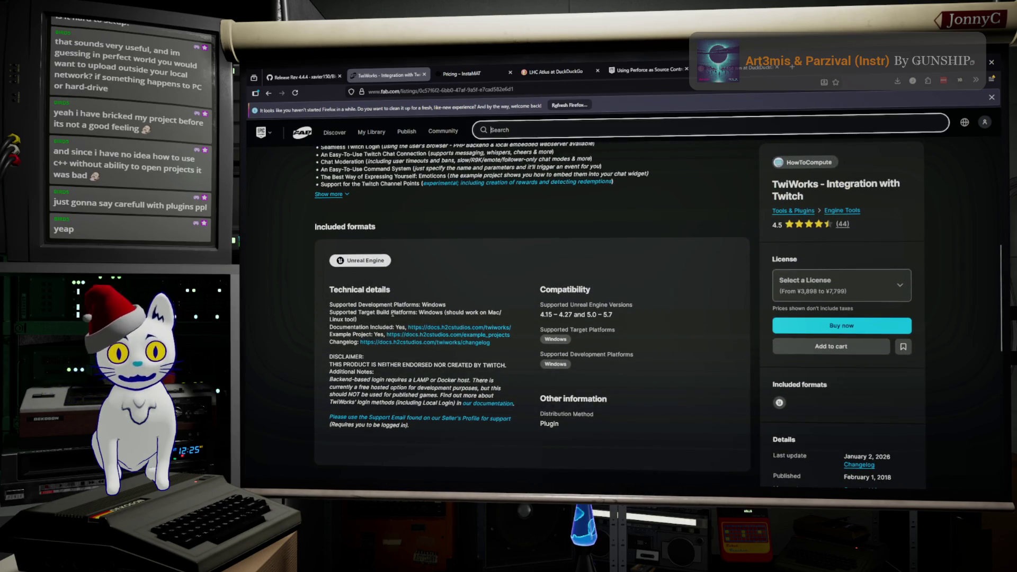
scroll(670, 260, "up", 3)
scroll(683, 239, "up", 4)
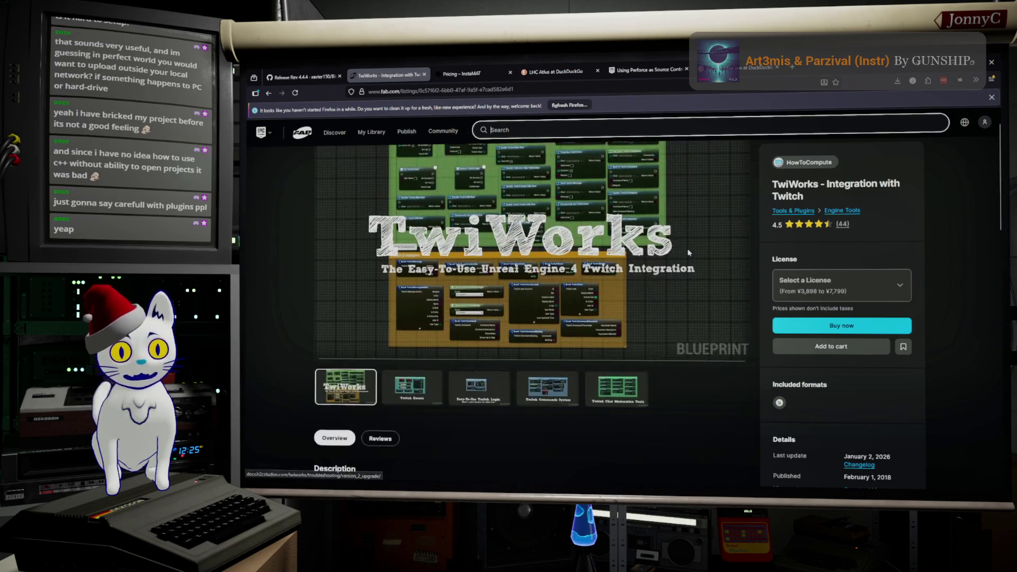
scroll(717, 200, "up", 1)
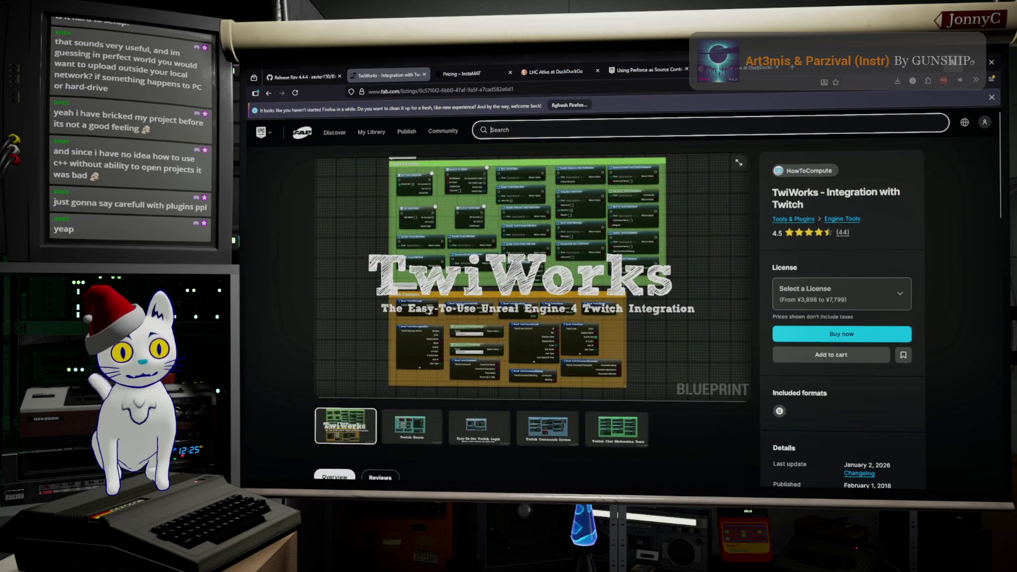
left_click(954, 62)
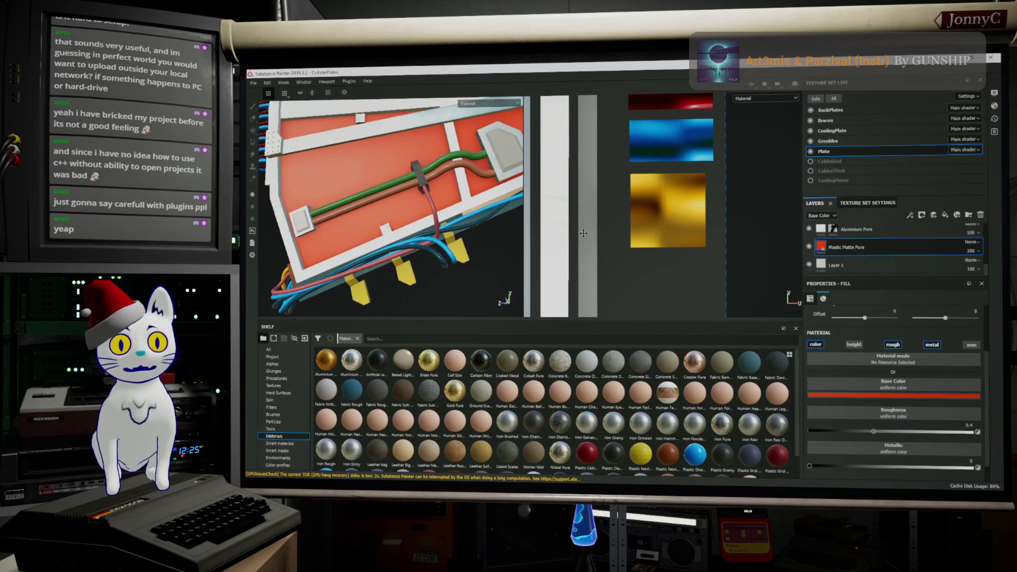
scroll(620, 208, "up", 1)
scroll(620, 208, "down", 2)
scroll(620, 209, "down", 2)
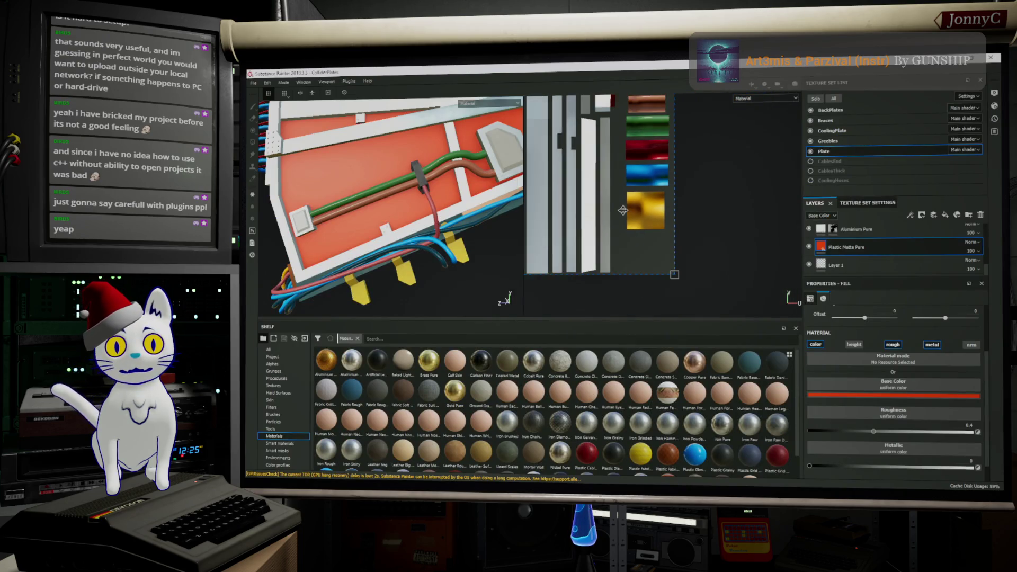
scroll(624, 206, "down", 1)
scroll(435, 223, "up", 2)
scroll(436, 222, "up", 2)
mouse_move(435, 223)
left_mouse_down("alt")
mouse_move(379, 236)
mouse_move(414, 226)
left_mouse_up("alt")
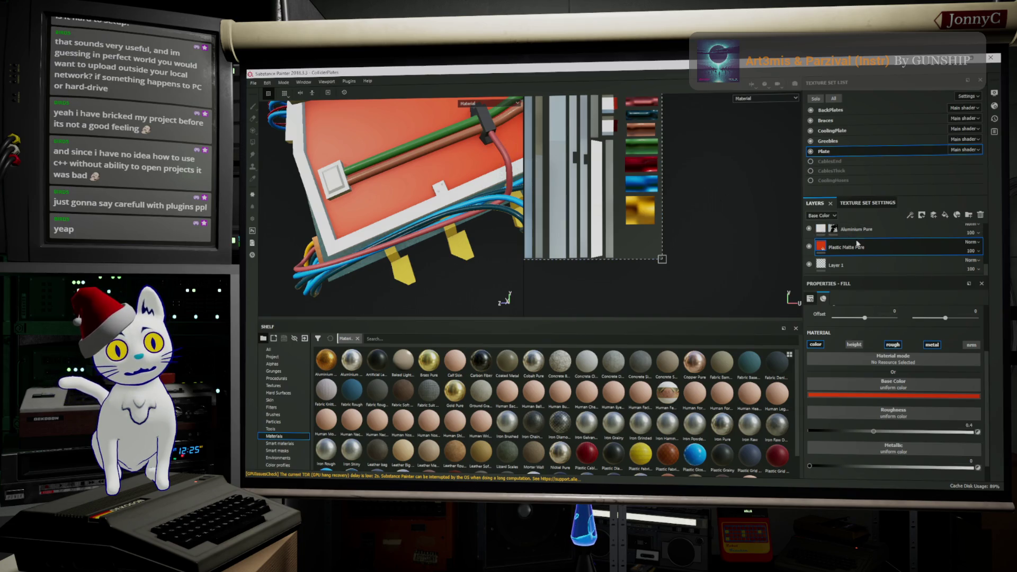
scroll(870, 242, "up", 3)
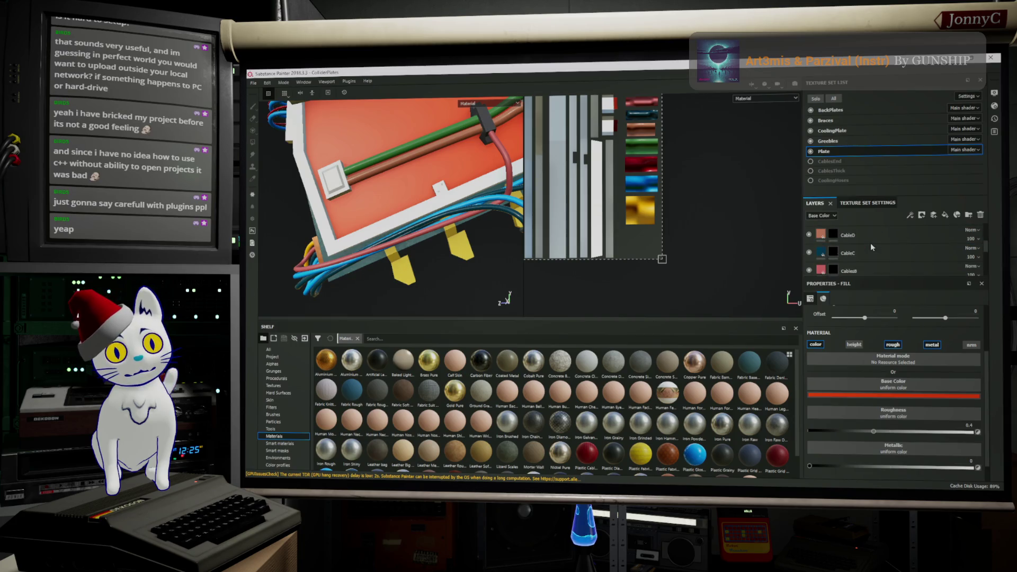
scroll(870, 243, "up", 2)
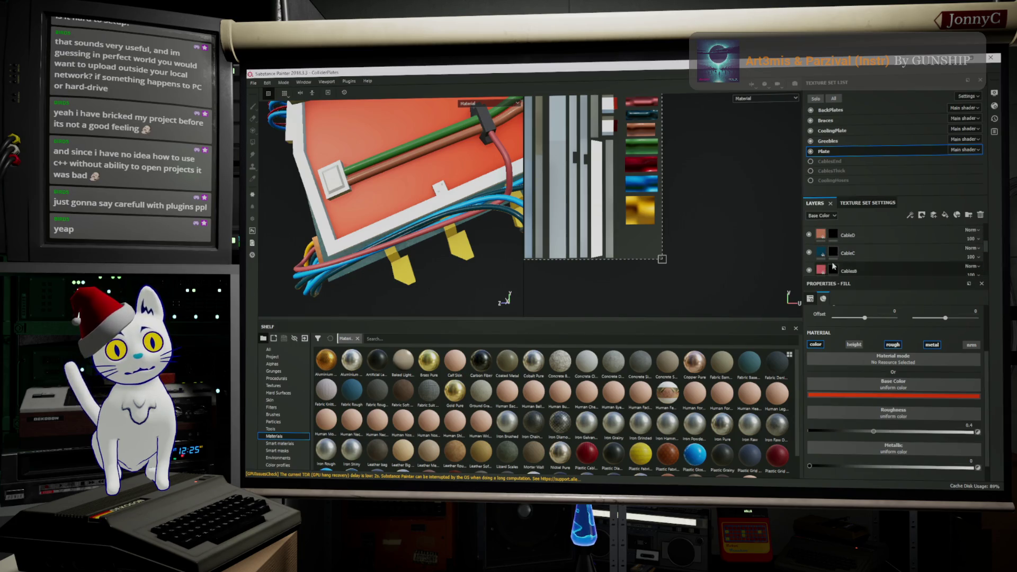
Step: Make CableB the active layer and bring up the colour picker for its base colour
left_click(810, 270)
left_click(823, 271)
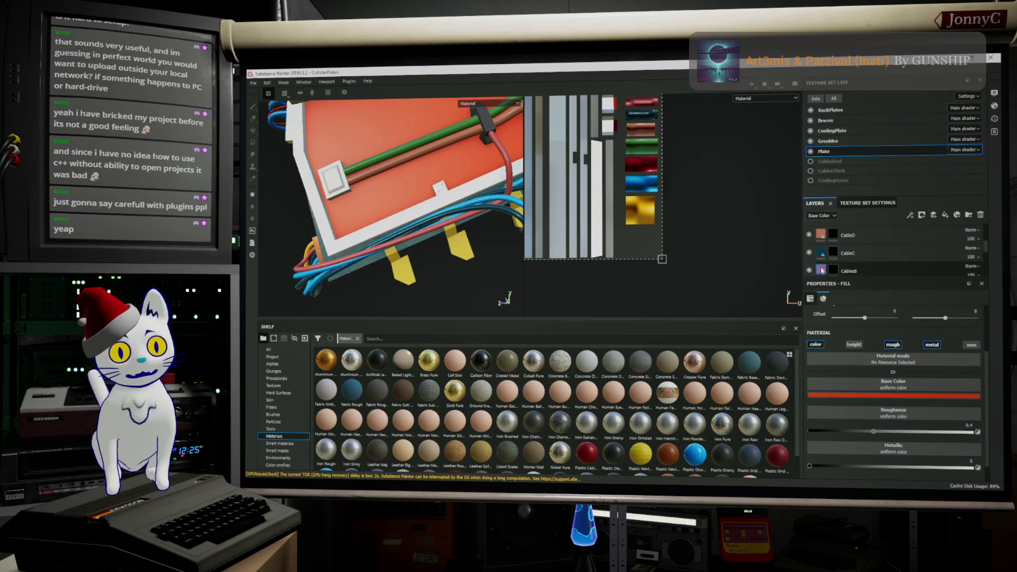
left_click(875, 383)
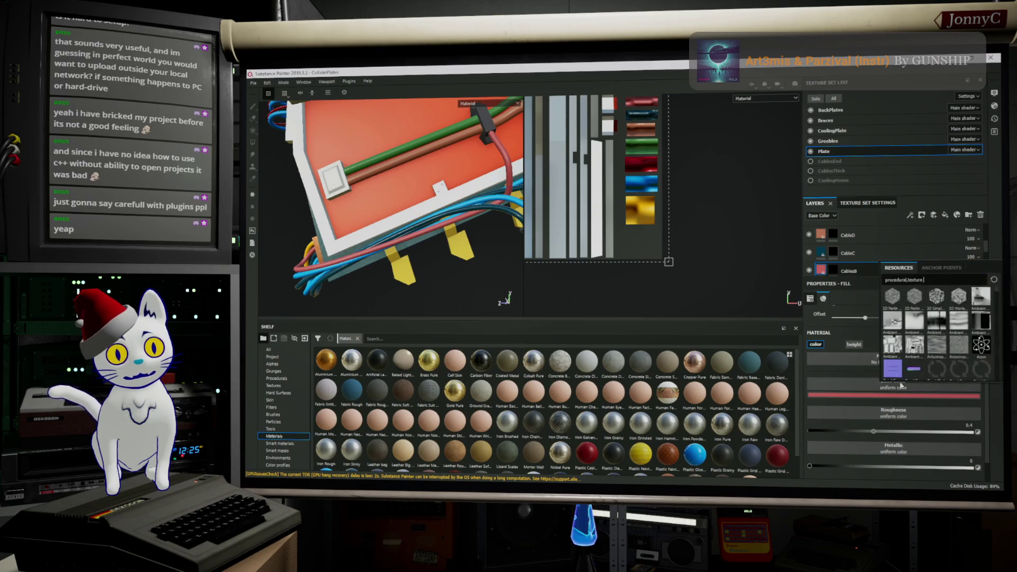
left_click(890, 396)
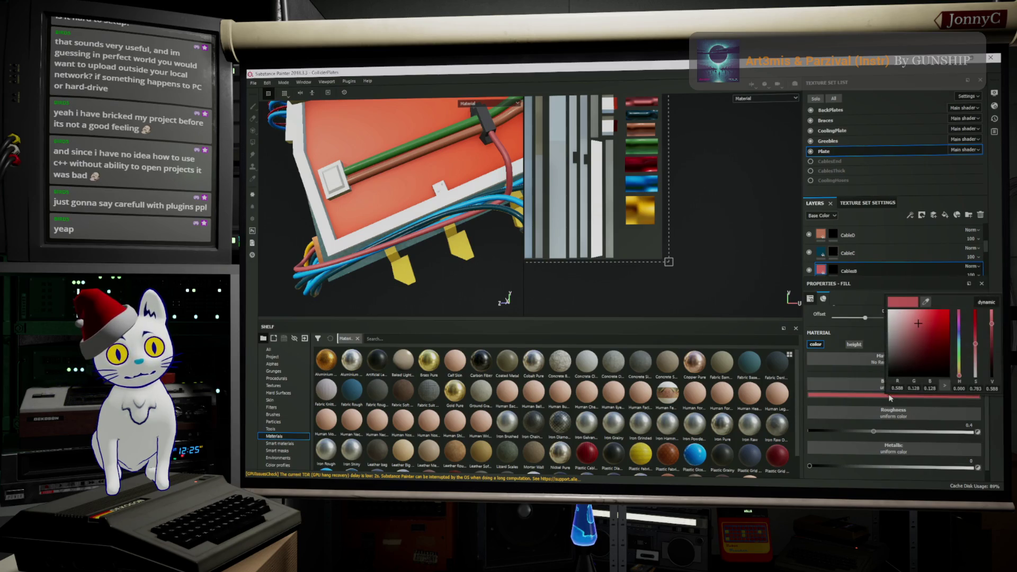
Step: Darken CableB's base colour and shift its hue from red to a deep blue
left_click_drag(932, 334, 930, 365)
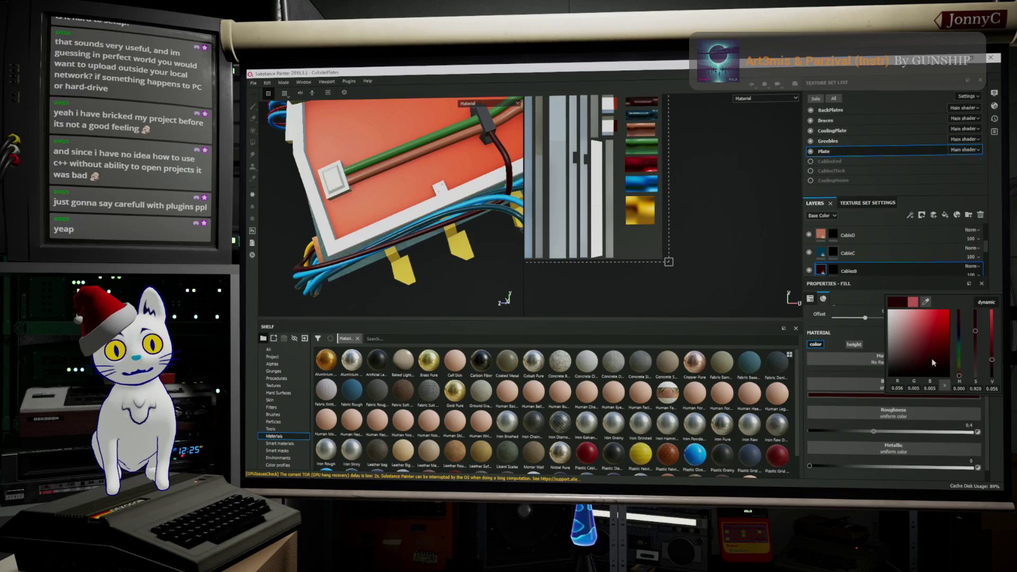
left_click_drag(958, 379, 958, 333)
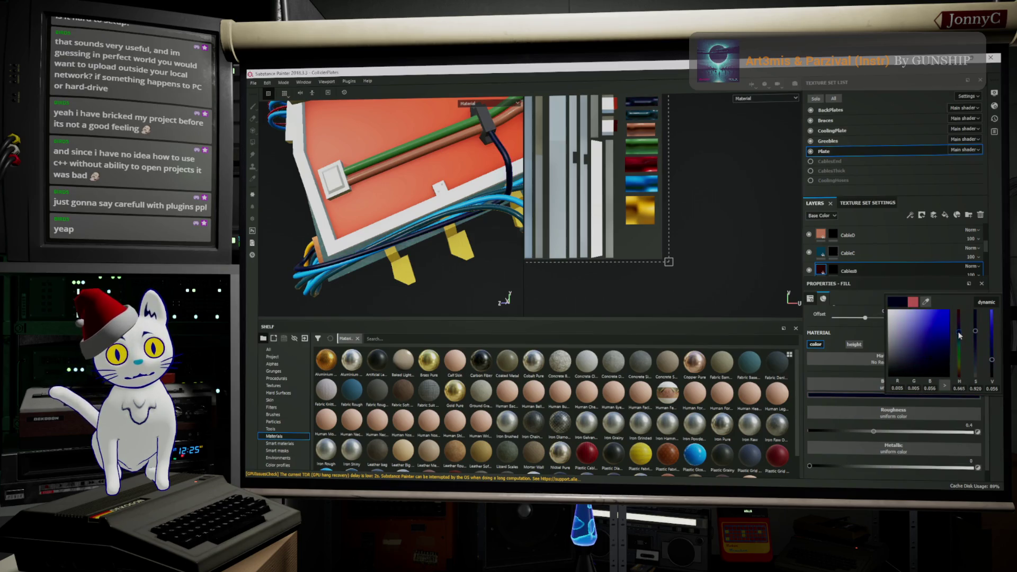
left_click_drag(958, 334, 958, 340)
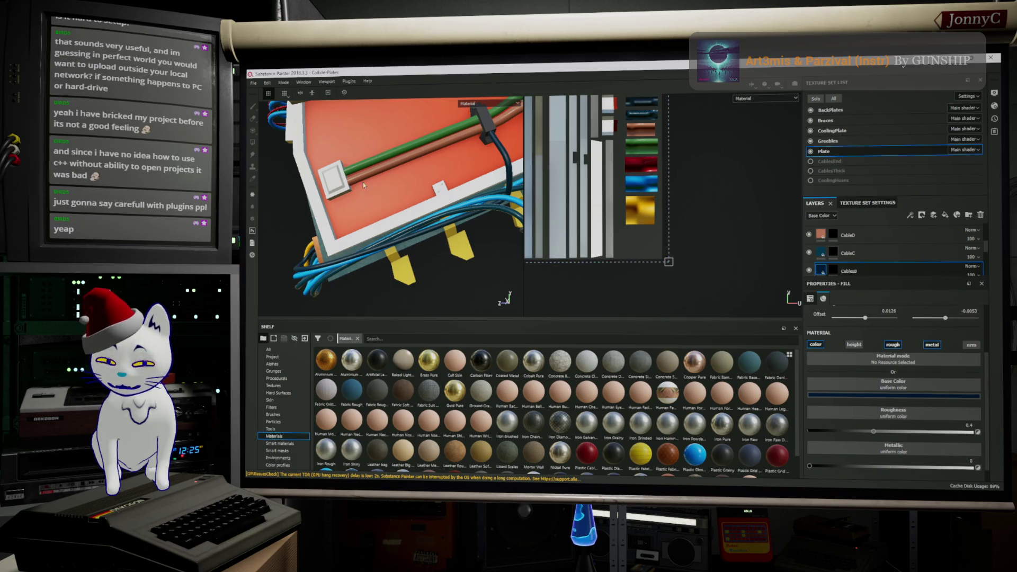
left_click_drag(365, 188, 389, 170, "alt")
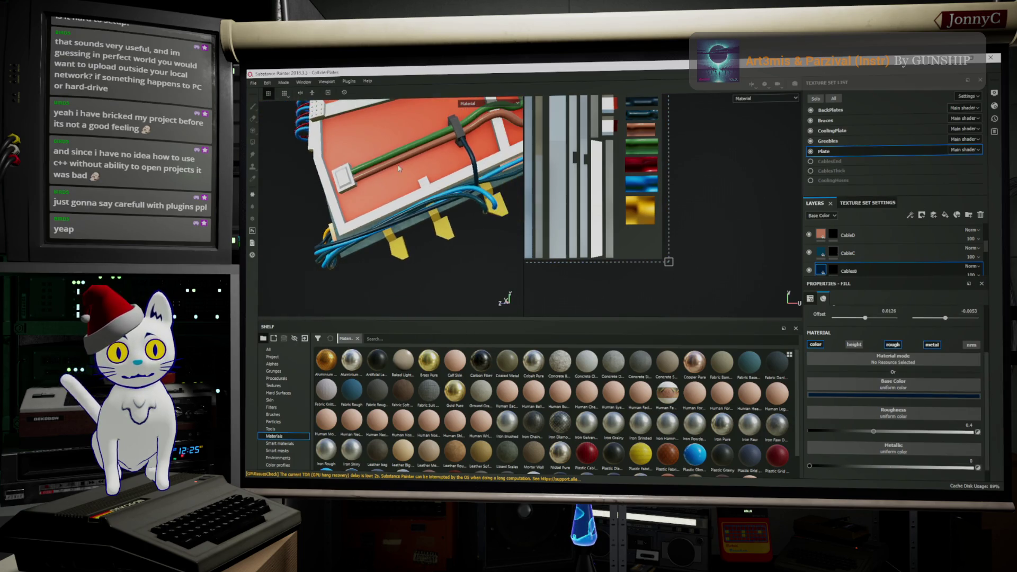
scroll(390, 170, "up", 3)
scroll(885, 401, "down", 1)
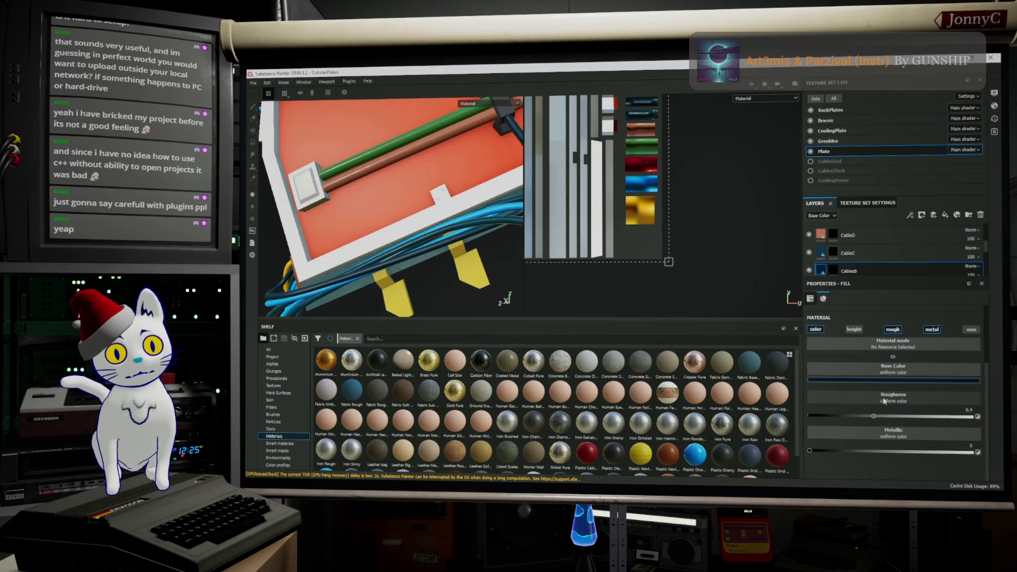
scroll(883, 397, "down", 1)
scroll(880, 396, "up", 2)
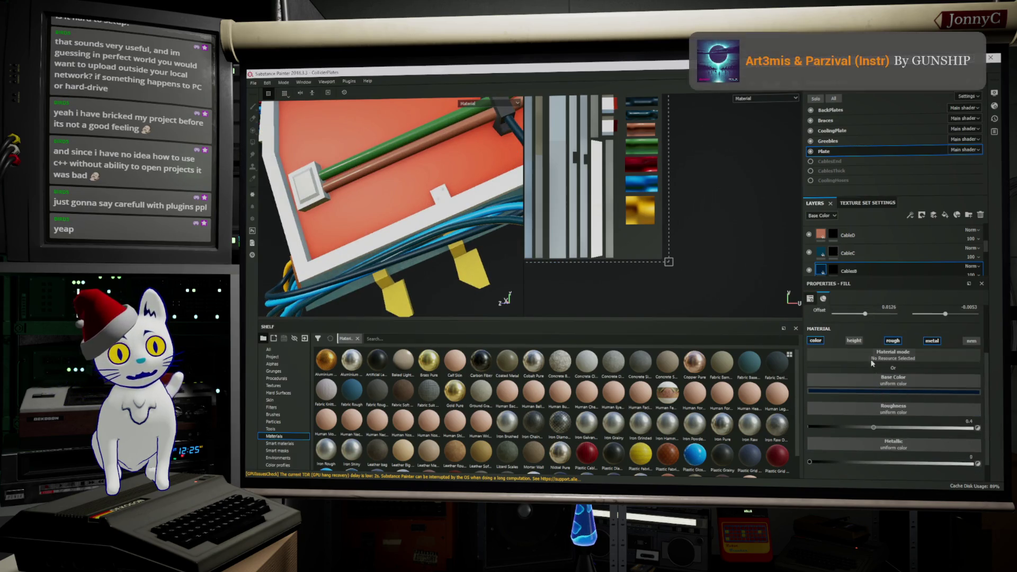
scroll(872, 389, "down", 1)
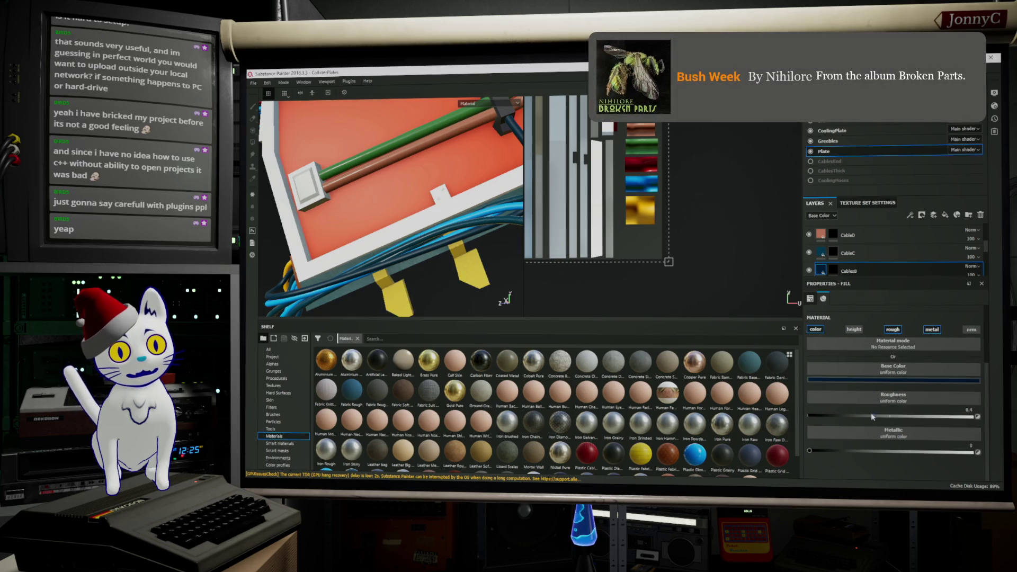
Step: Adjust CableB's roughness, settling at about 0.6, while inspecting the cables
left_click_drag(872, 415, 834, 421)
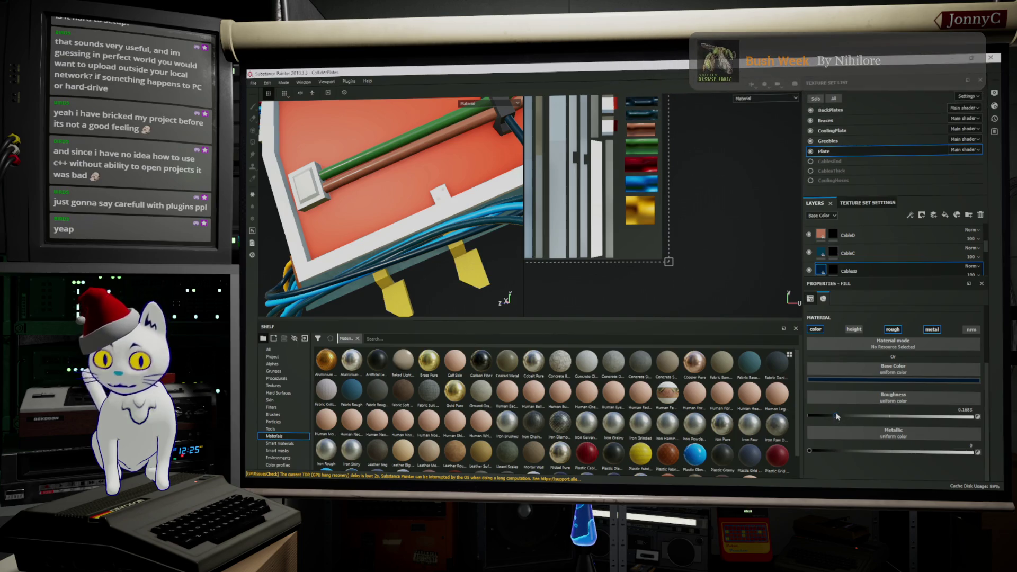
left_click_drag(437, 290, 383, 244, "alt")
scroll(383, 245, "up", 3)
scroll(383, 234, "up", 2)
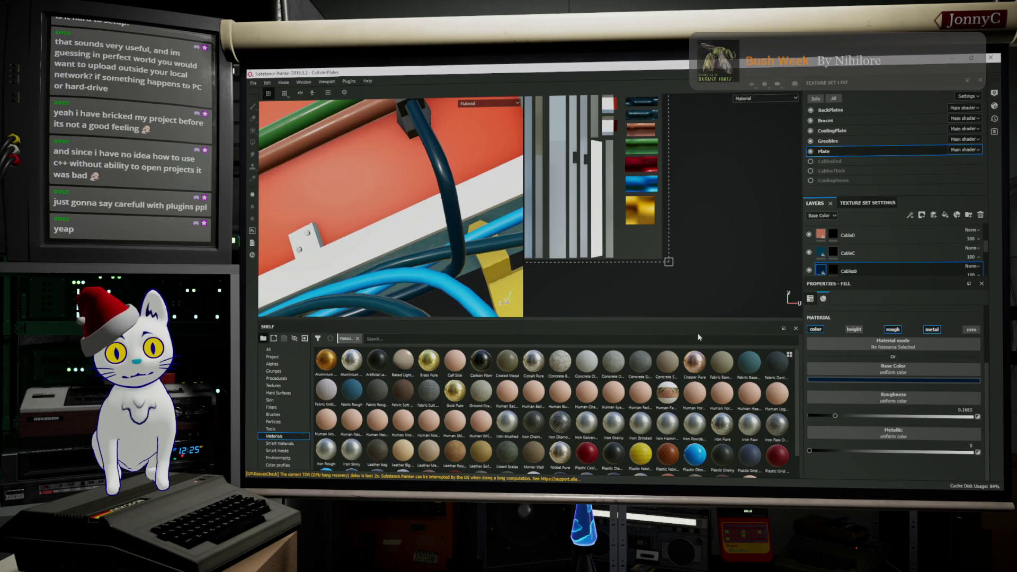
mouse_move(813, 419)
left_mouse_down()
mouse_move(920, 408)
mouse_move(894, 474)
left_mouse_up()
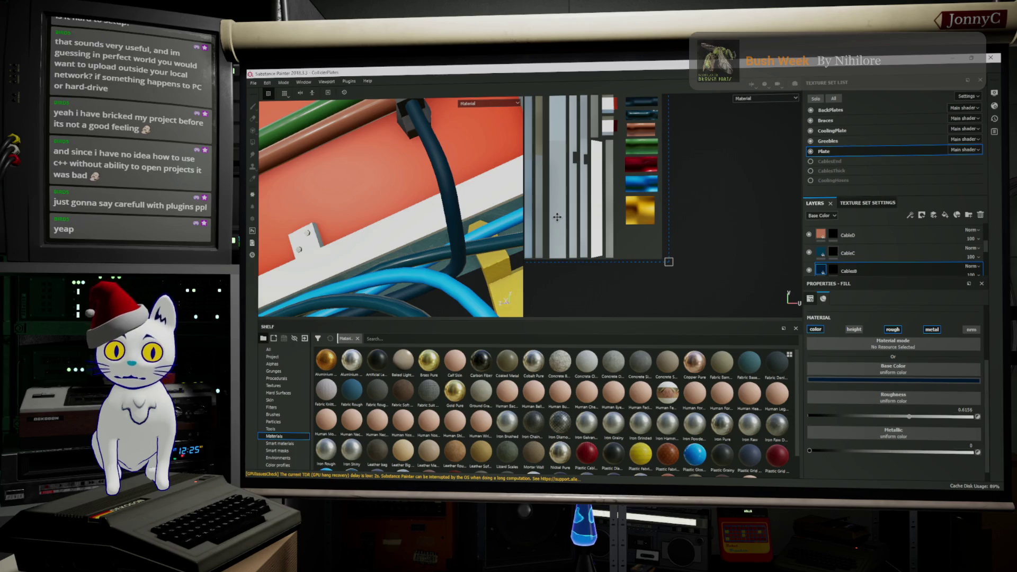
mouse_move(573, 222)
left_mouse_down("alt")
mouse_move(452, 196)
mouse_move(407, 209)
left_mouse_up("alt")
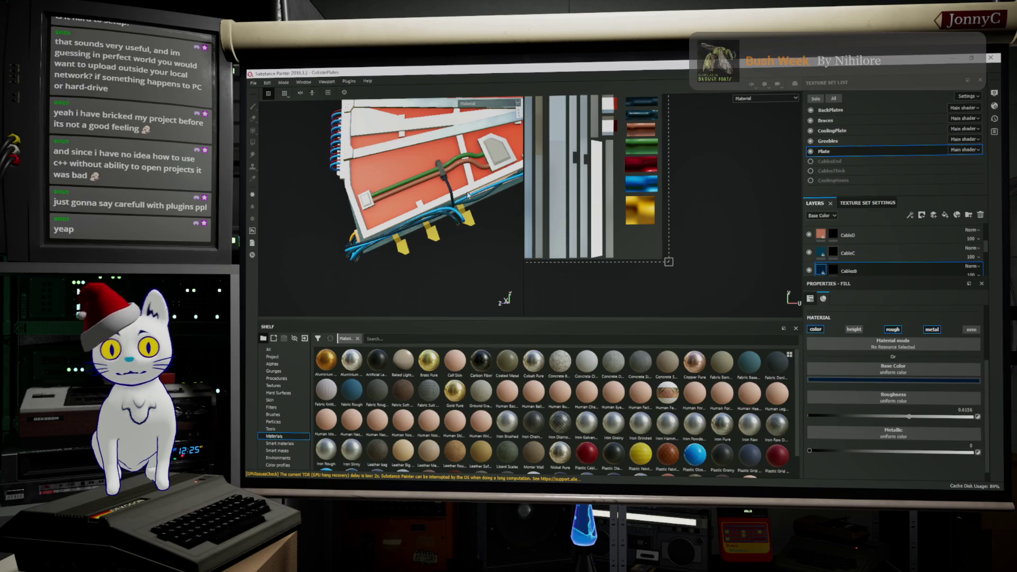
Step: Save the Painter project via File > Save
left_click(253, 81)
left_click(278, 157)
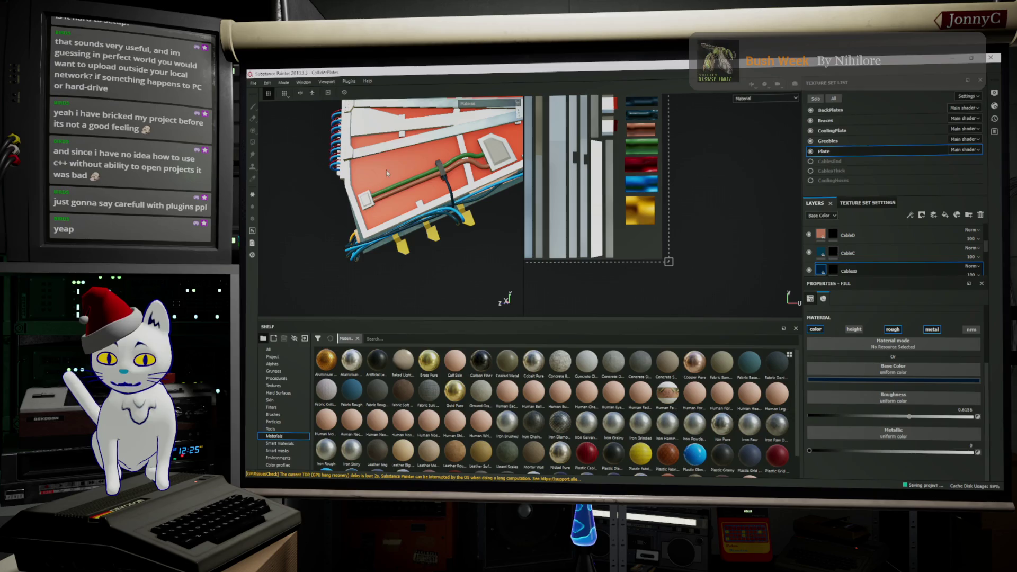
left_click_drag(395, 166, 421, 169, "alt")
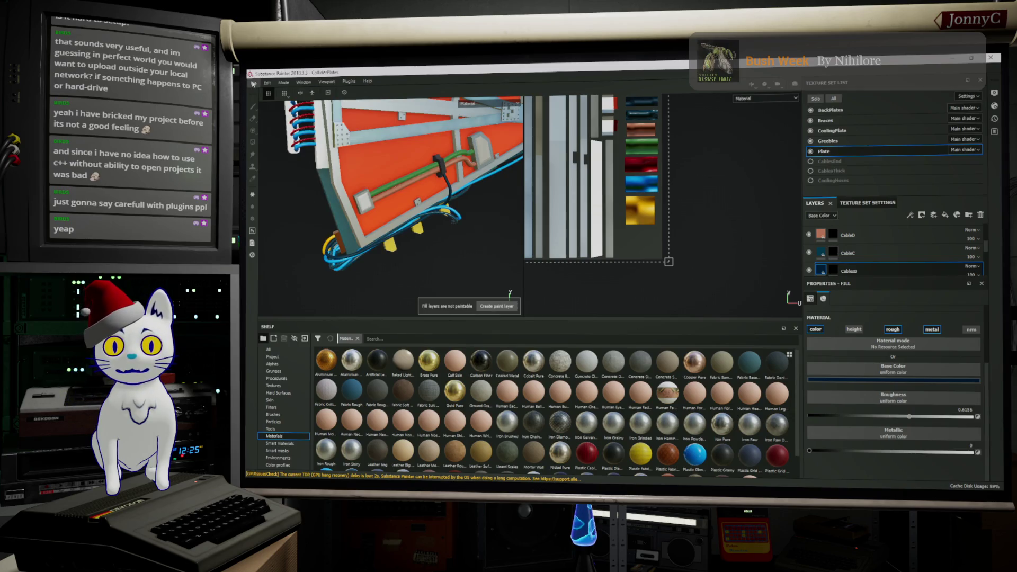
Step: Bring up Export Textures, expand BackPlates' output maps and browse for a destination folder
left_click(254, 82)
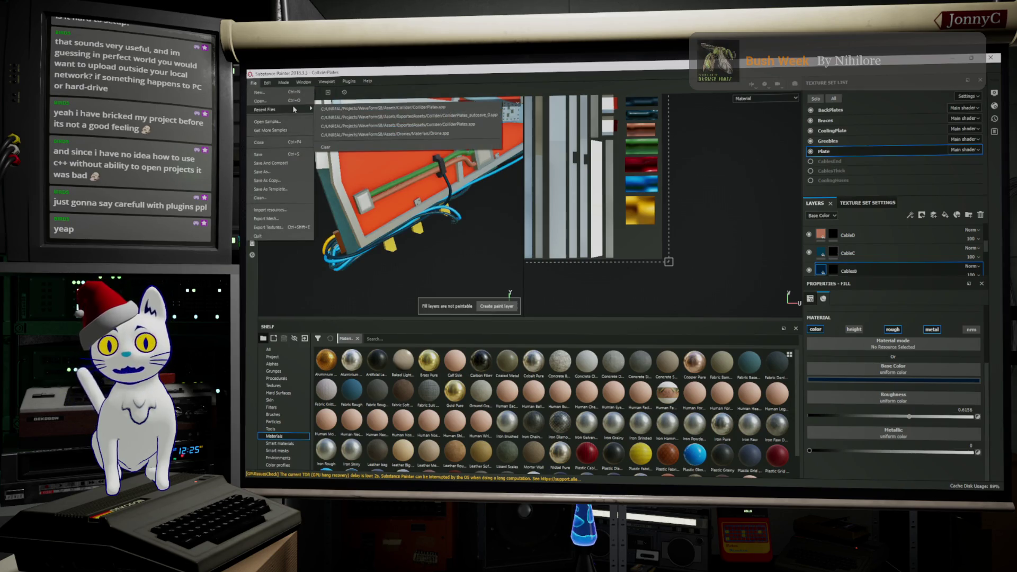
left_click(303, 227)
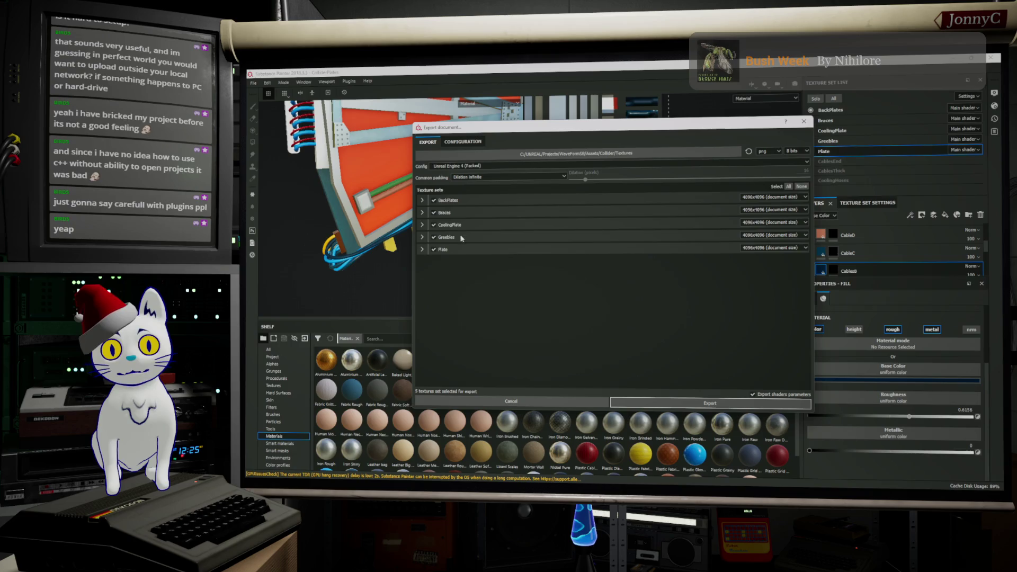
left_click(423, 201)
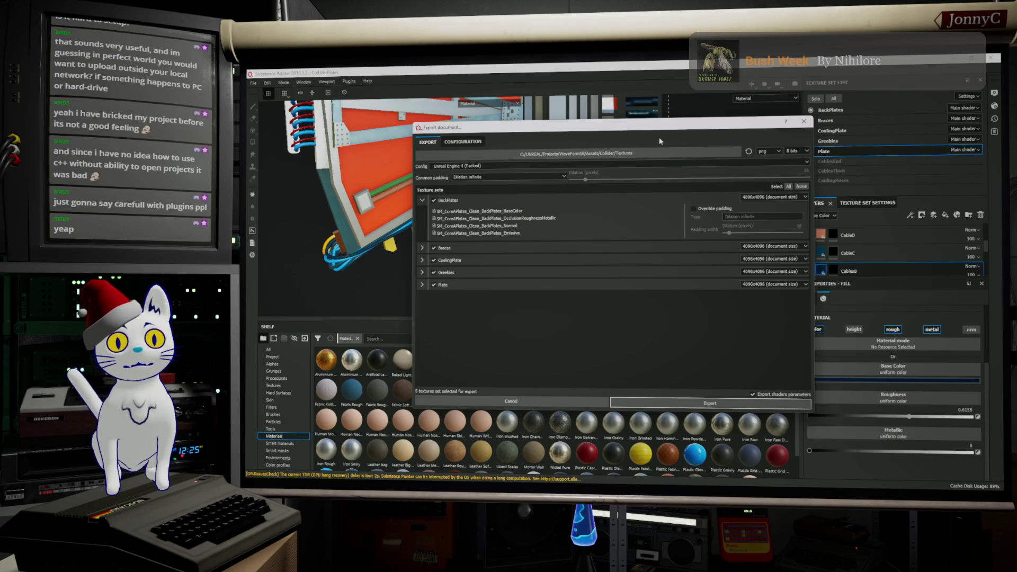
left_click(628, 156)
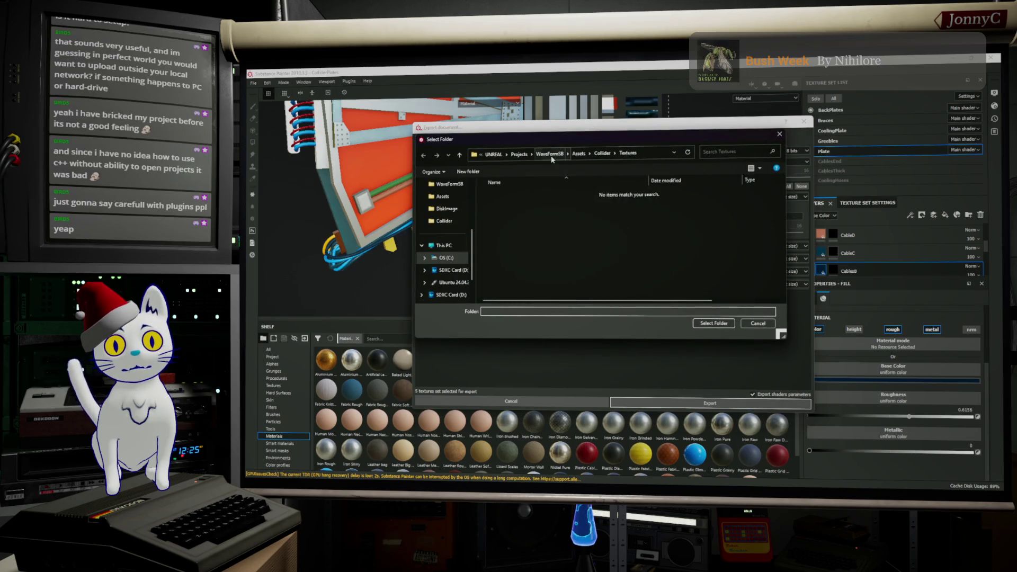
left_click(578, 153)
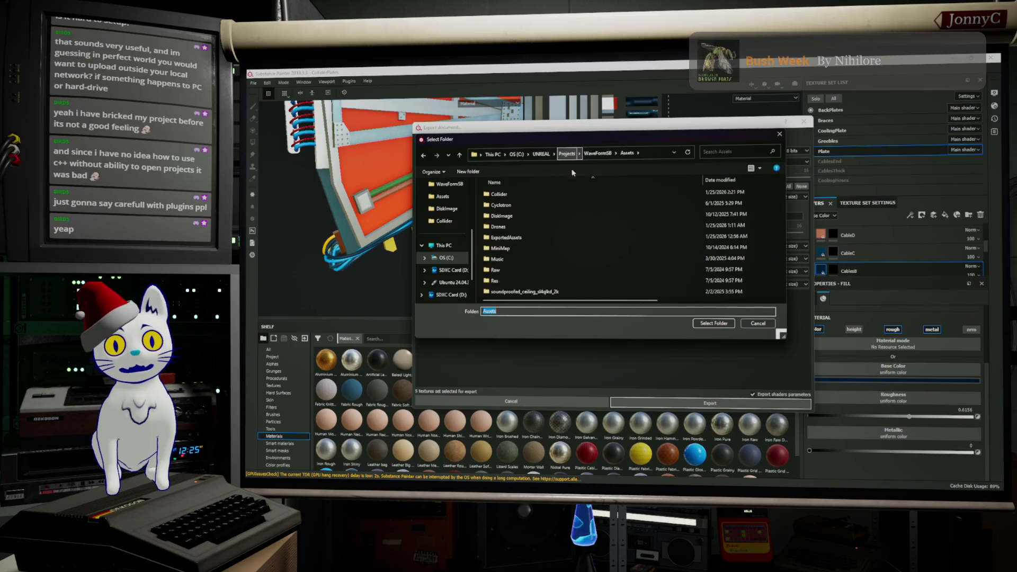
double_click(526, 237)
double_click(527, 205)
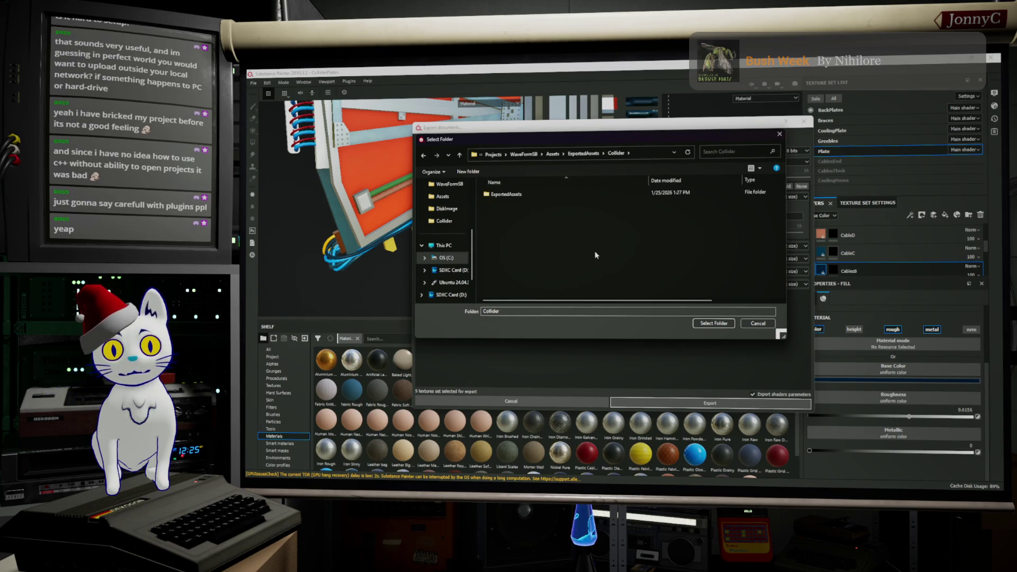
right_click(572, 248)
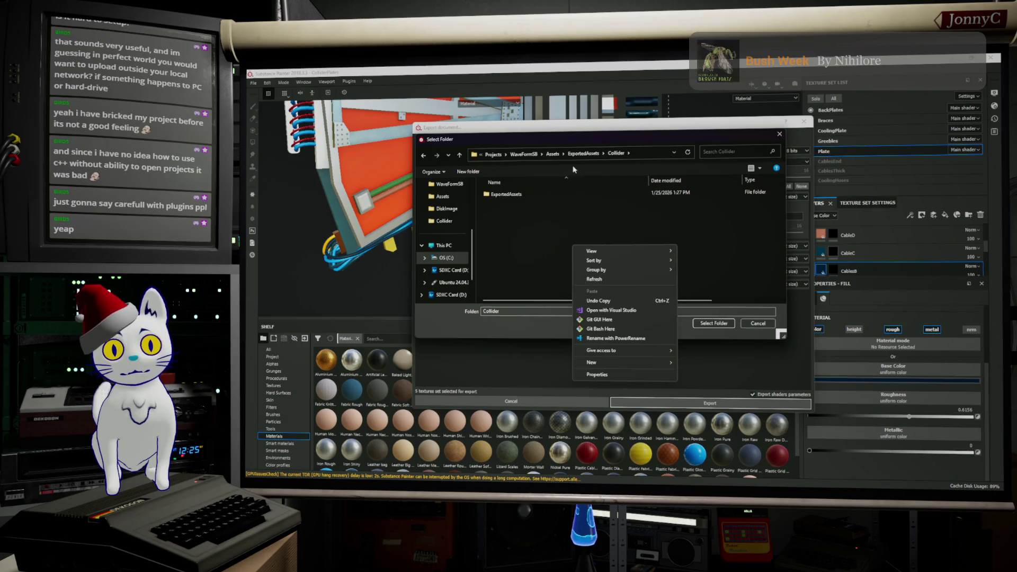
left_click(554, 154)
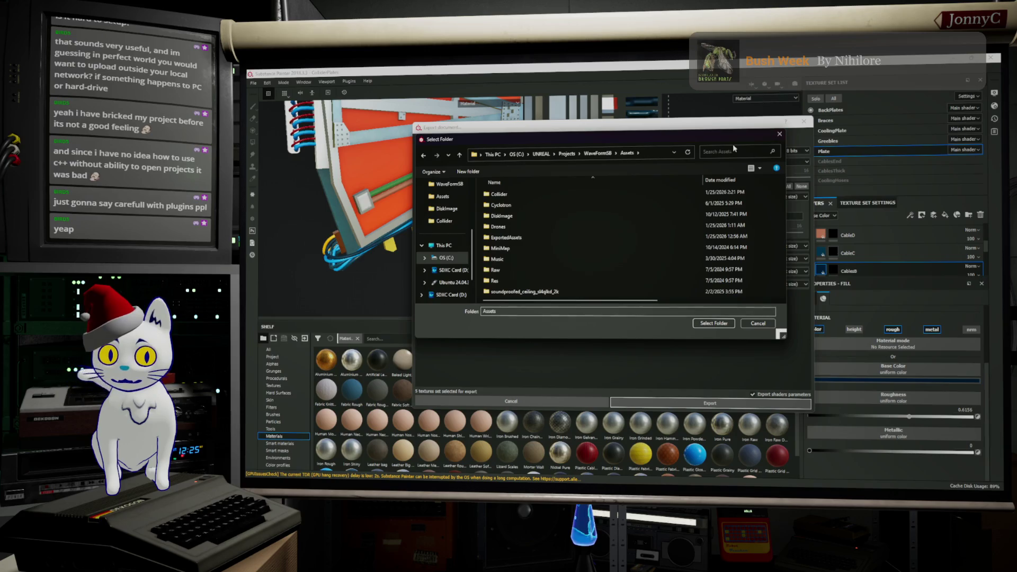
left_click(758, 324)
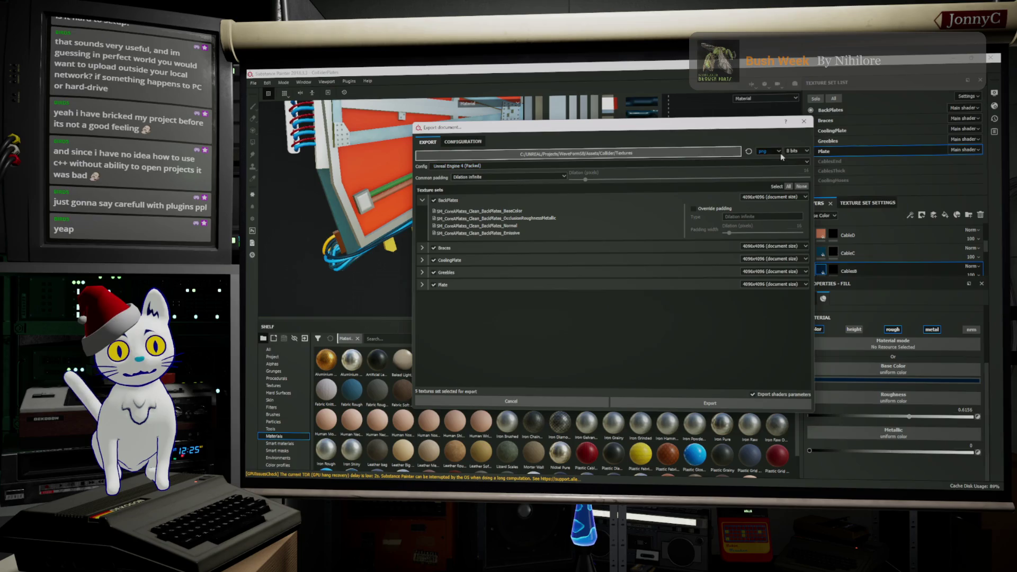
Step: Cancel the export dialog, orbit to the orange panel and pick the Greebles texture set
left_click(803, 122)
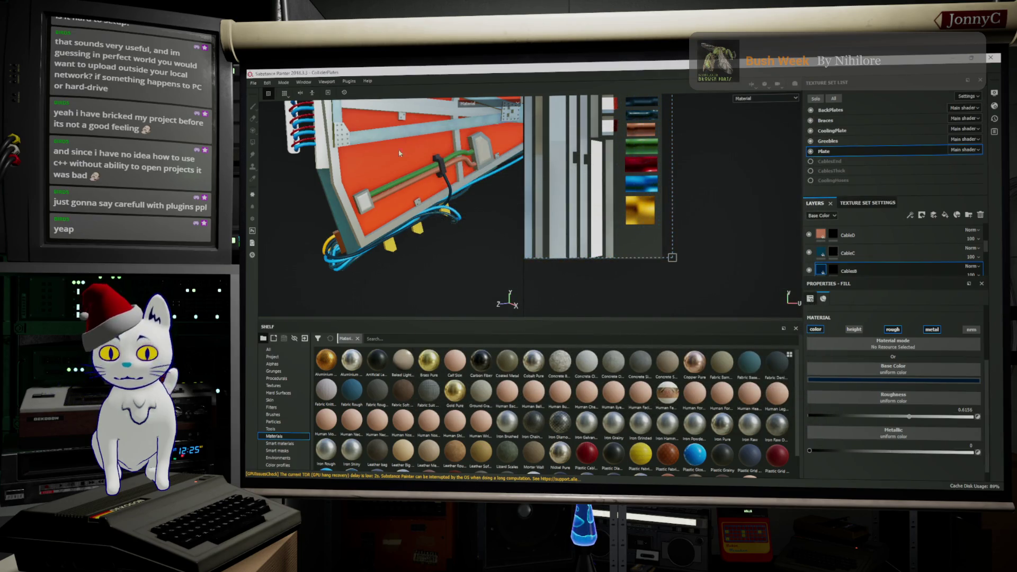
mouse_move(404, 151)
left_mouse_down("alt")
mouse_move(349, 250)
mouse_move(445, 223)
left_mouse_up("alt")
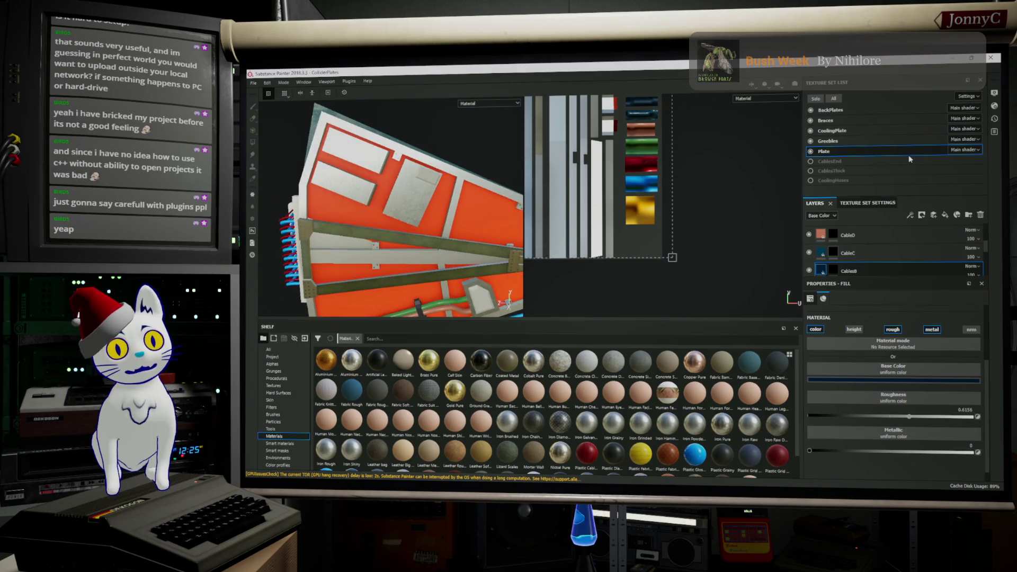
left_click(872, 139)
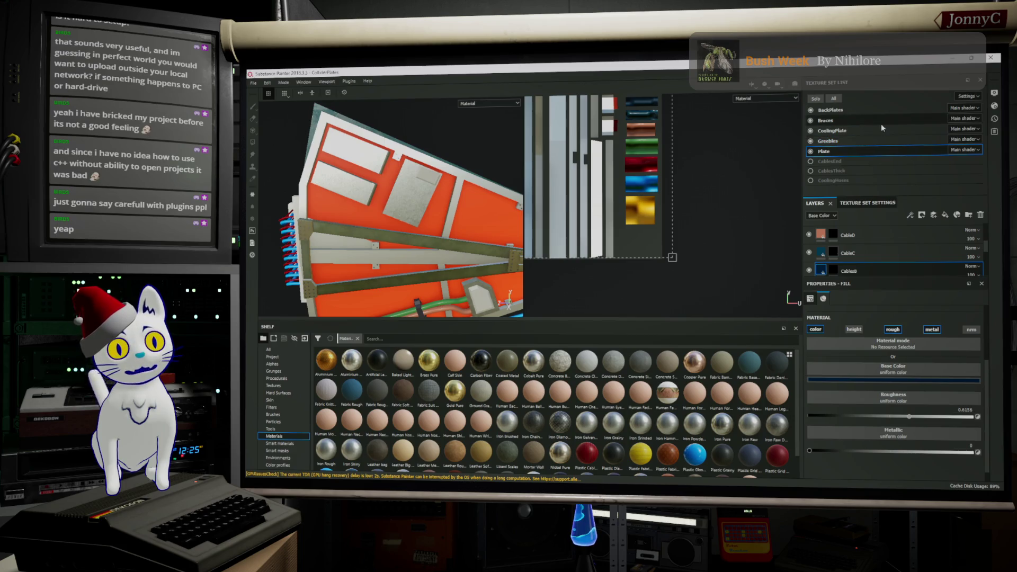
Step: Flip between the Braces and CoolingPlate texture sets and enlarge the Braces UV layout
left_click(883, 119)
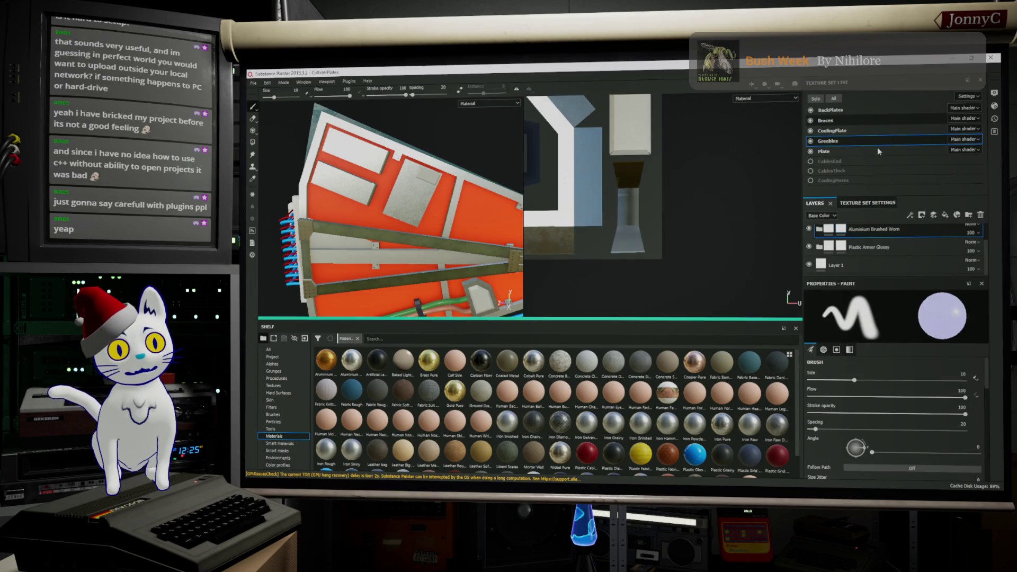
key("Down")
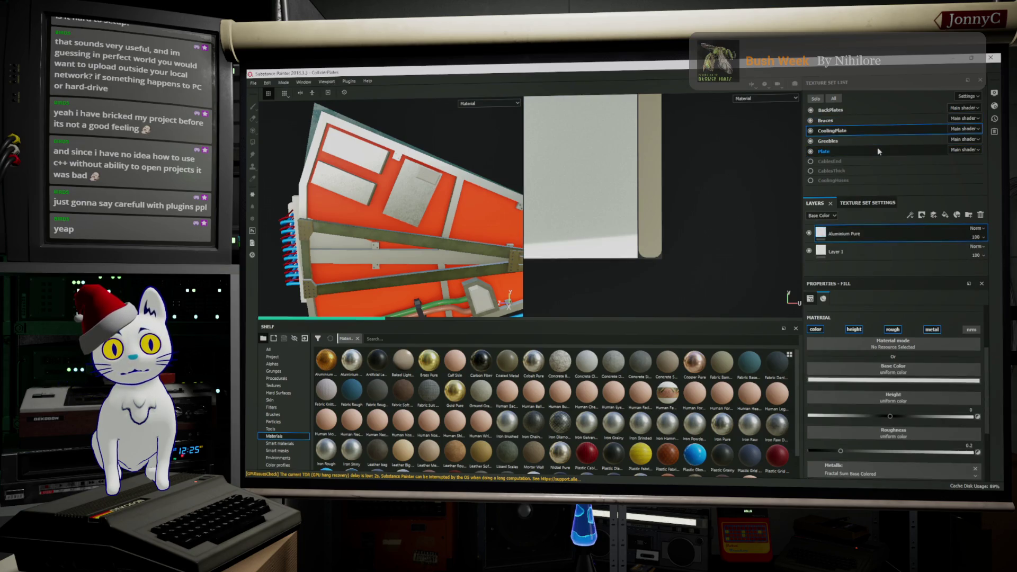
left_click(892, 117)
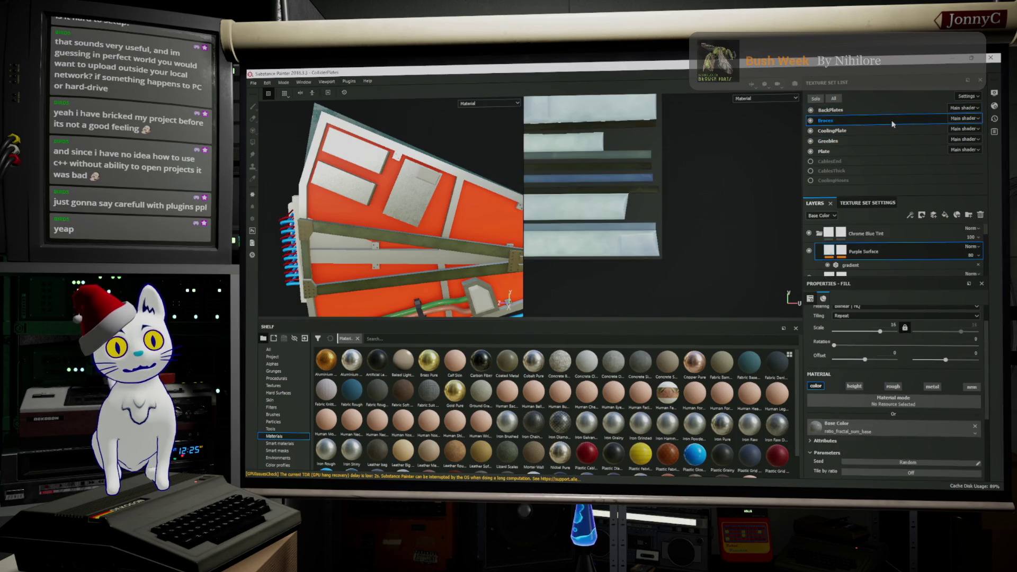
scroll(604, 149, "down", 5)
scroll(604, 149, "down", 2)
scroll(588, 135, "down", 1)
scroll(576, 128, "down", 1)
scroll(571, 123, "down", 1)
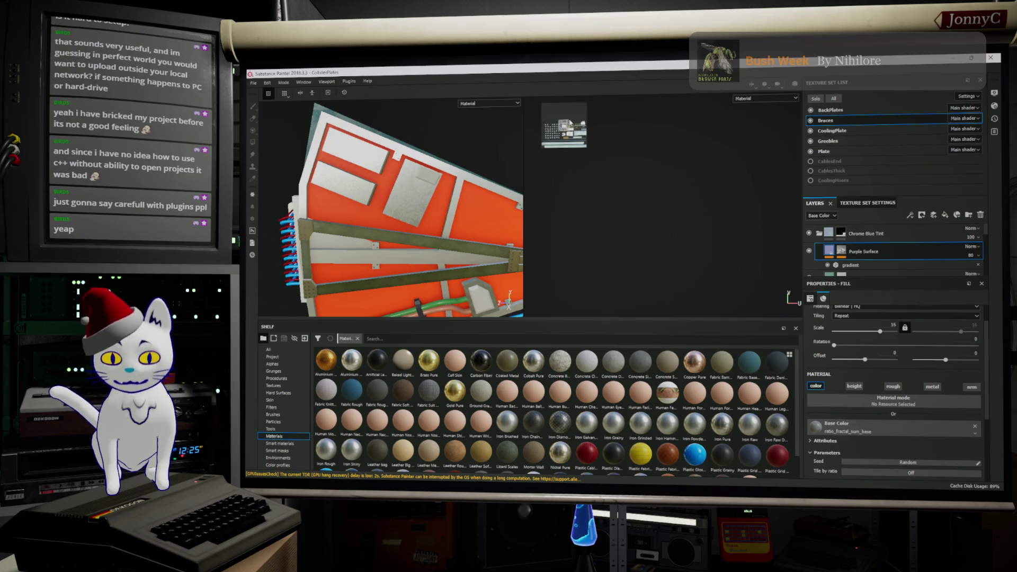
middle_click_drag(571, 123, 634, 197)
scroll(634, 199, "up", 2)
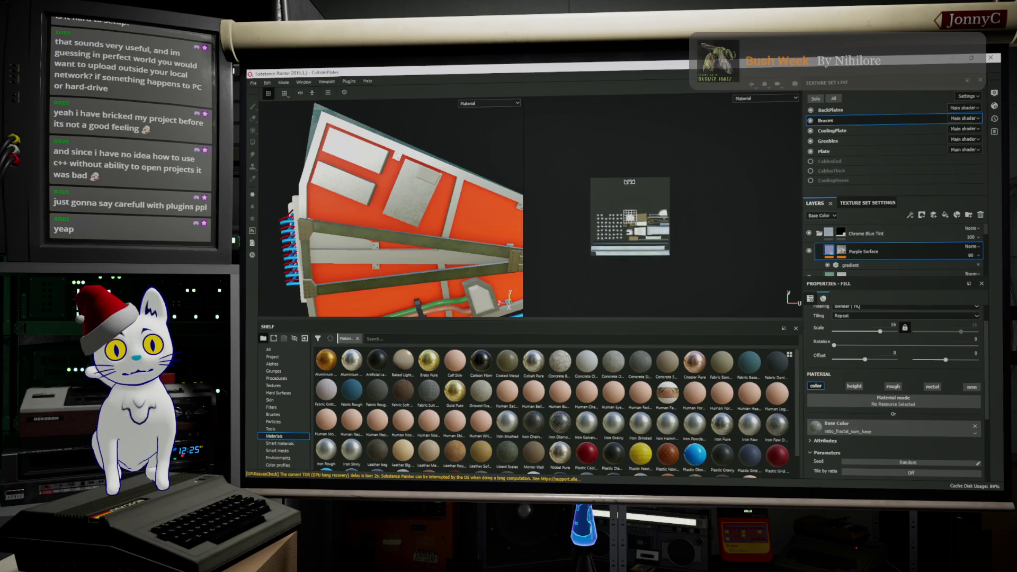
scroll(629, 183, "up", 2)
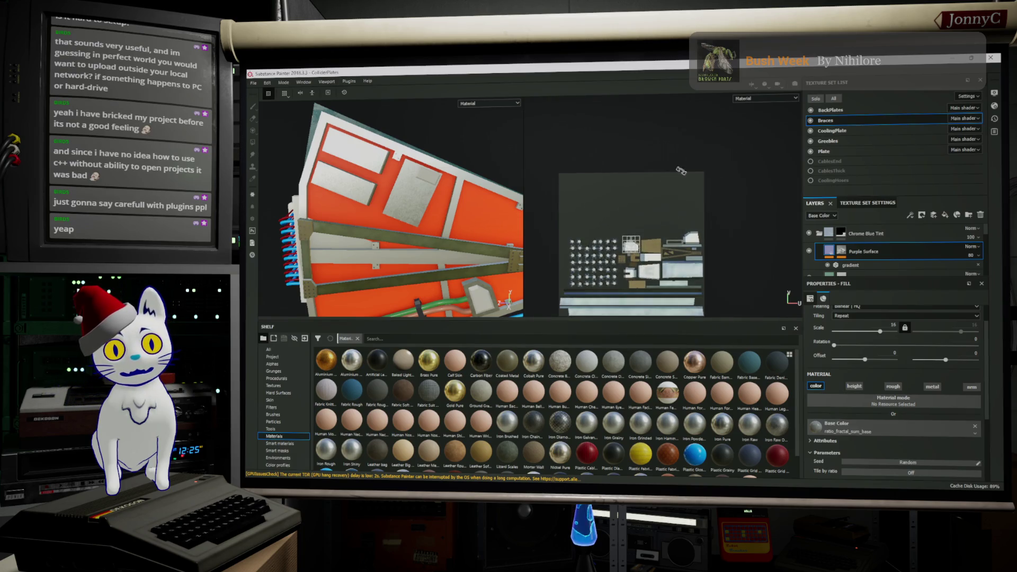
Step: Check the BackPlates and CoolingPlate UVs, then Alt+Tab over to Blender
left_click(827, 110)
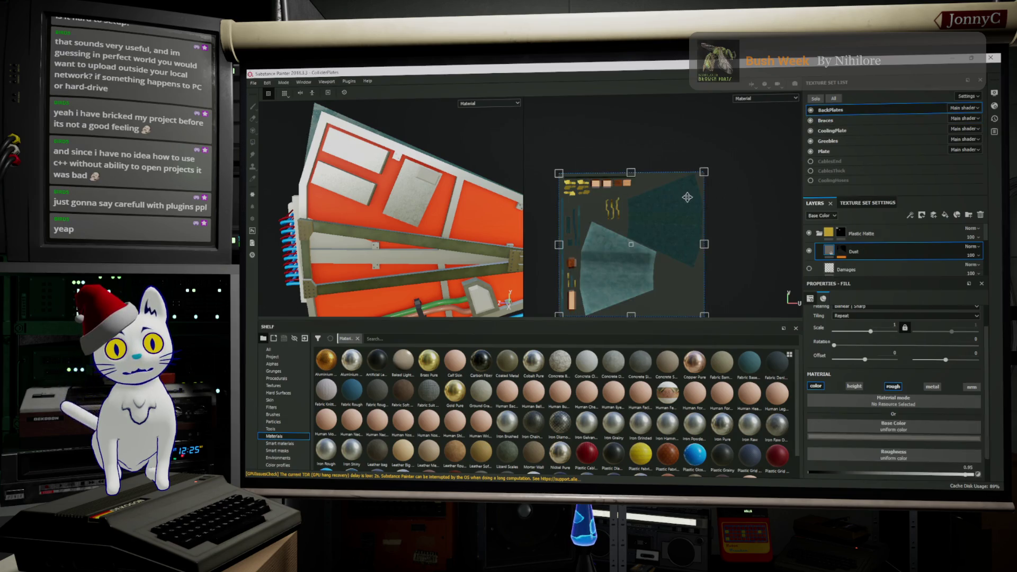
left_click(869, 129)
scroll(647, 221, "up", 2)
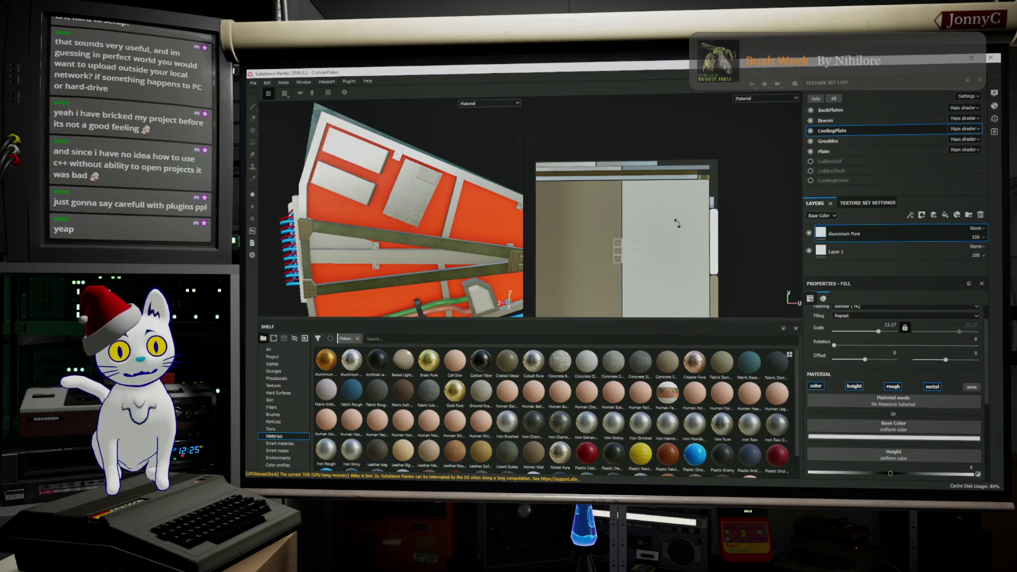
scroll(672, 221, "up", 2)
scroll(671, 222, "down", 1)
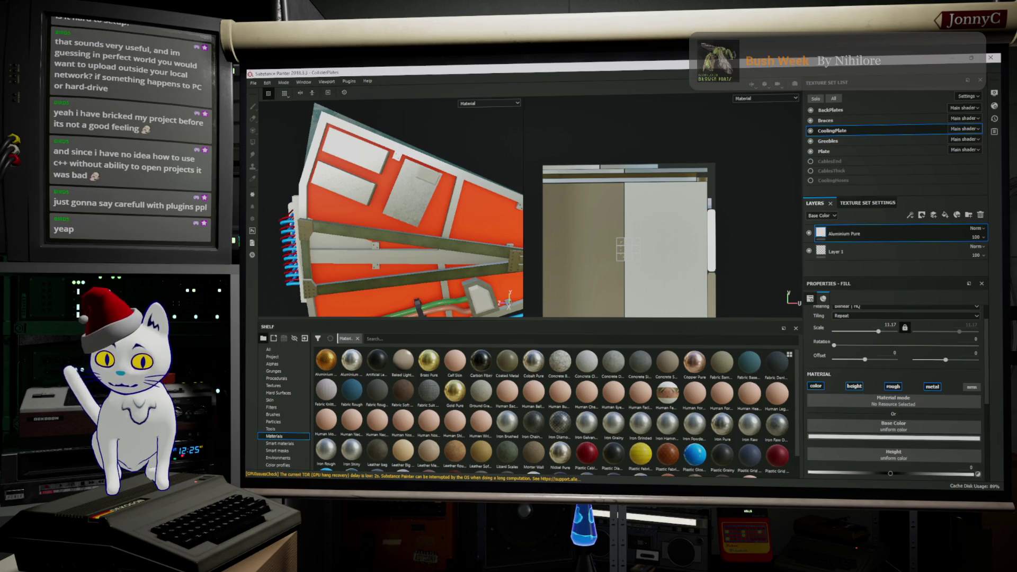
key("alt+Tab")
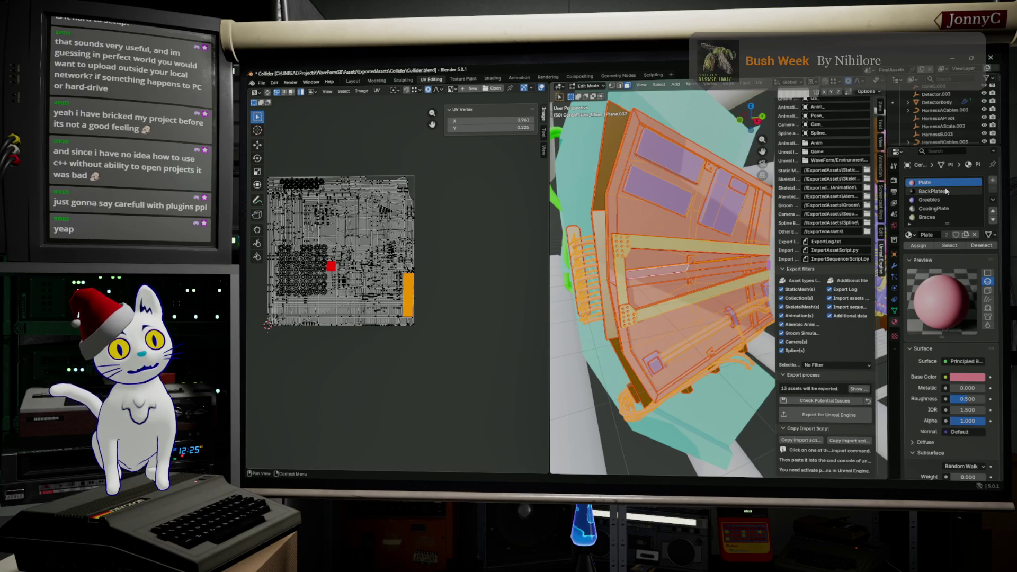
Step: Re-enter Edit Mode, deselect all faces and make BackPlates the active material slot
middle_click_drag(660, 270, 663, 249)
key("Tab")
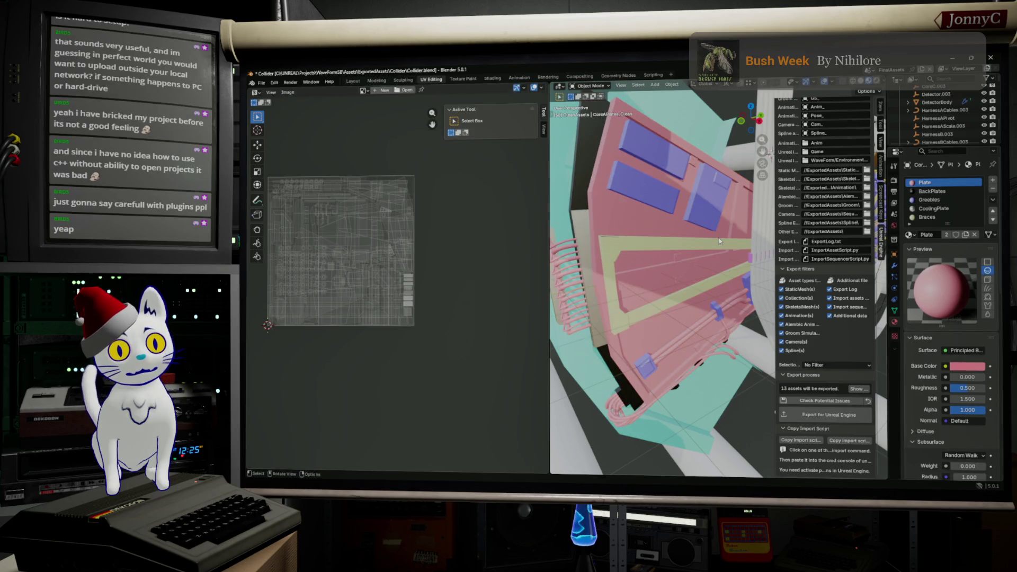
key("Tab")
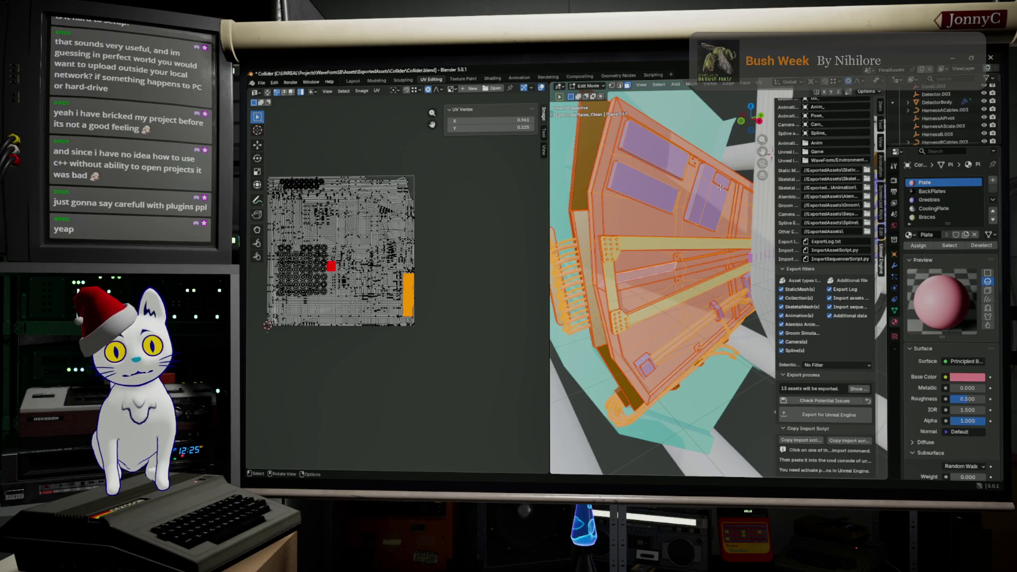
key("alt+a")
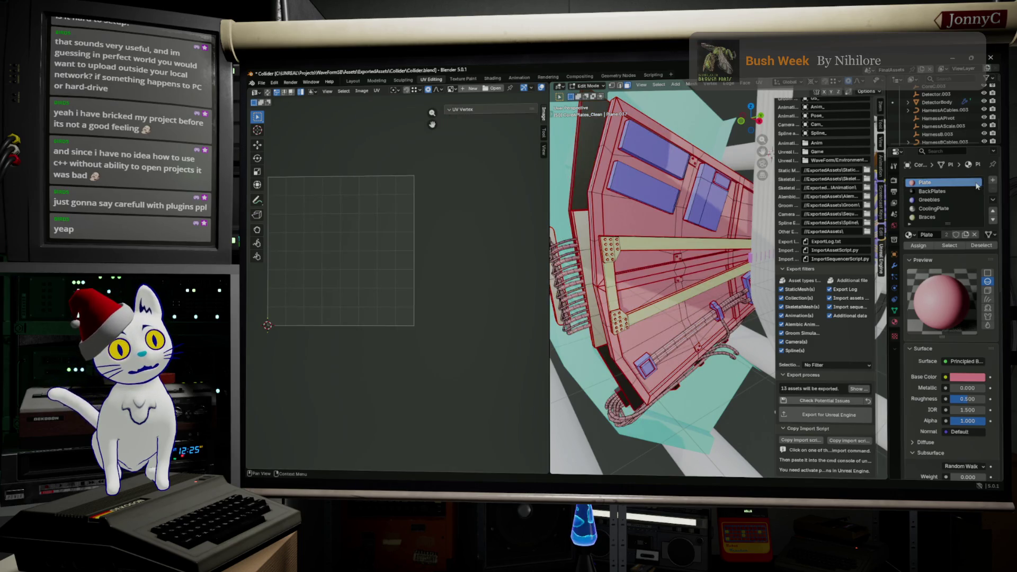
left_click(959, 190)
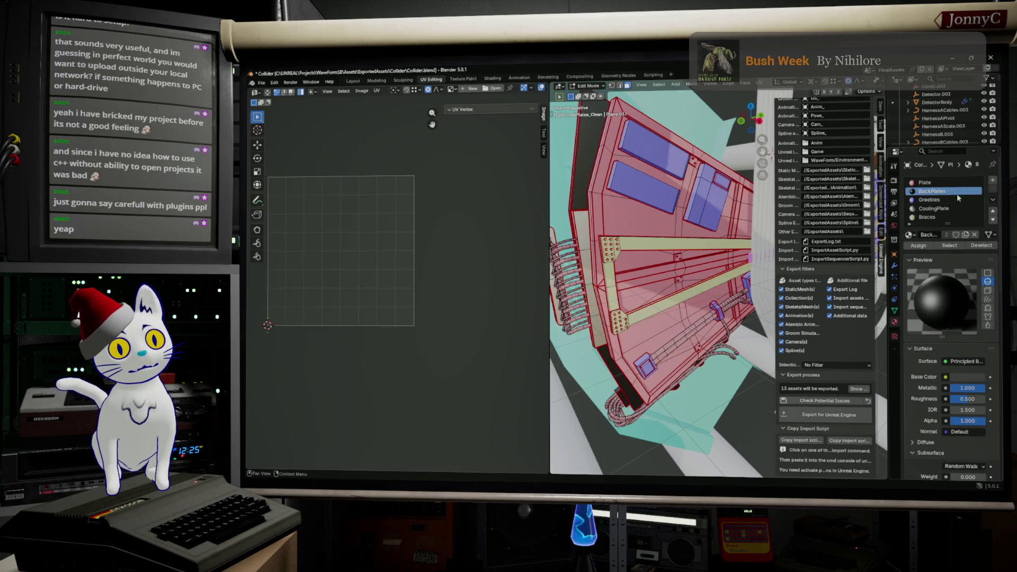
Step: Select the BackPlates faces, then clear the face selection again
left_click(948, 246)
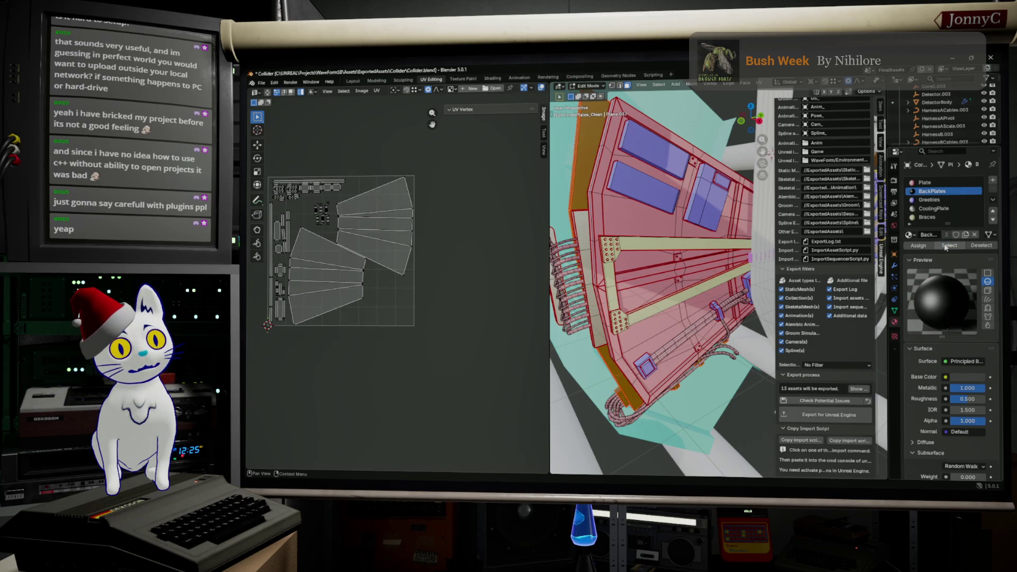
left_click(941, 199)
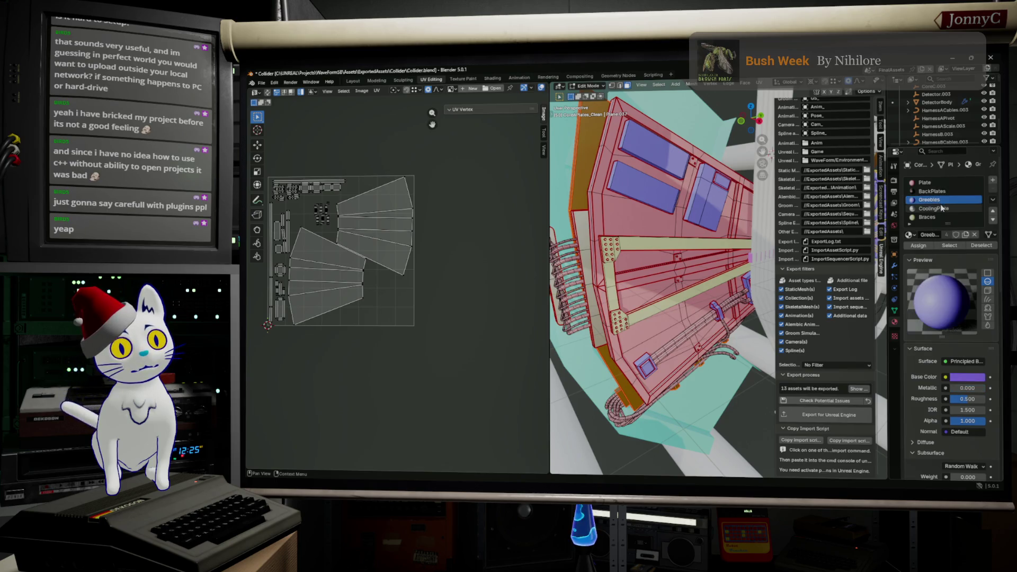
key("alt+a")
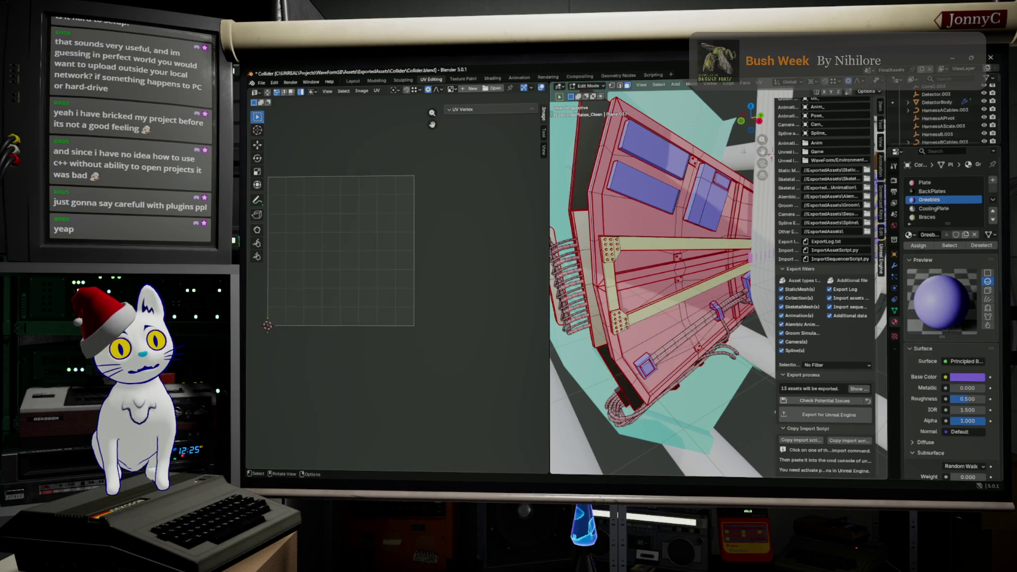
scroll(929, 191, "down", 1)
Step: Select the CoolingPlate faces and add the Braces faces to the selection
left_click(928, 191)
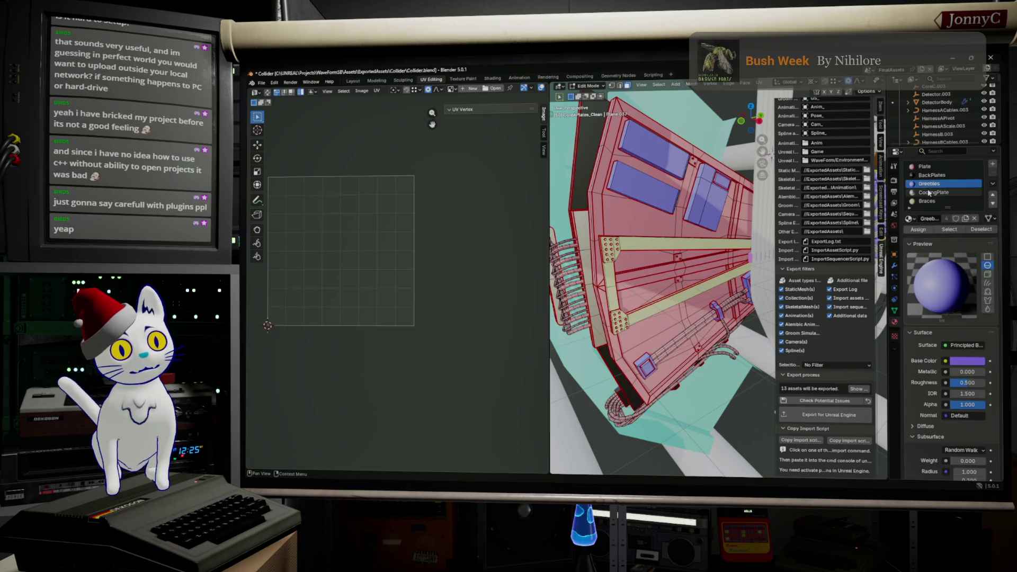
left_click(947, 230)
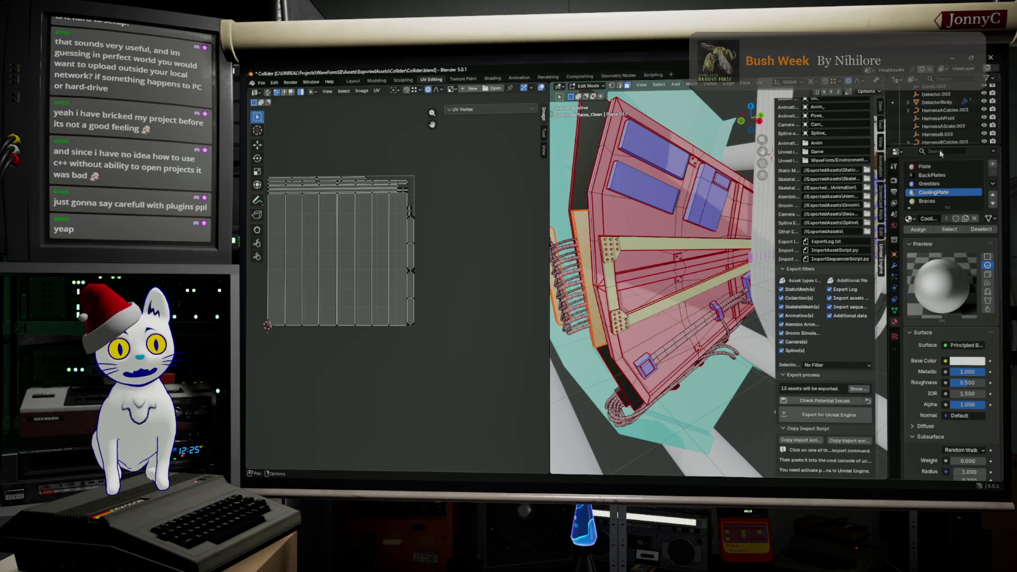
left_click(940, 201)
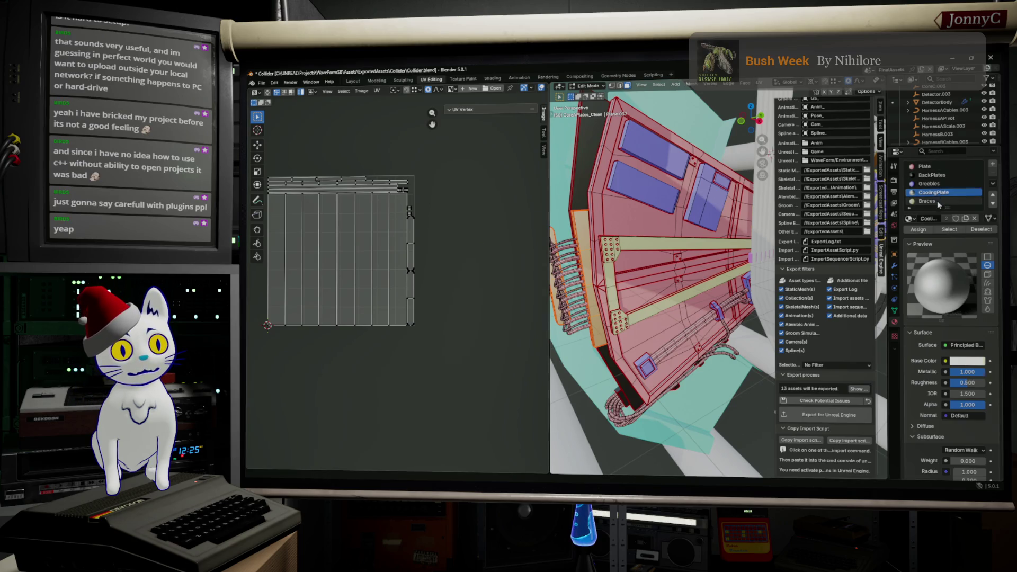
left_click(948, 229)
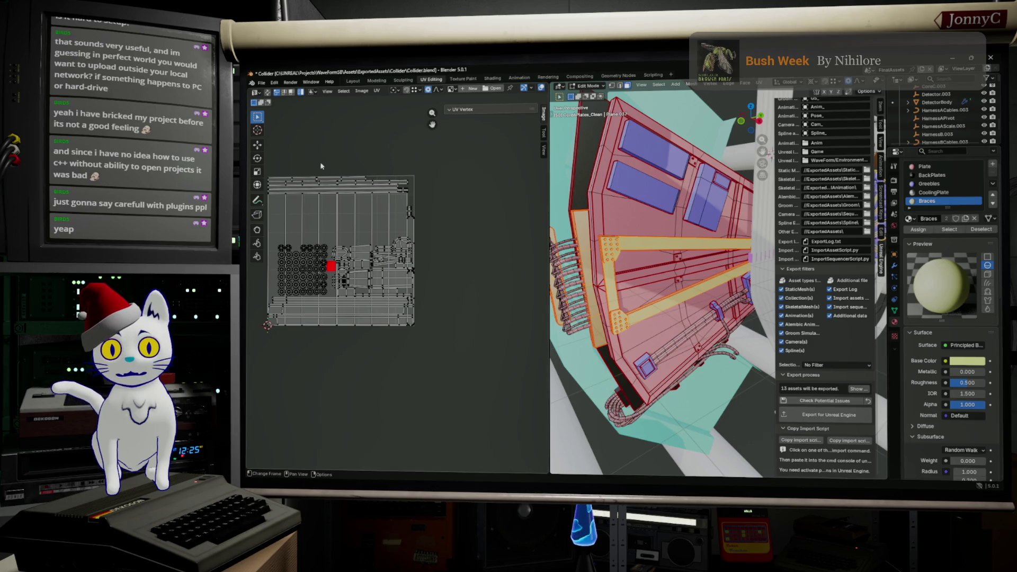
Step: Box-select all UV islands, shrink them to about half size and move them aside
left_click_drag(270, 161, 453, 231)
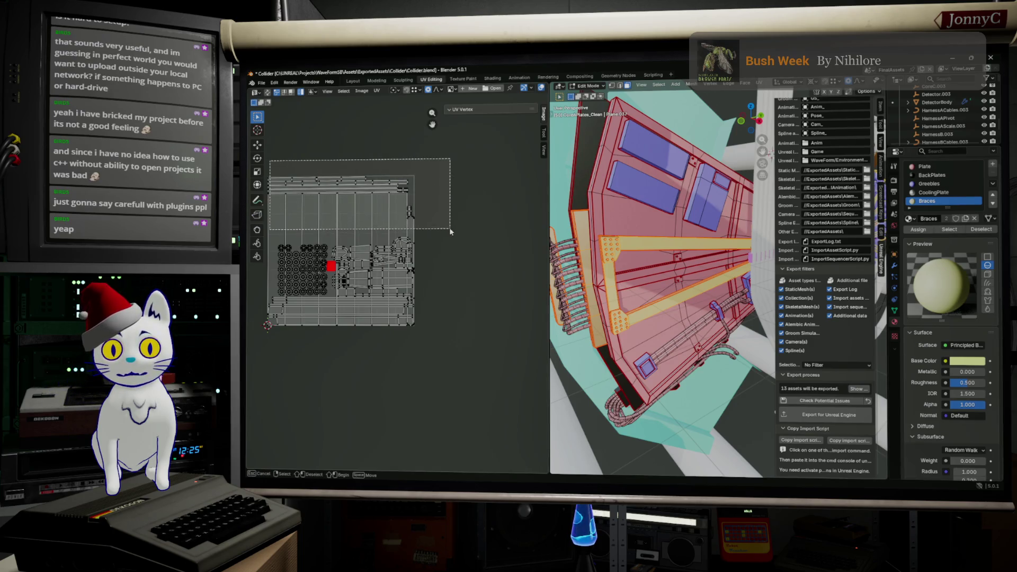
scroll(419, 267, "up", 5)
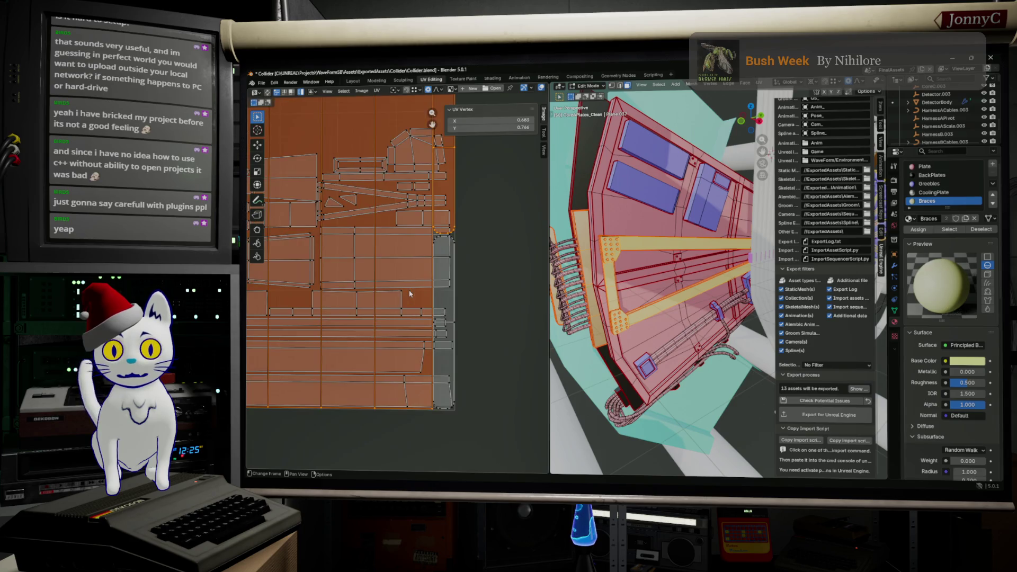
scroll(452, 297, "down", 3)
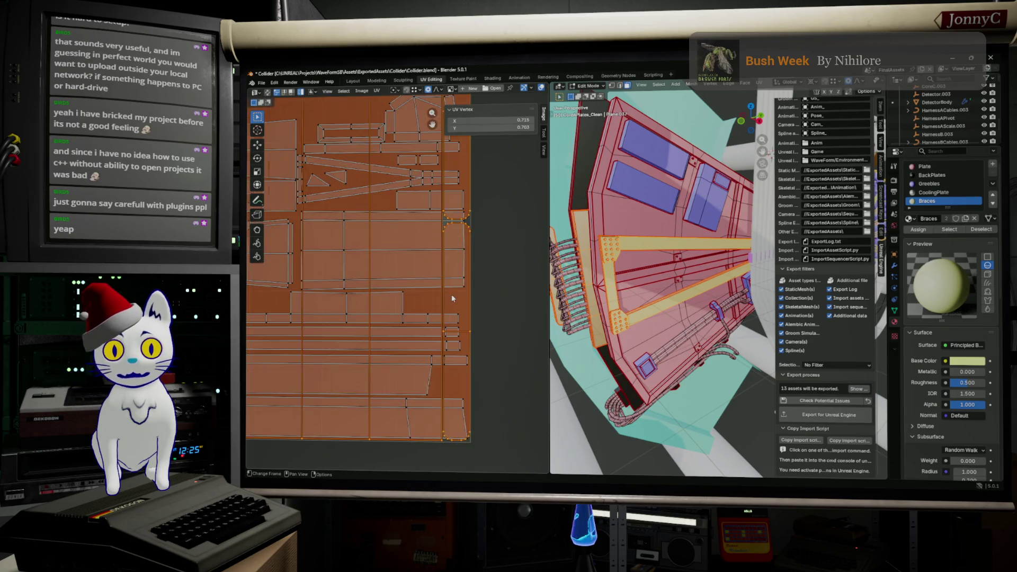
scroll(451, 298, "down", 2)
middle_click_drag(459, 287, 494, 296)
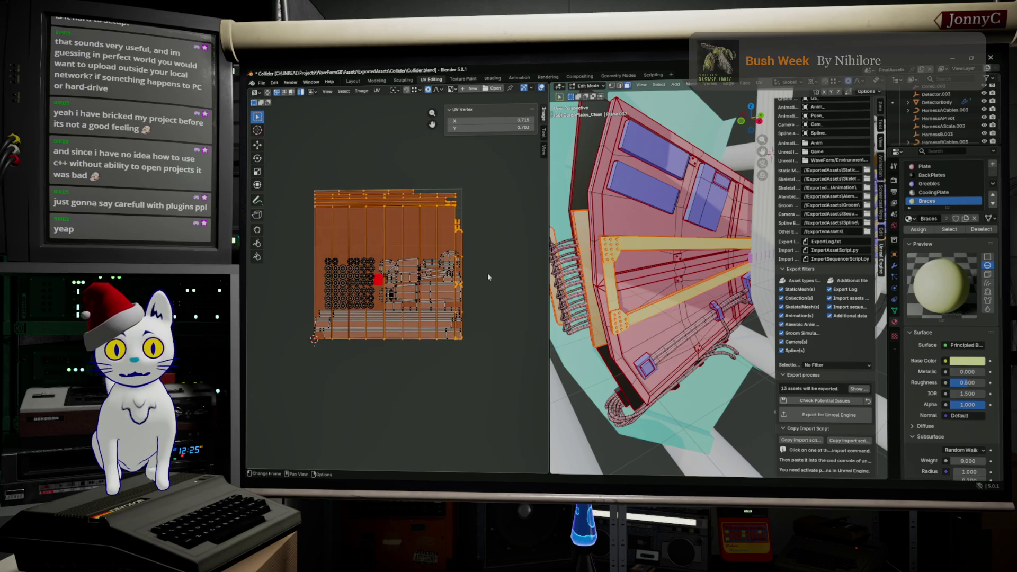
key("g")
left_click(488, 176)
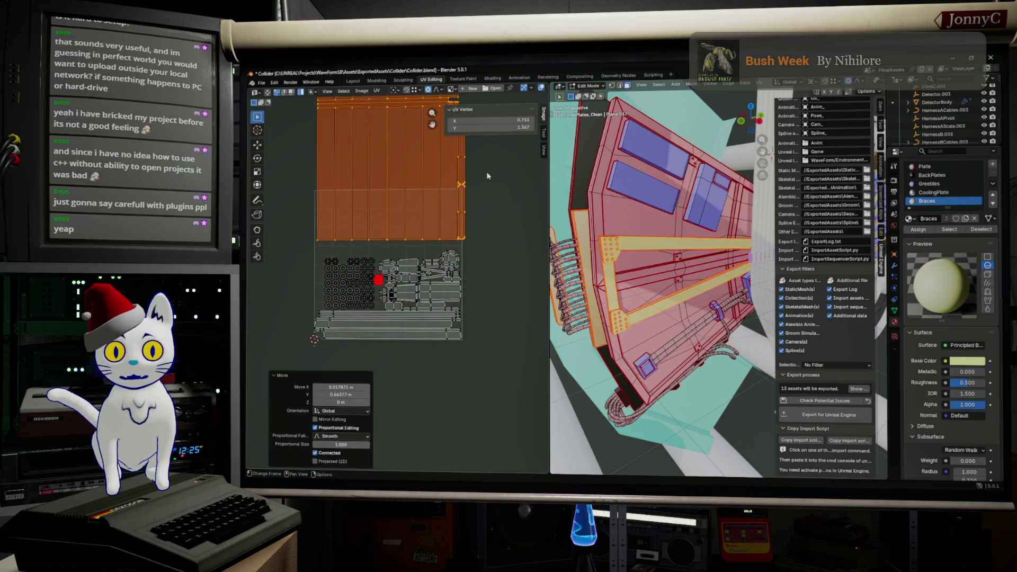
key("s")
left_click(420, 202)
key("g")
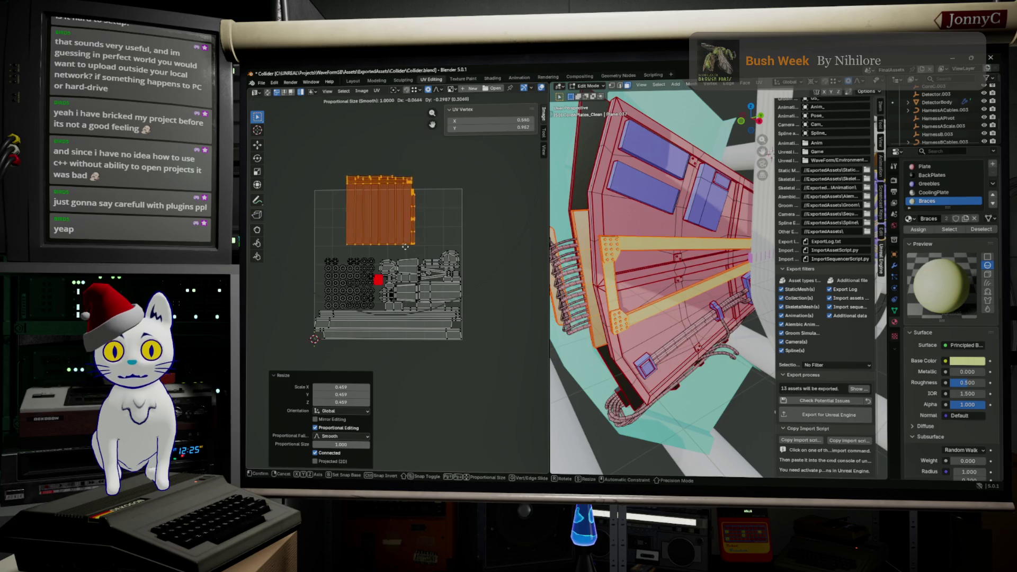
left_click(370, 250)
scroll(381, 200, "up", 4)
Step: Rotate the large strip island a quarter turn and move it right and lower
middle_click_drag(381, 200, 475, 301)
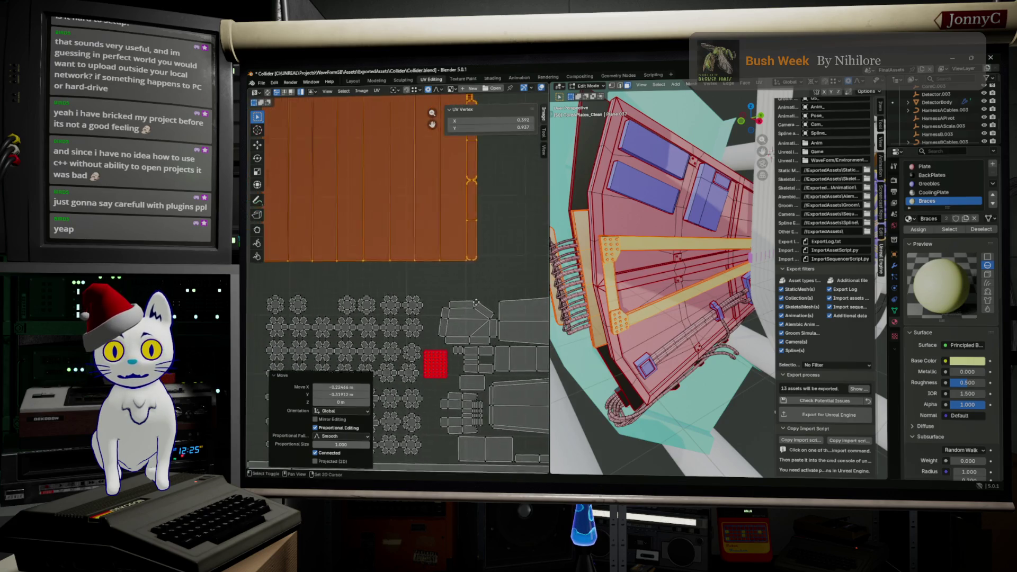
scroll(426, 233, "down", 1)
left_click(410, 213)
key("r")
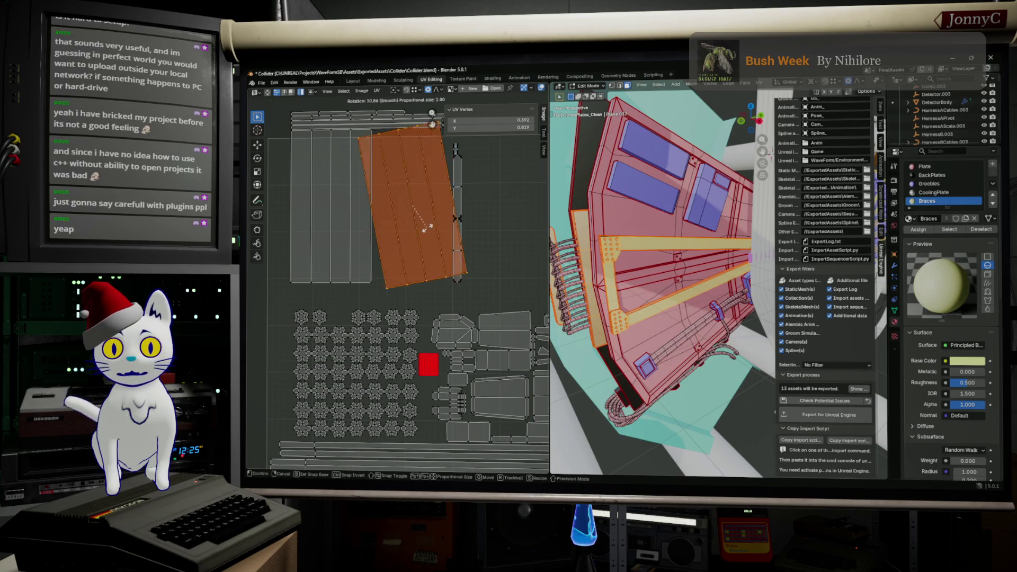
left_click(359, 233)
key("g")
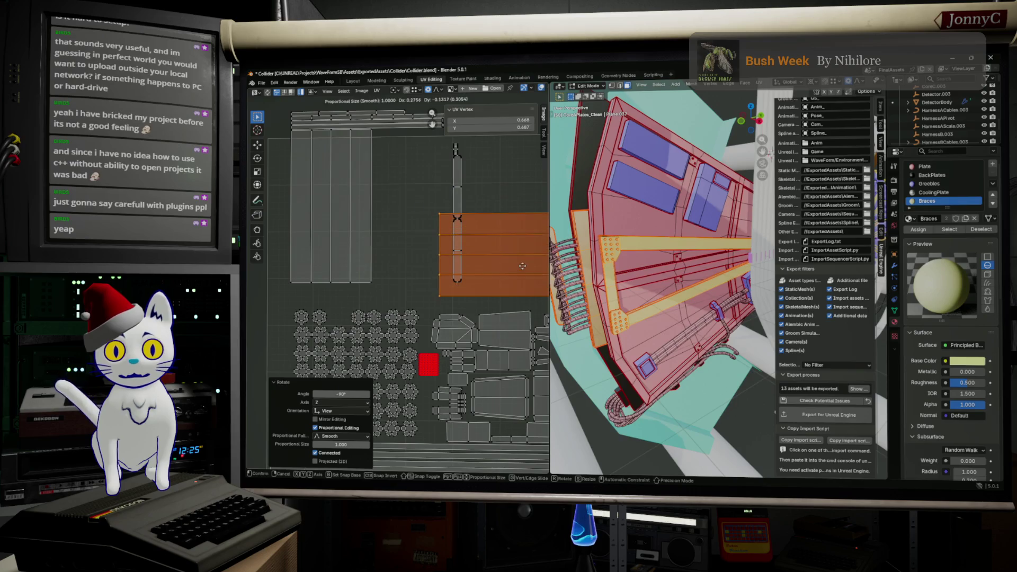
left_click(513, 186)
middle_click_drag(513, 186, 466, 257)
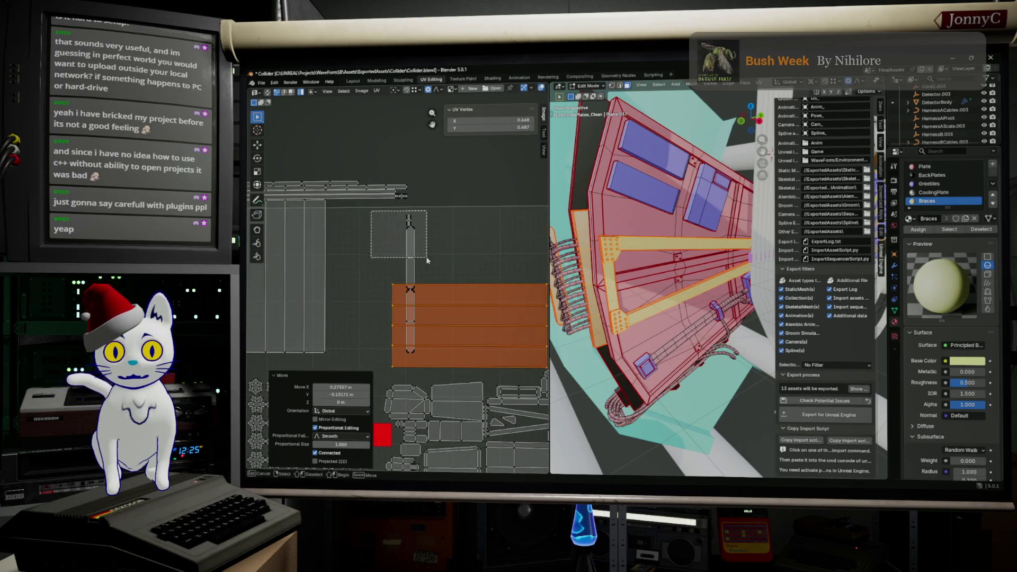
Step: Move the two thin islands up beside the orange island
left_click(410, 253)
key("g")
left_click(454, 236)
left_click(412, 300)
key("g")
left_click(413, 244)
middle_click_drag(414, 245, 497, 234)
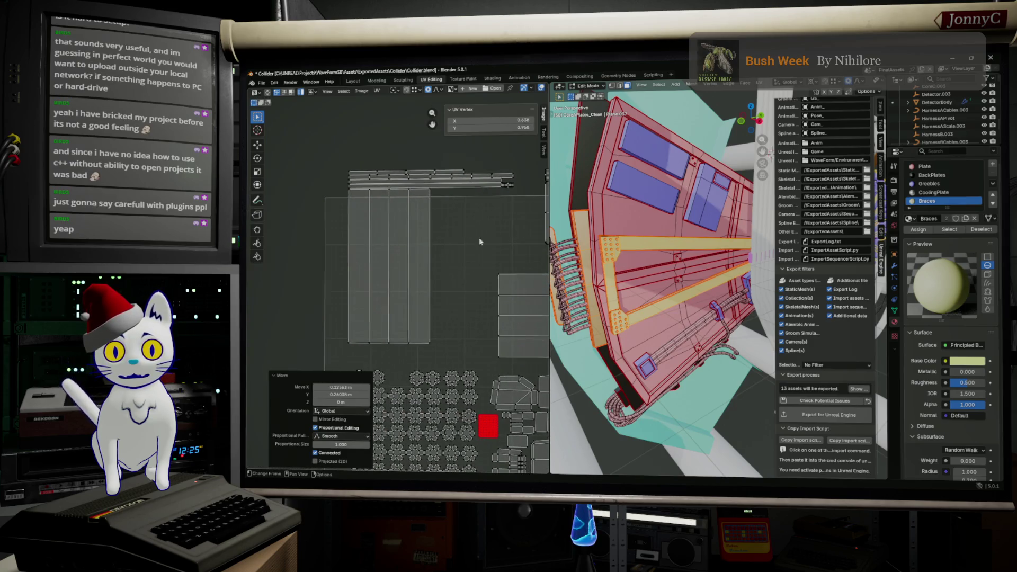
Step: Rotate the other large strip island and bring up Pack Islands (Ctrl+P)
left_click(389, 270)
key("r")
left_click(376, 274)
key("ctrl+p")
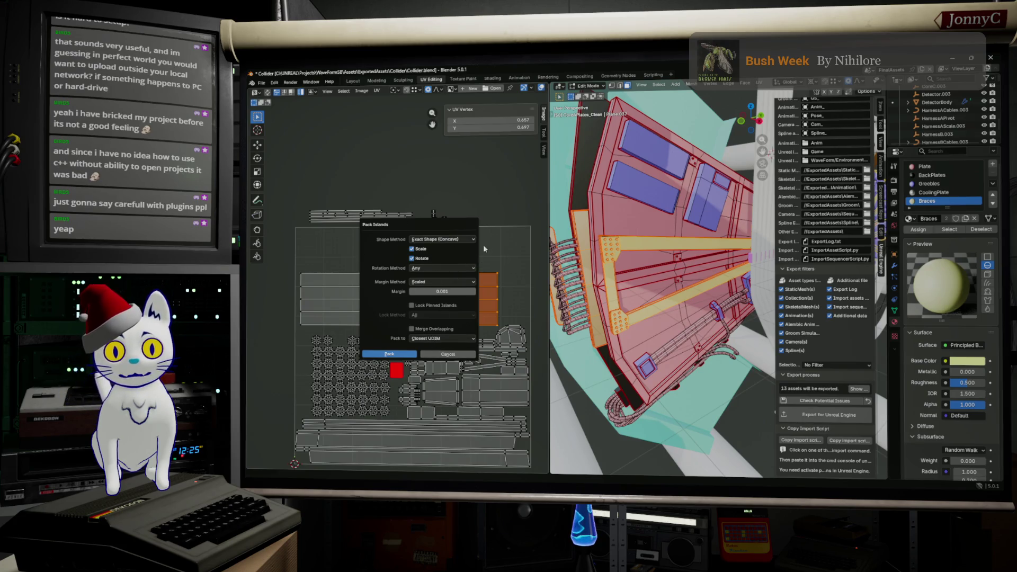
Step: Dismiss the Pack Islands options with Escape, leaving the islands as arranged
key("Escape")
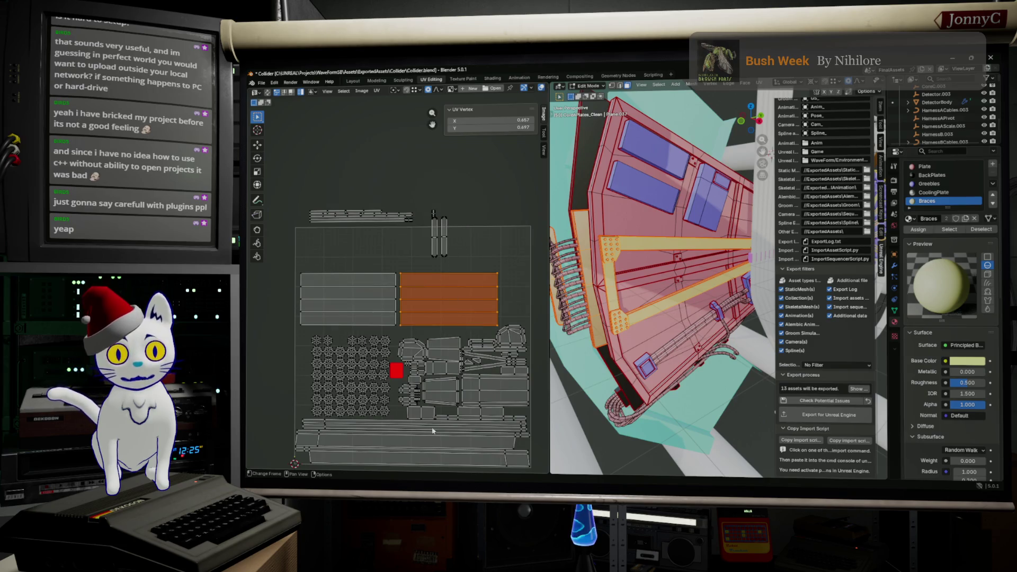
scroll(422, 238, "up", 2)
scroll(422, 238, "down", 2)
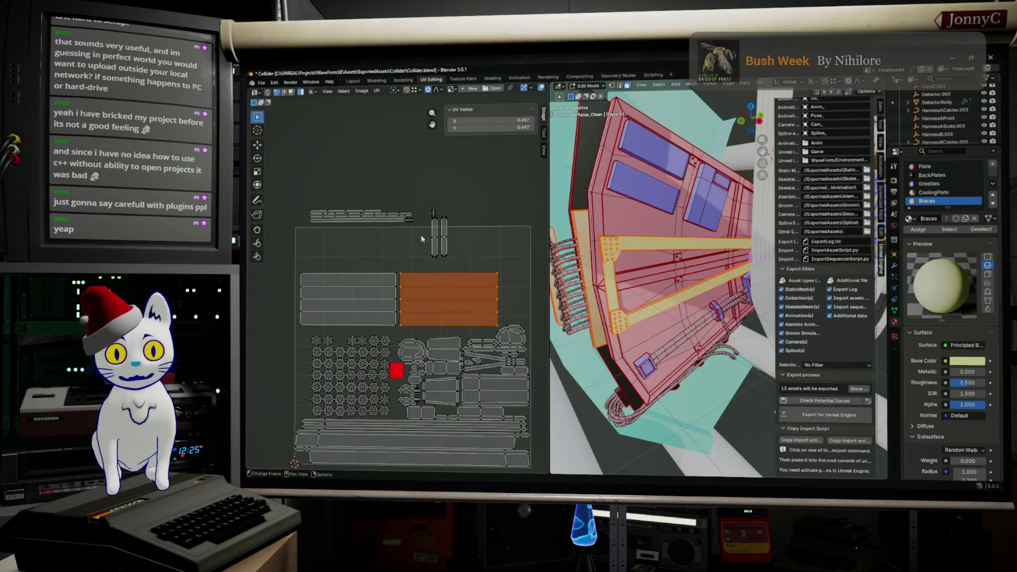
scroll(425, 239, "up", 2)
Step: Move the thin vertical island beside the strips and bring the top thin strip downward
left_click(457, 213)
scroll(457, 213, "down", 1)
middle_click_drag(457, 213, 408, 214)
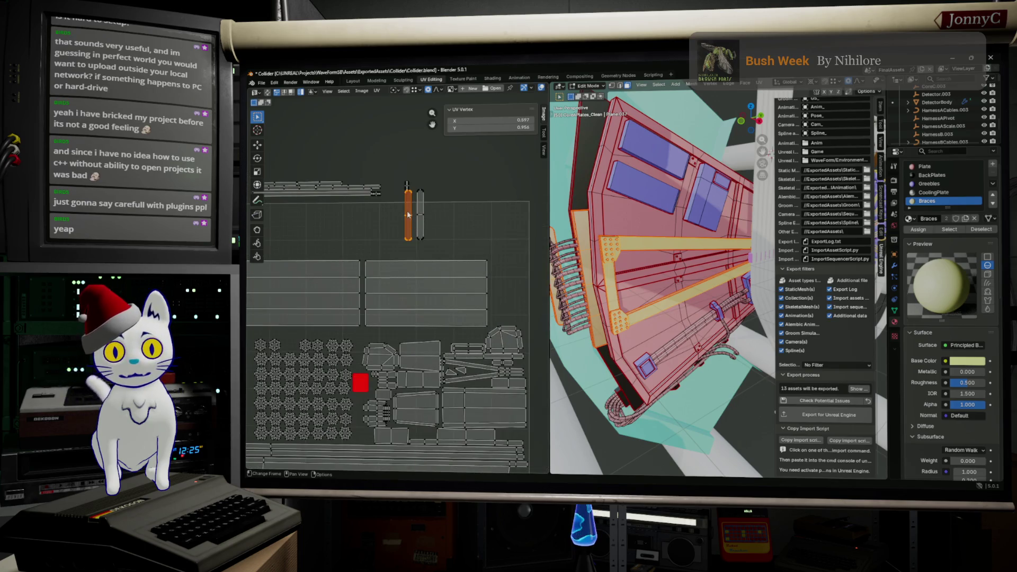
key("g")
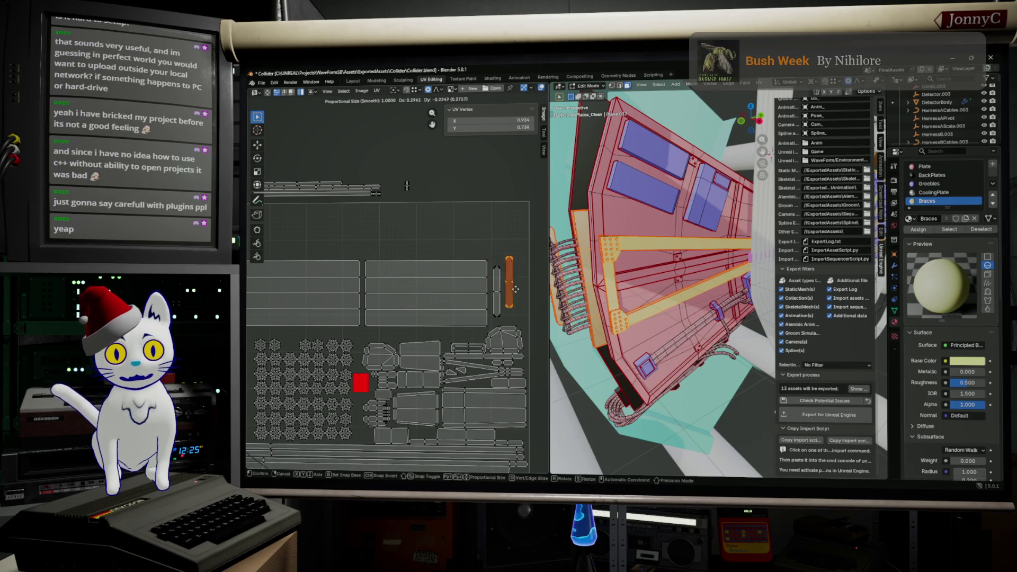
left_click(513, 289)
middle_click_drag(445, 262, 485, 275)
mouse_move(475, 246)
left_mouse_down()
mouse_move(432, 222)
mouse_move(295, 191)
left_mouse_up()
key("g")
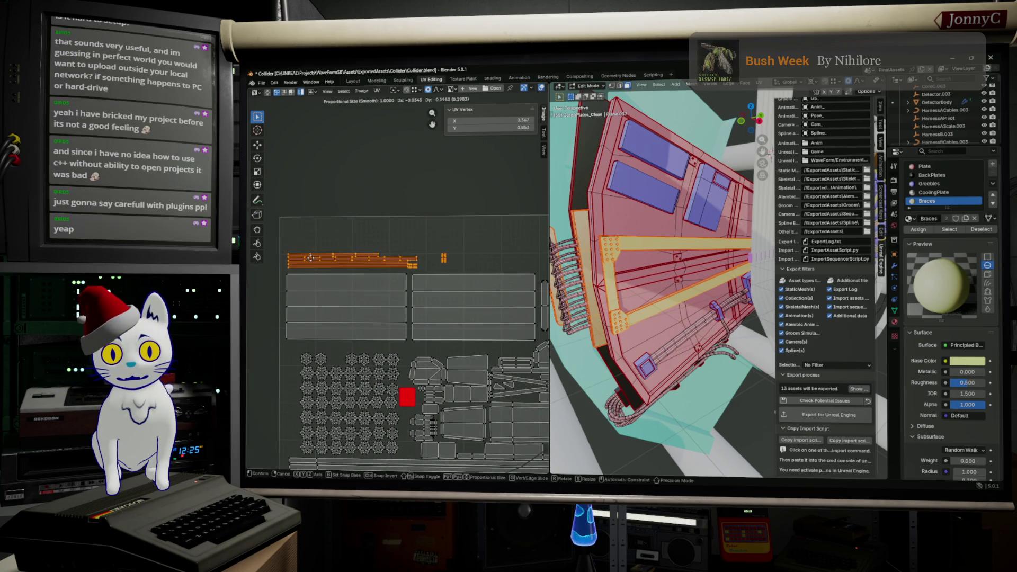
left_click(311, 258)
scroll(314, 253, "down", 2)
Step: Enlarge the long brace strips and reposition them inside the UV tile
mouse_move(307, 241)
left_mouse_down()
mouse_move(483, 292)
mouse_move(504, 318)
left_mouse_up()
scroll(437, 301, "up", 2)
key("s")
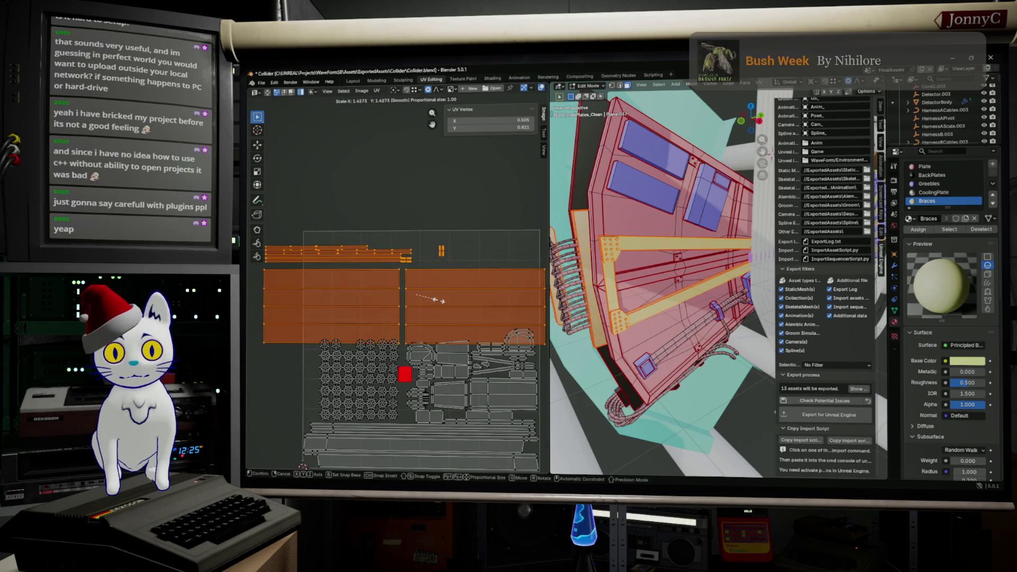
left_click(429, 298)
key("g")
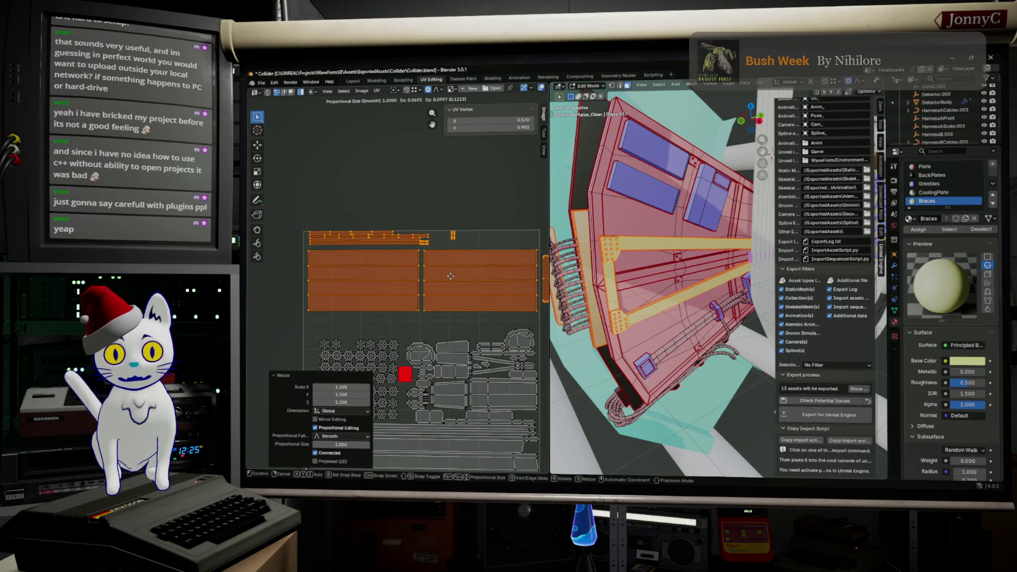
left_click(448, 279)
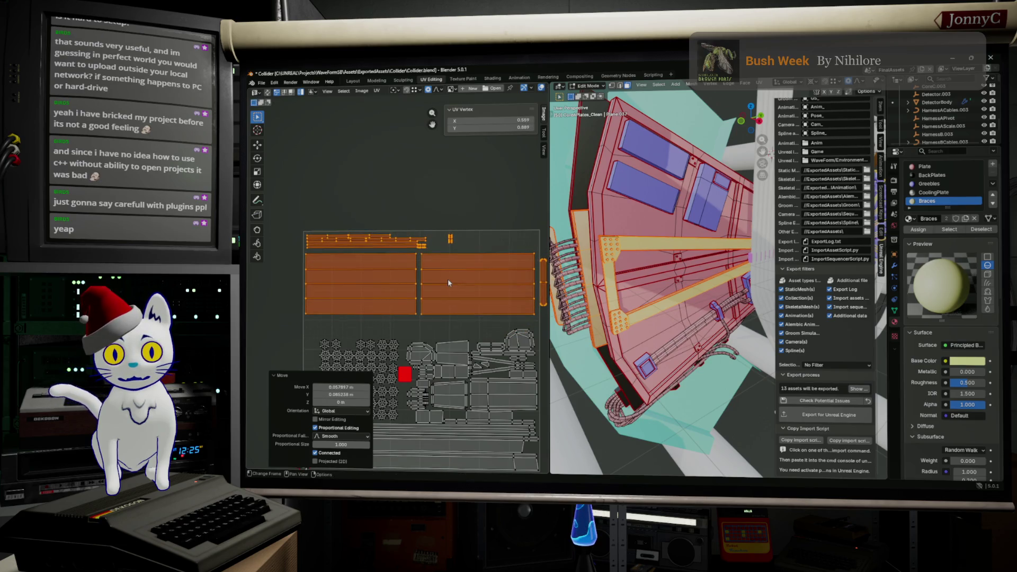
scroll(475, 287, "down", 2)
Step: Turn the small vertical strip horizontal, then switch the area to the Render Result image view
left_click(476, 290)
key("r")
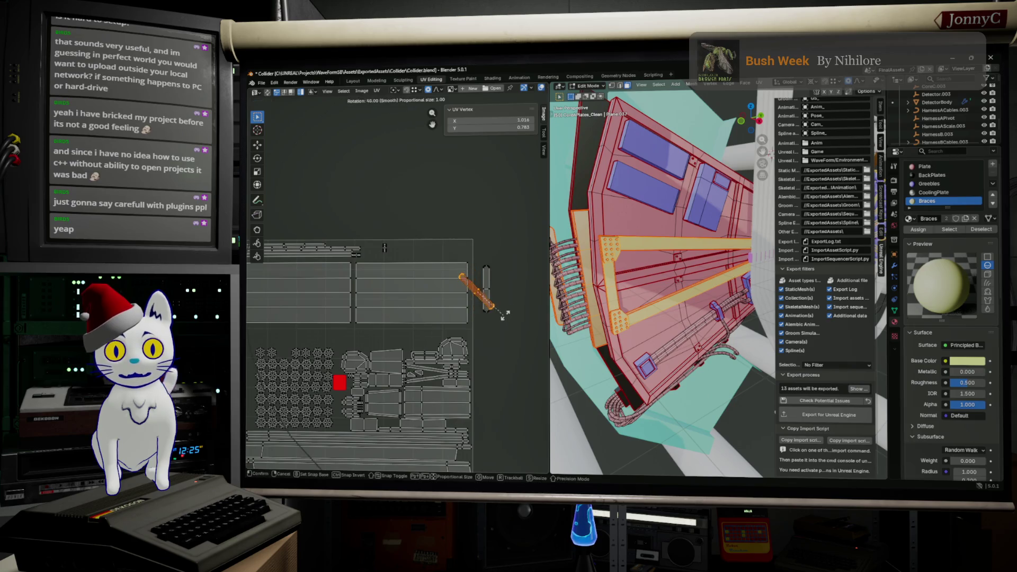
left_click(499, 291)
key("F11")
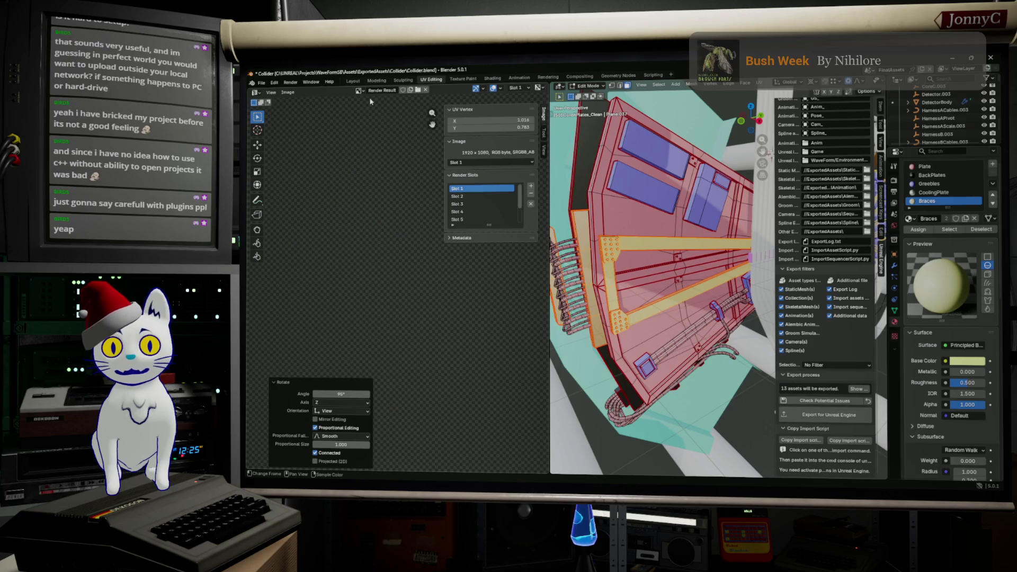
Step: Set the area back to UV Editor and unlink the Render Result image so the islands show again
left_click(254, 93)
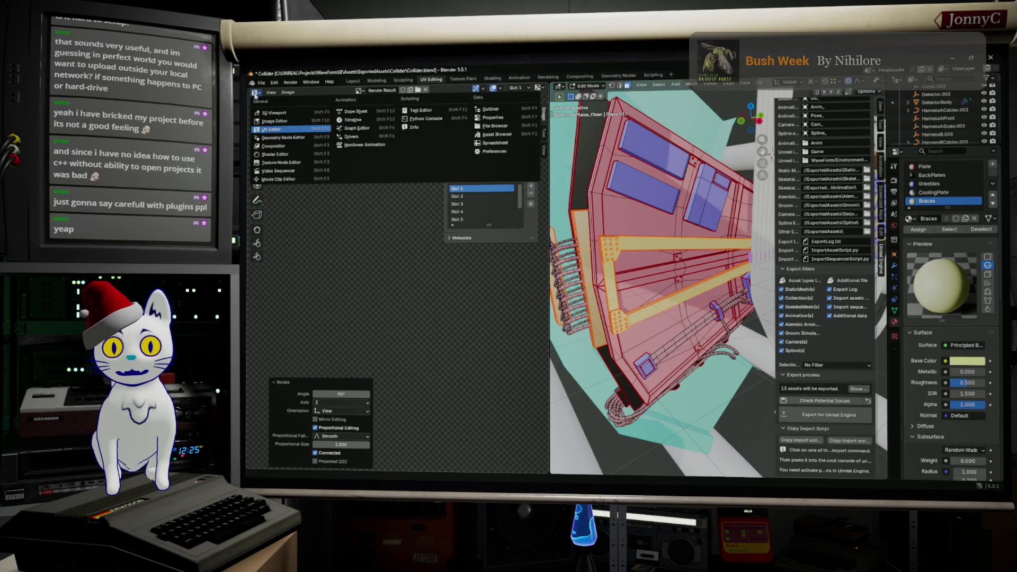
left_click(282, 129)
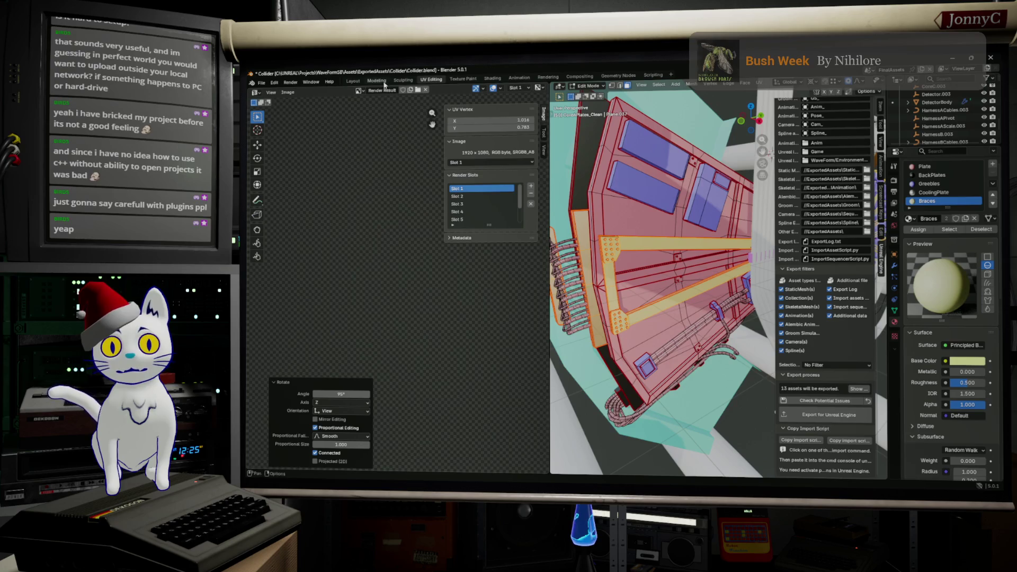
left_click(360, 93)
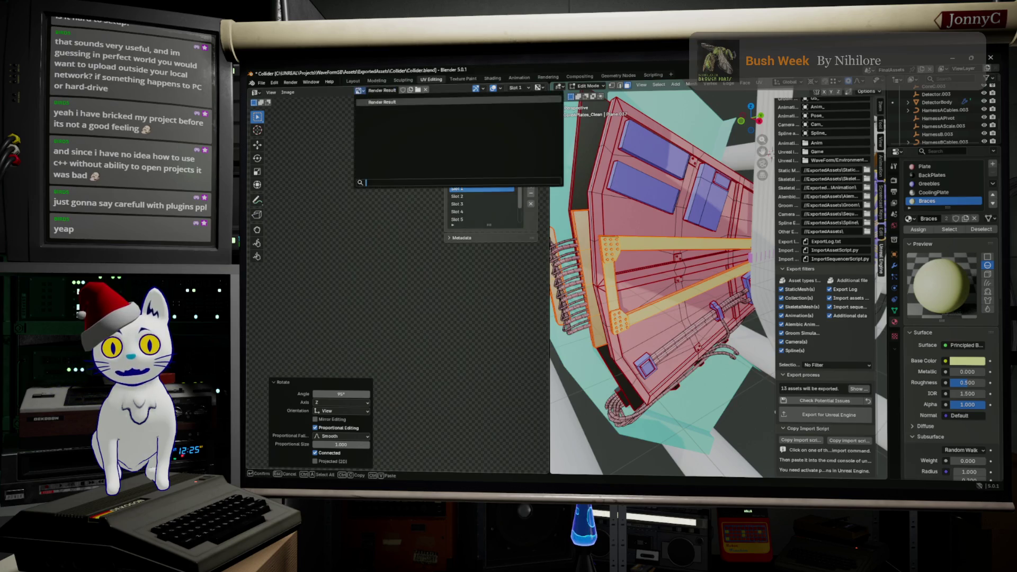
left_click(365, 102)
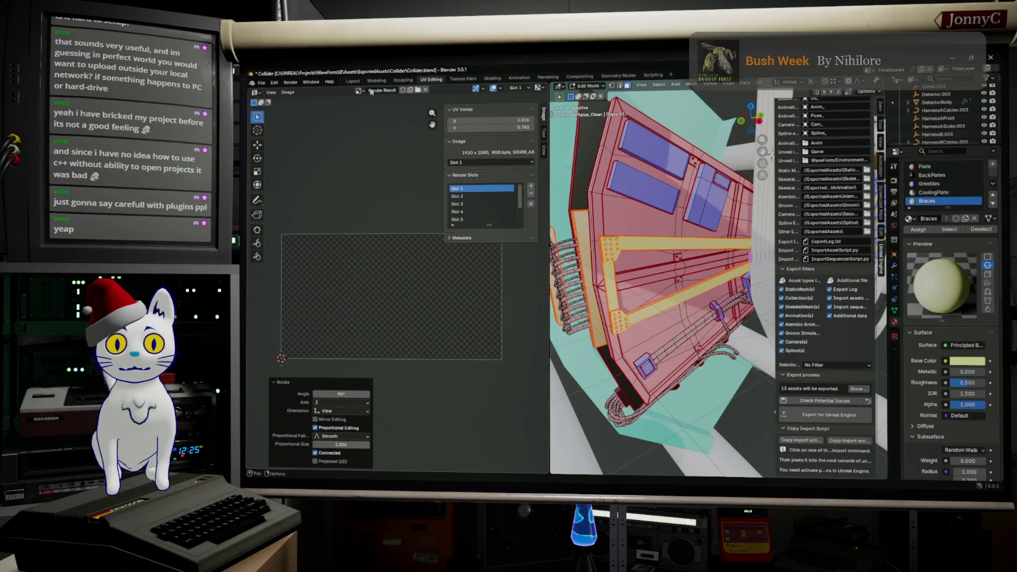
left_click(427, 90)
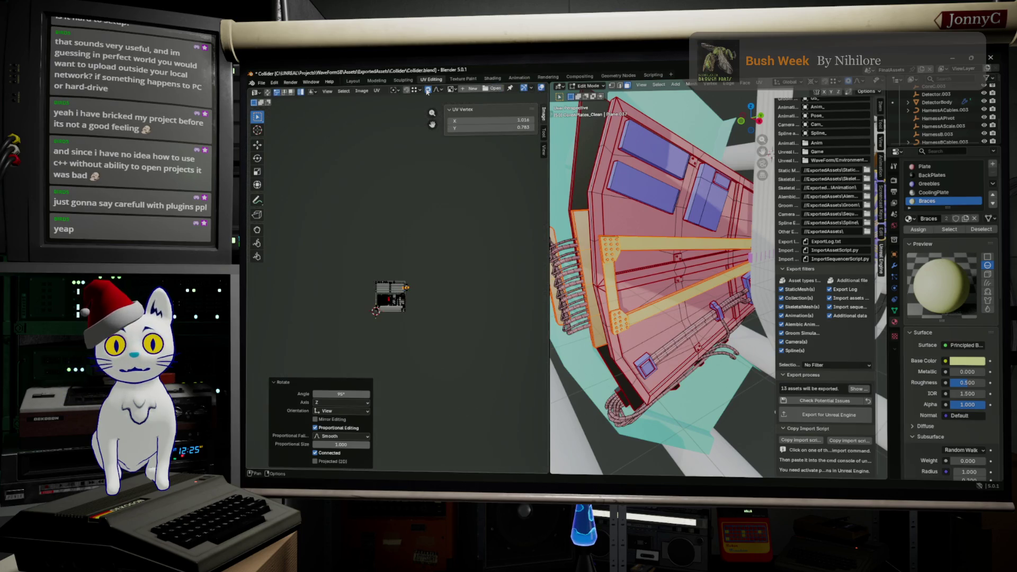
scroll(469, 274, "up", 5)
scroll(469, 276, "down", 2)
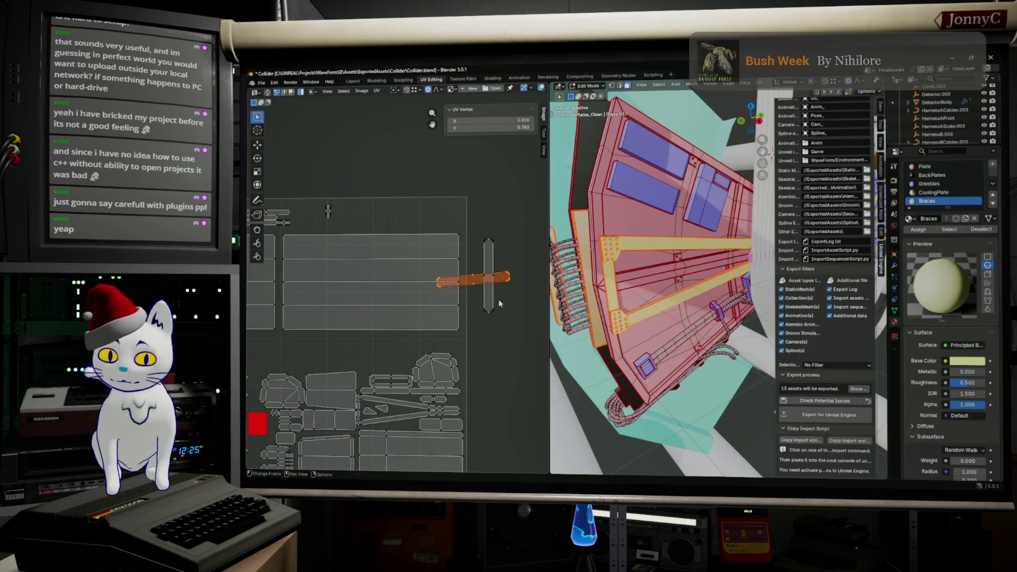
Step: Undo the tilt, rotate that island horizontal, place it, and shift the small island left
key("ctrl+z")
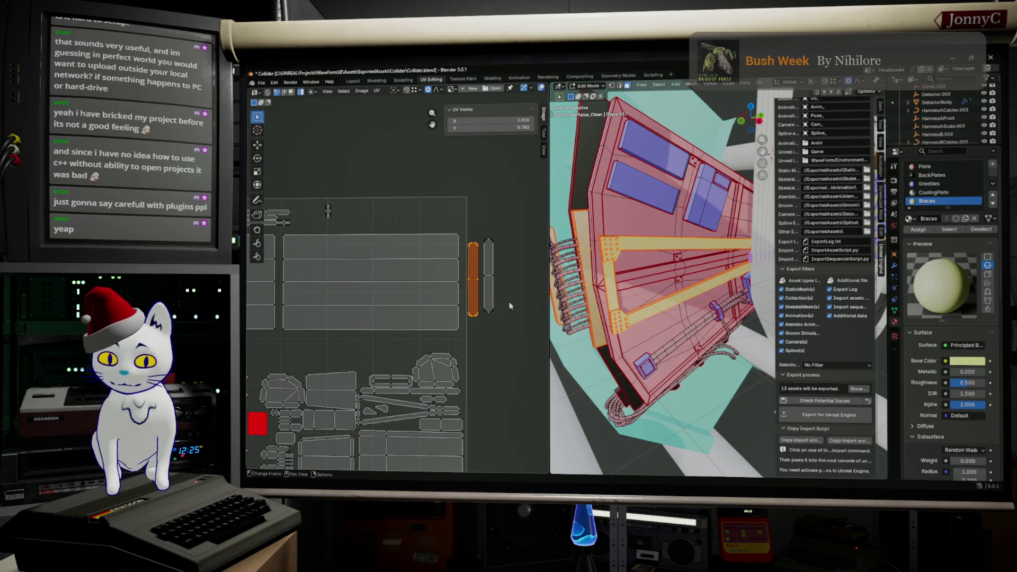
key("r")
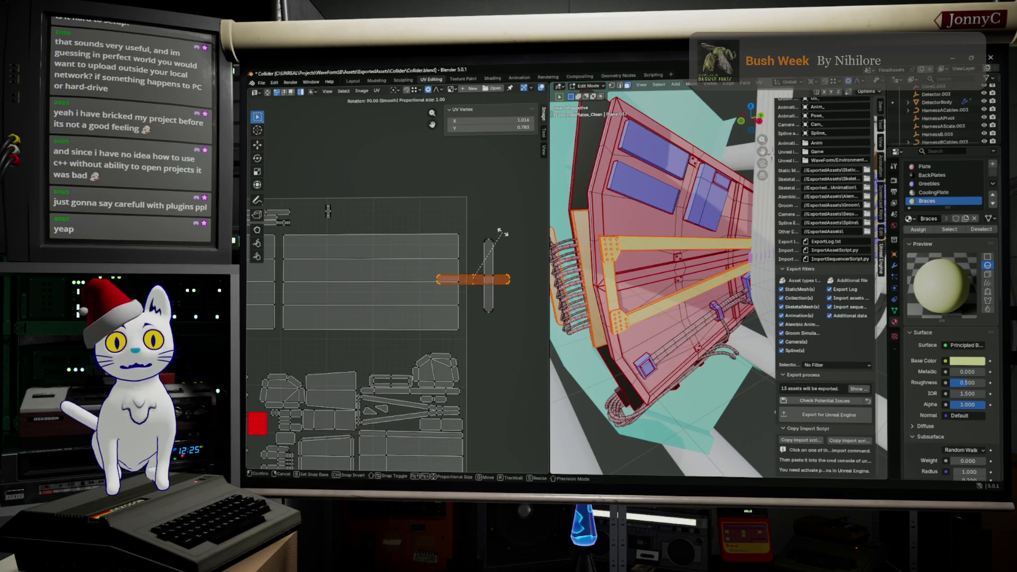
left_click(501, 232)
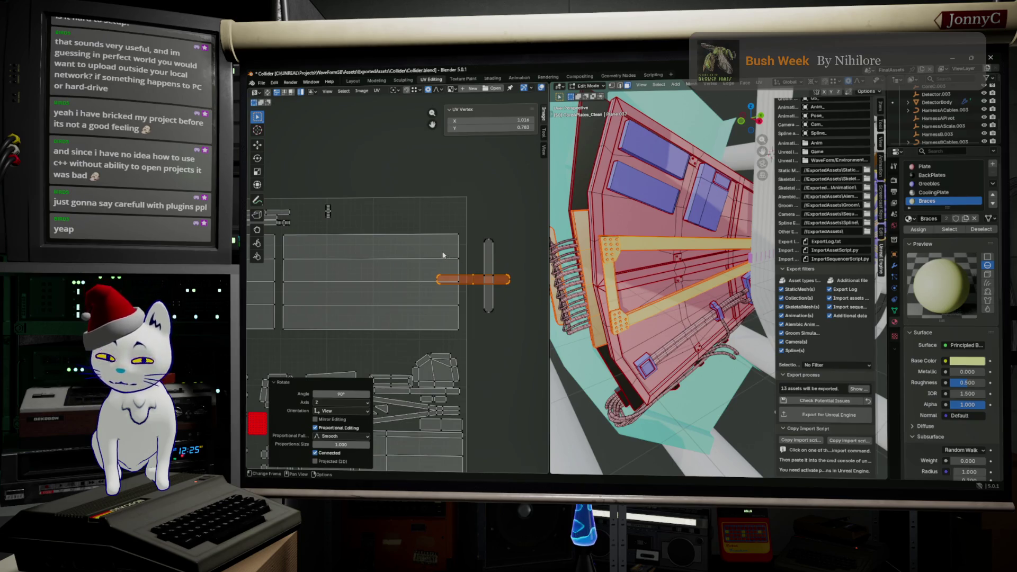
key("g")
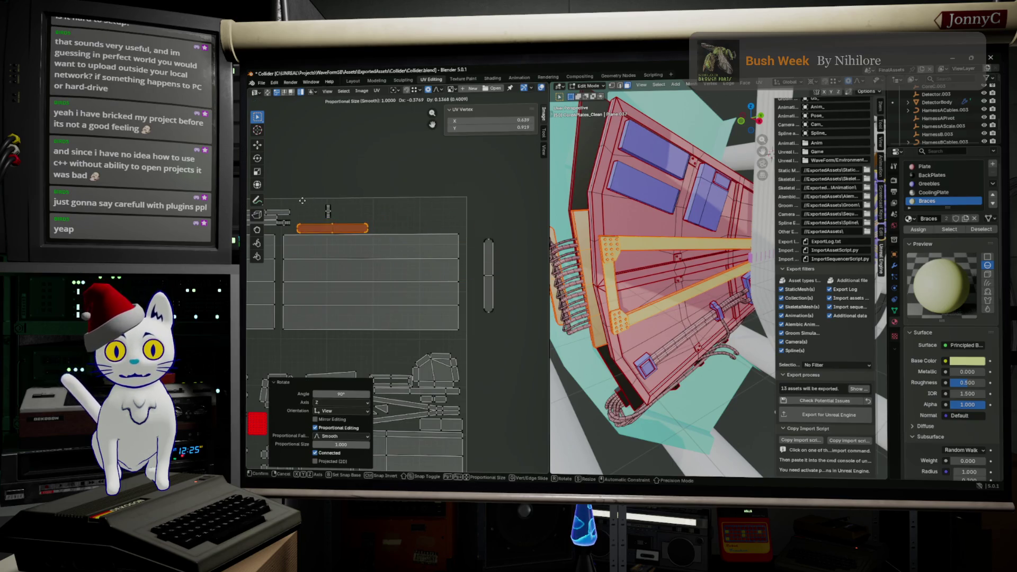
left_click(329, 209)
key("g")
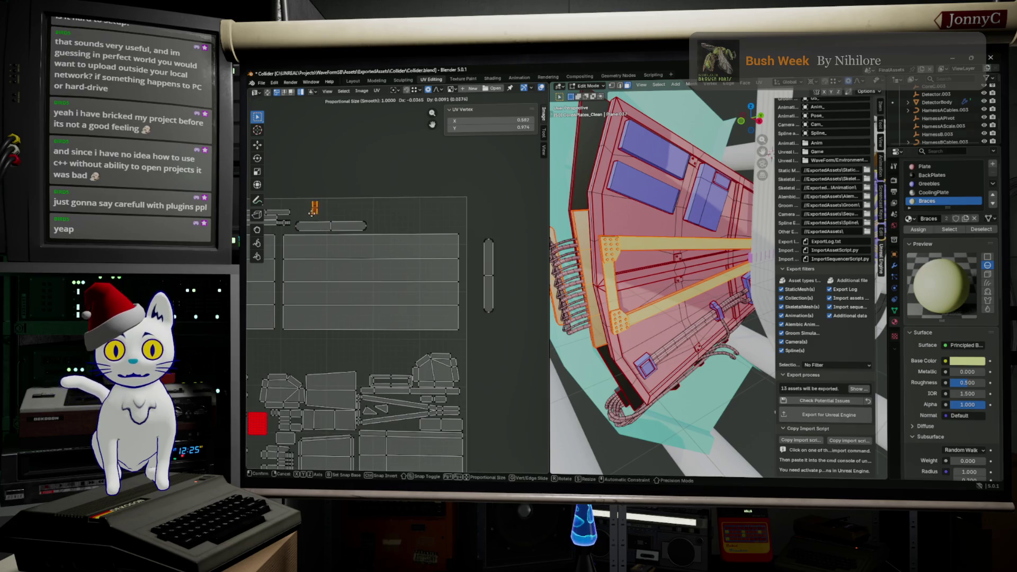
left_click(454, 265)
Step: Rotate the vertical island horizontal and drop it into the top row
left_click(486, 275)
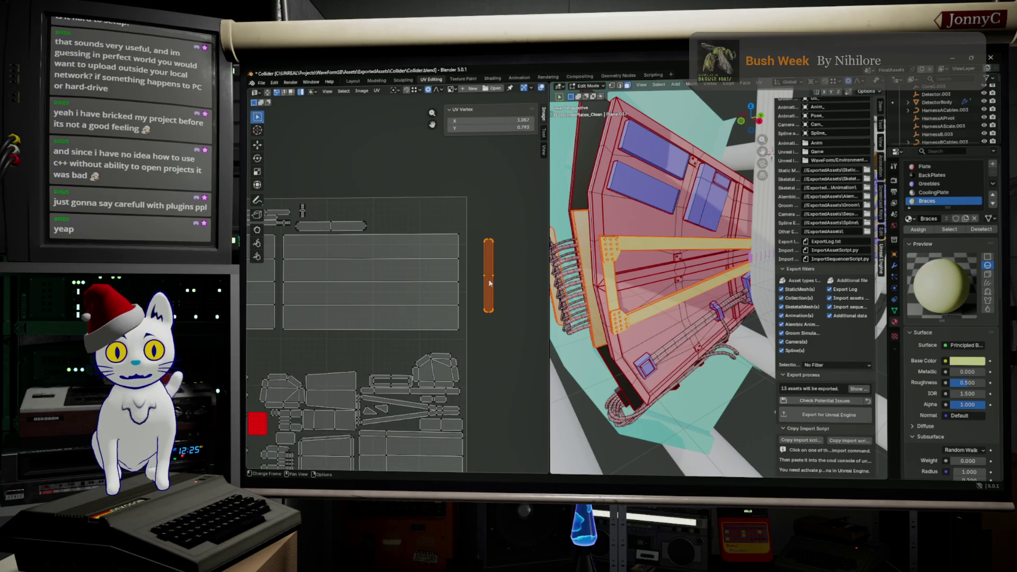
key("r")
left_click(517, 278)
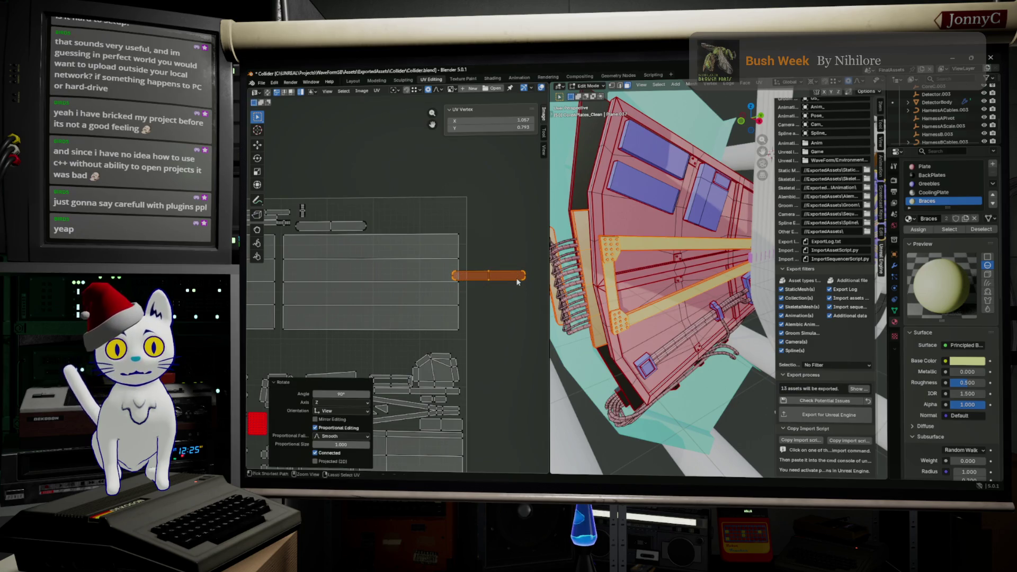
key("g")
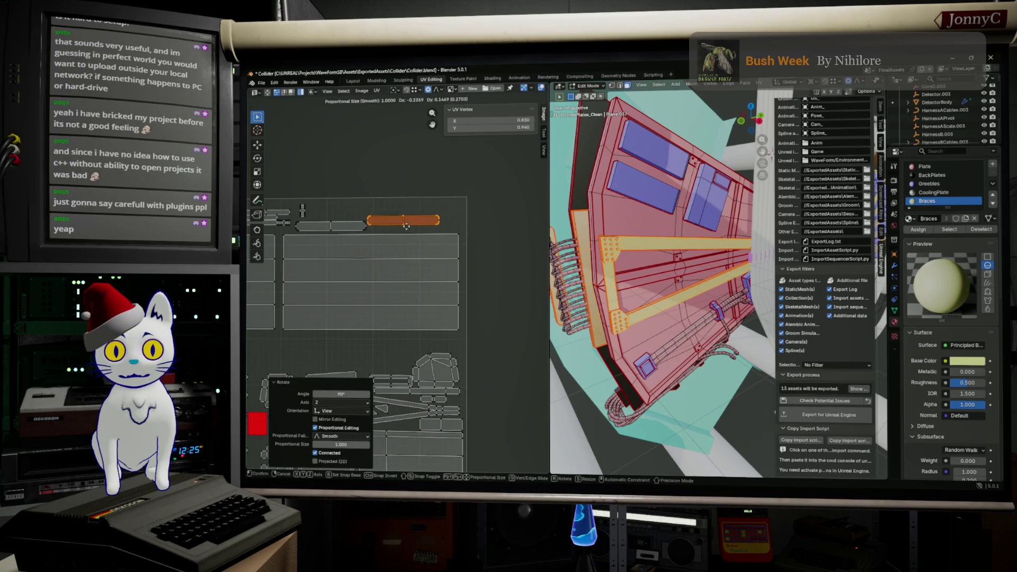
left_click(411, 231)
scroll(429, 223, "up", 2)
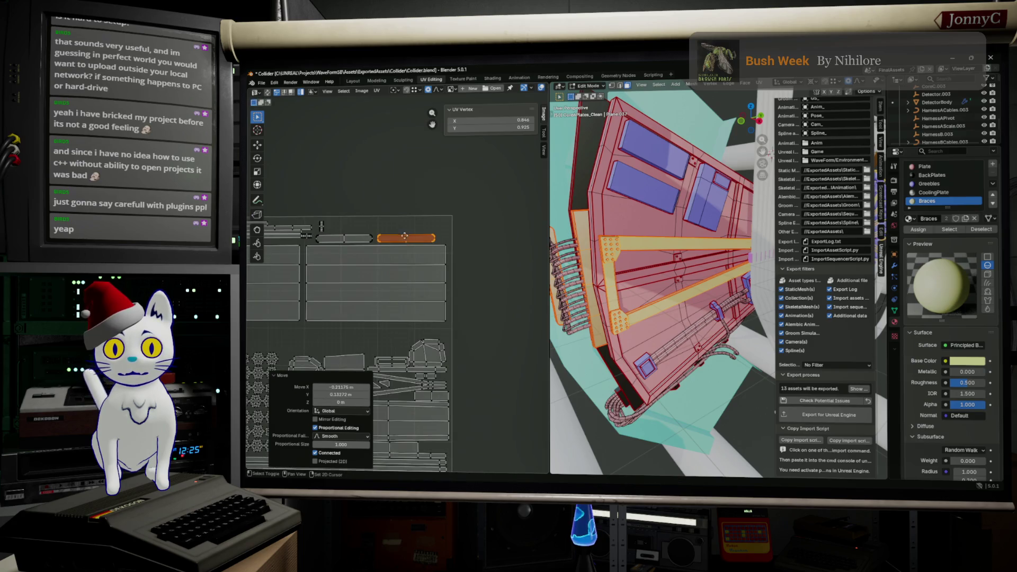
scroll(413, 231, "up", 2)
scroll(374, 246, "up", 2)
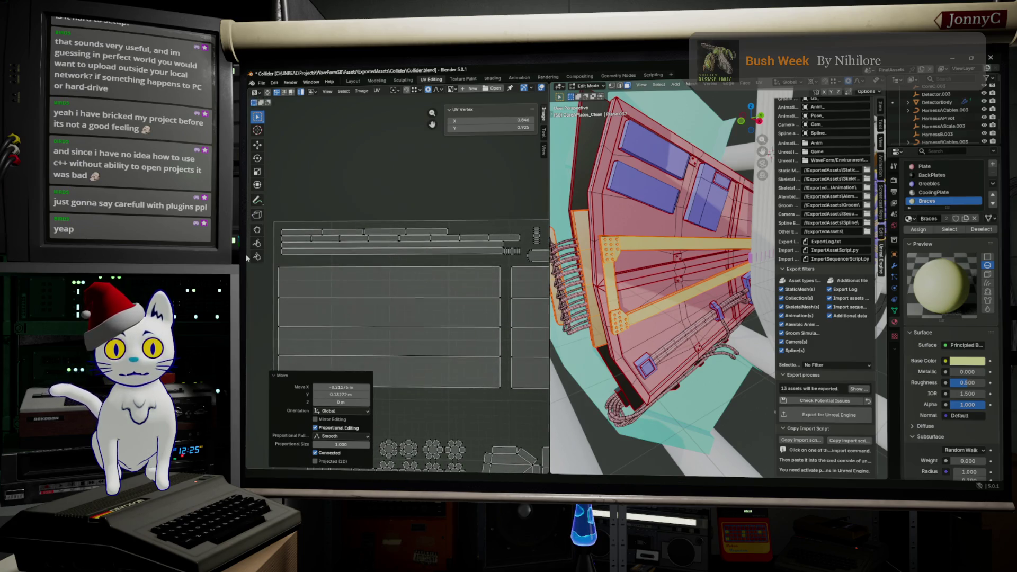
scroll(318, 264, "up", 1)
scroll(349, 249, "down", 2)
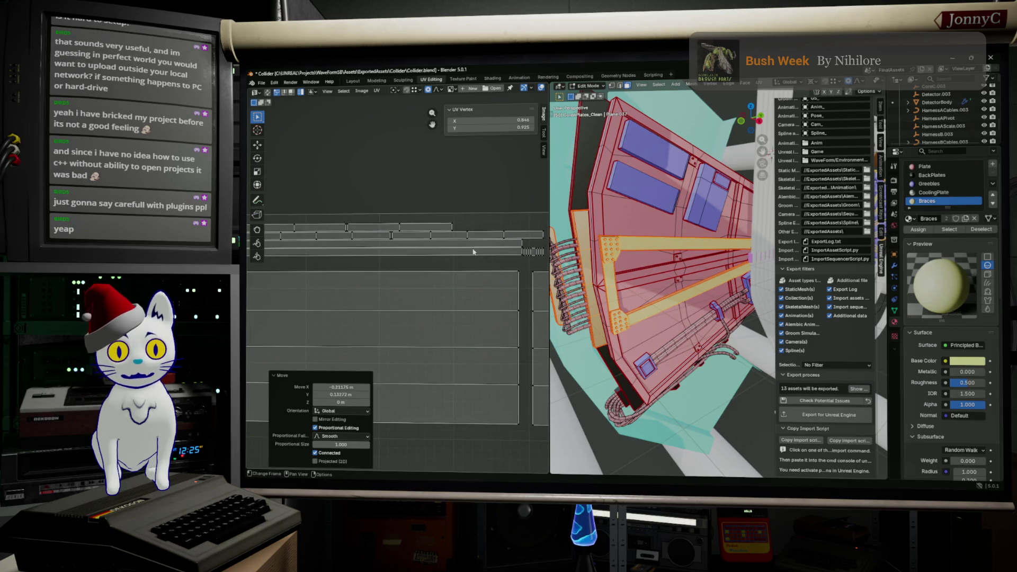
Step: Move the long strip down and slot another strip island into the row
left_click(492, 253)
left_click_drag(493, 253, 501, 259)
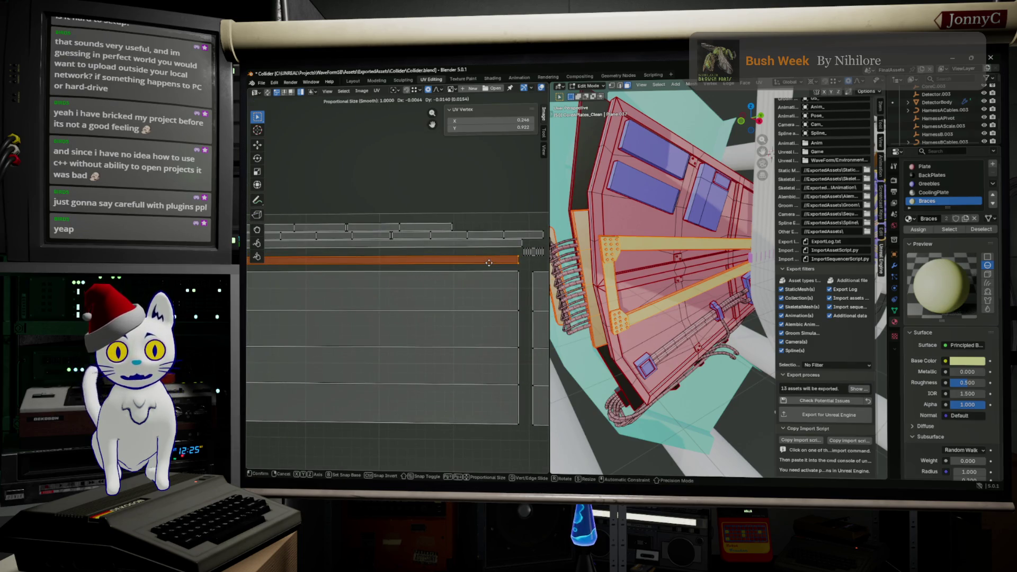
key("g")
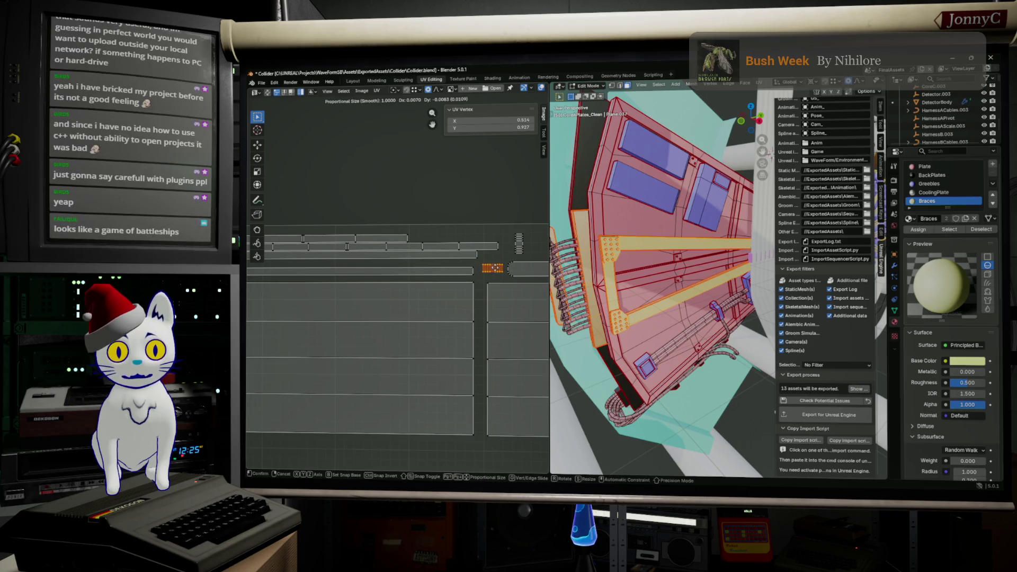
left_click(488, 269)
middle_click_drag(488, 268, 532, 267, "shift")
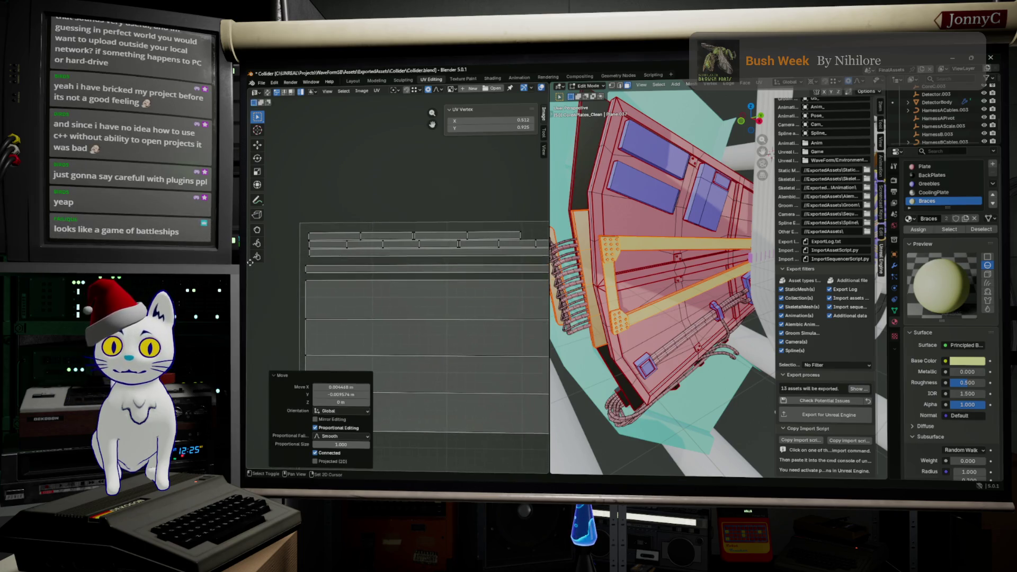
left_click_drag(325, 251, 320, 248)
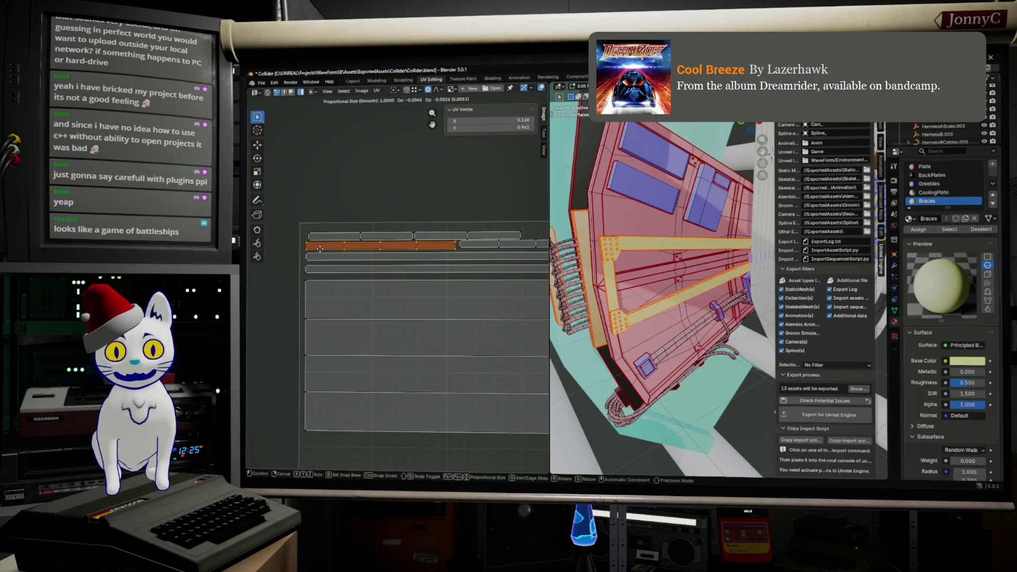
left_click(319, 248)
middle_click_drag(326, 239, 363, 260)
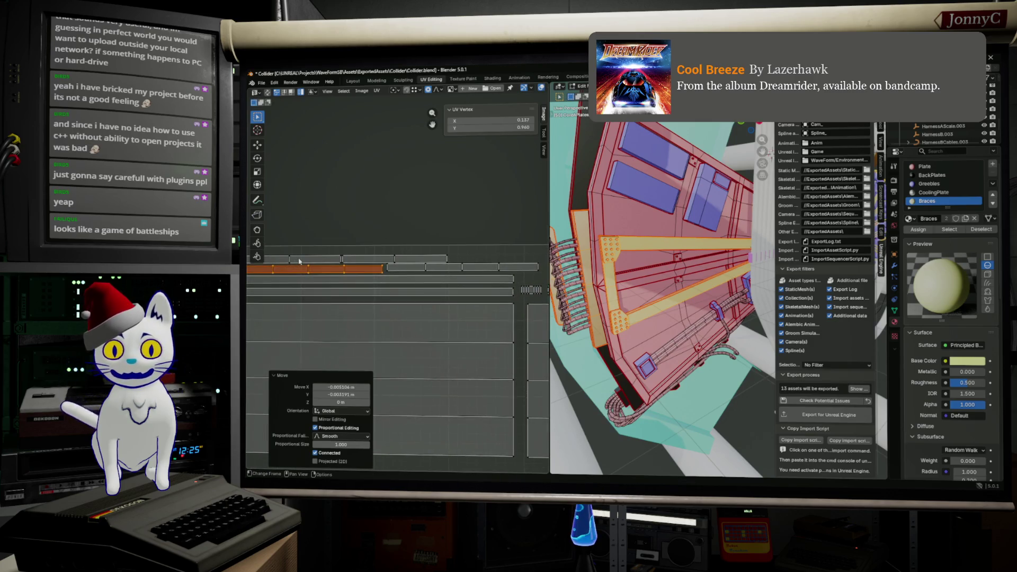
scroll(364, 260, "up", 1)
Step: Settle the top, second, upper and lower strip islands into tidy rows along the layout
left_click(359, 256)
key("g")
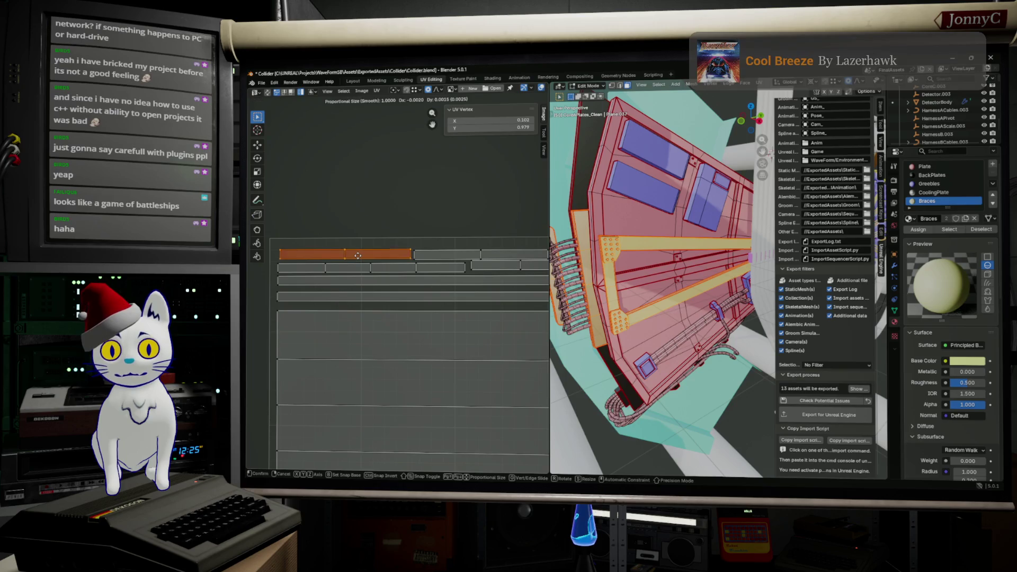
left_click(357, 254)
left_click(348, 268)
key("g")
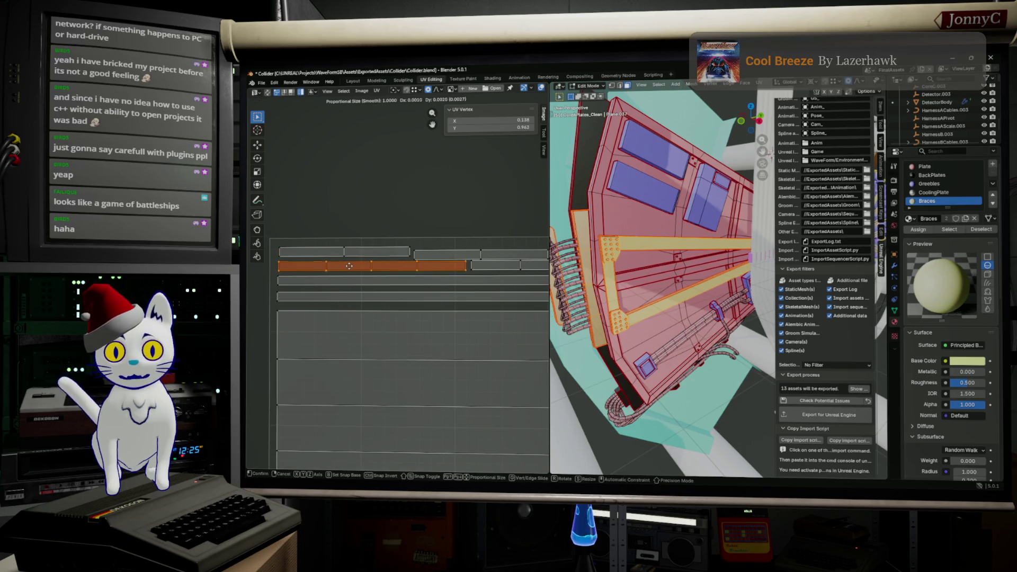
left_click(331, 259)
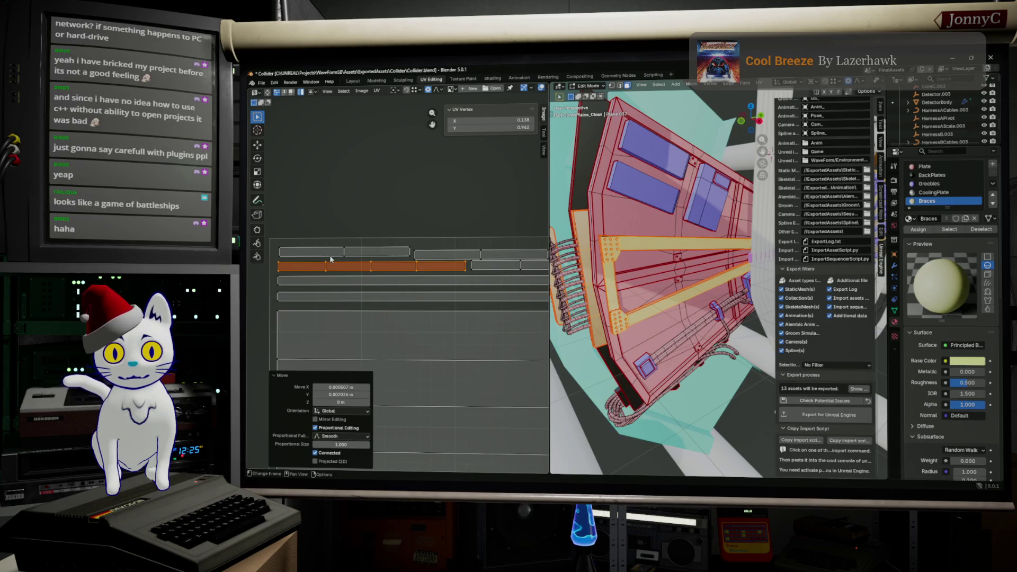
middle_click_drag(383, 263, 346, 267)
left_click(397, 257)
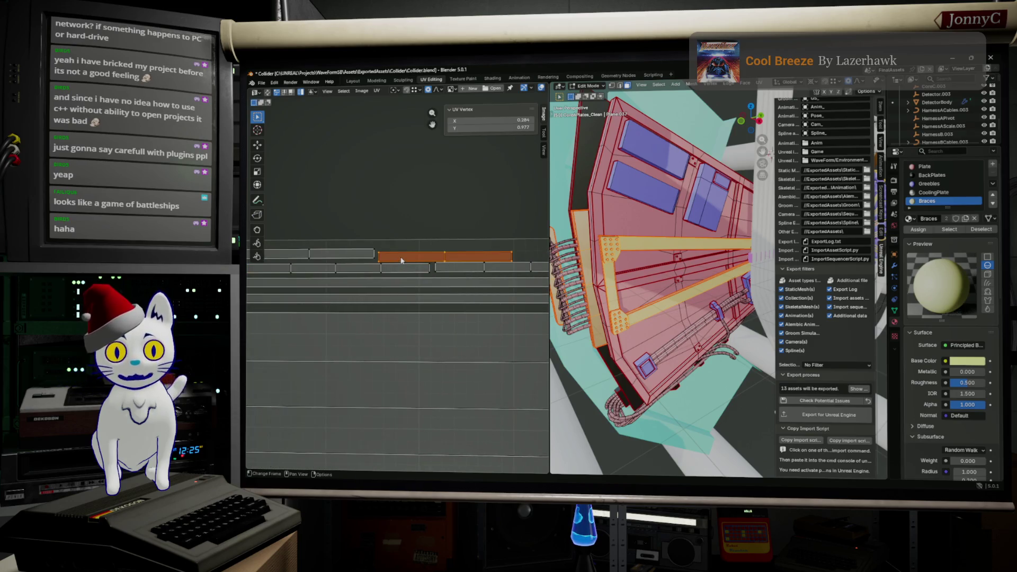
key("g")
left_click(404, 255)
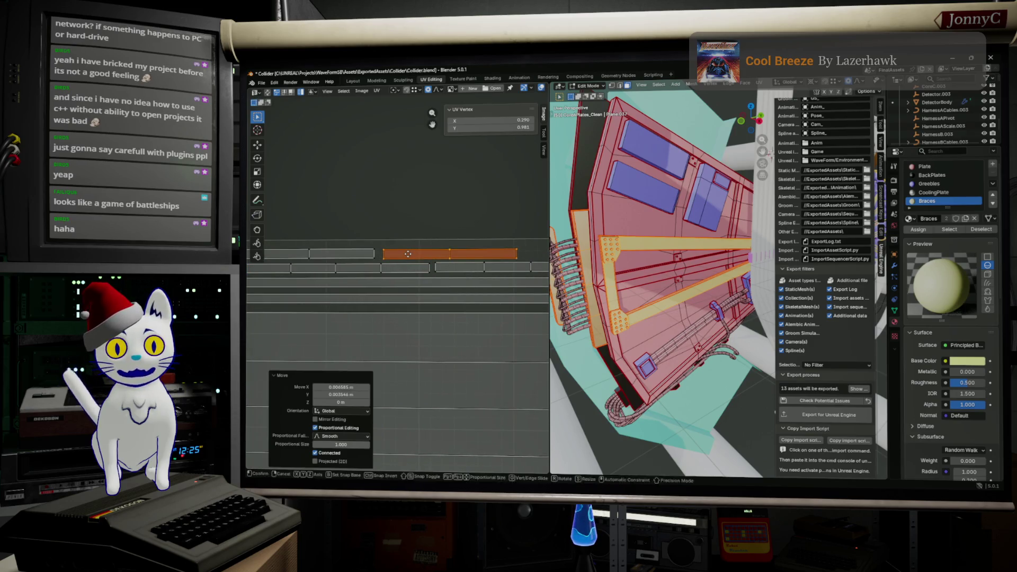
middle_click_drag(396, 260, 357, 268)
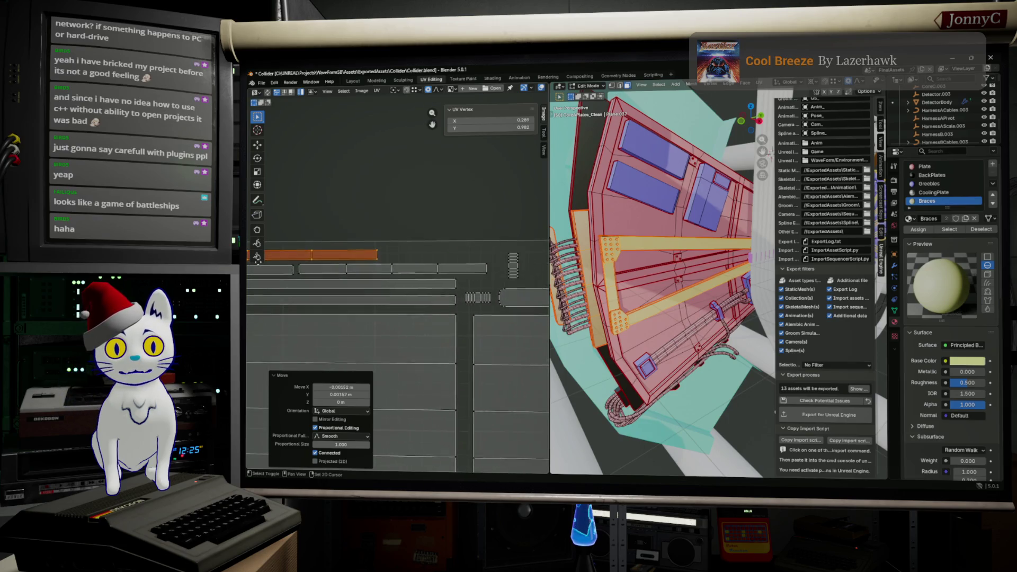
left_click(354, 270)
key("g")
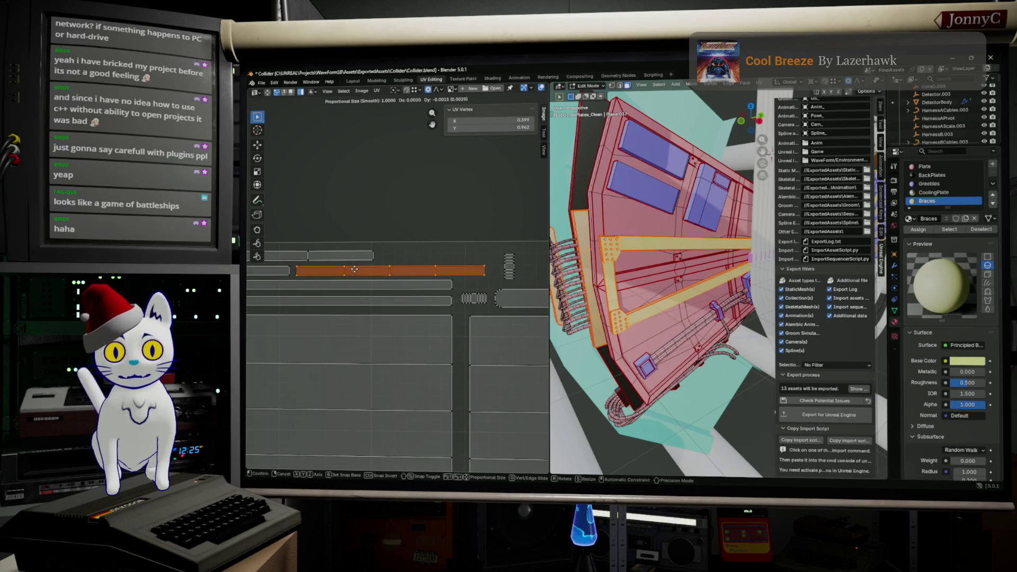
left_click(354, 268)
Step: Turn the small upright island 90° and tuck it and another small island beside the strips
middle_click_drag(474, 271, 406, 285)
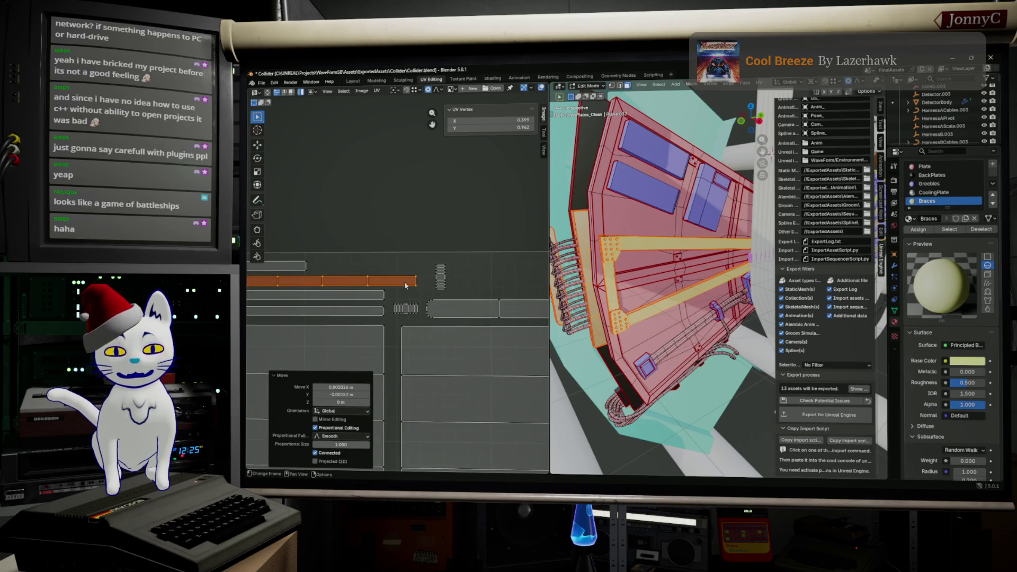
left_click(448, 280)
key("r")
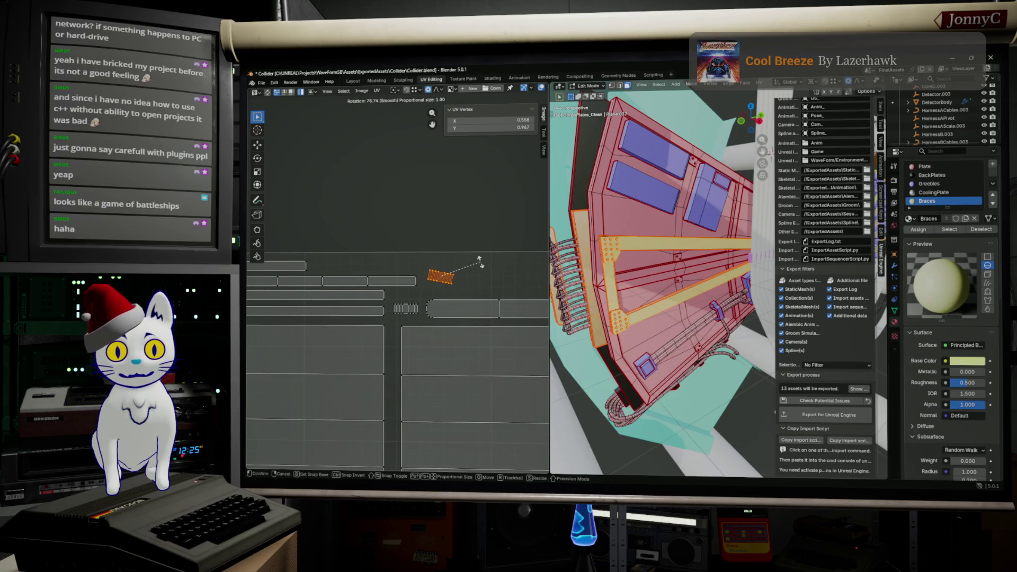
left_click(475, 254)
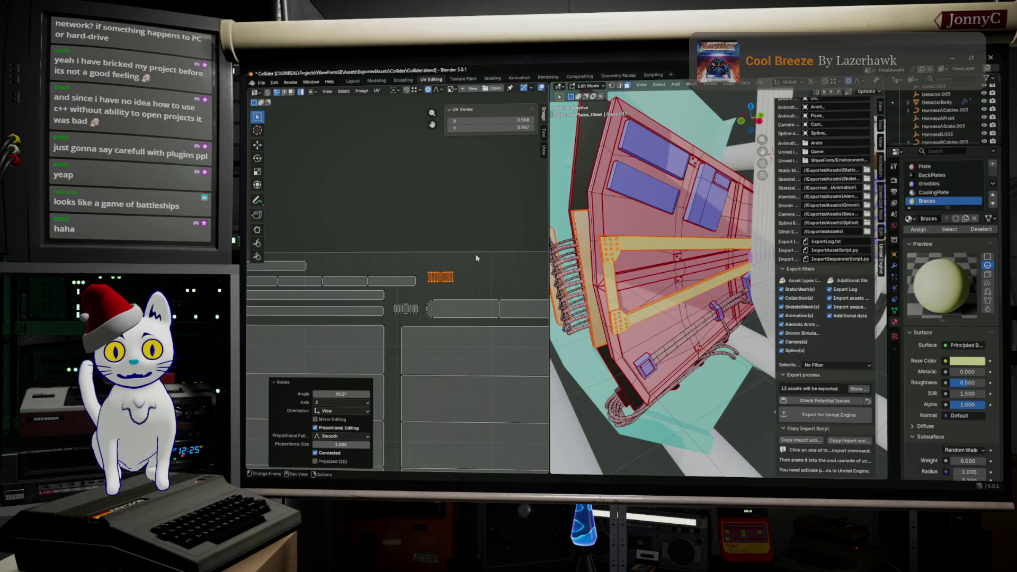
key("g")
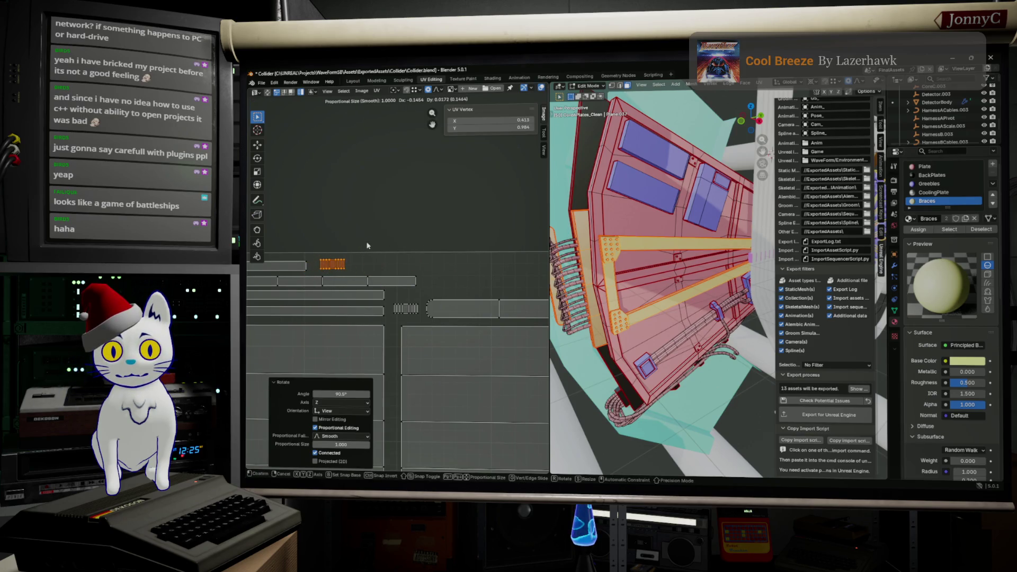
left_click(367, 246)
left_click(405, 310)
key("g")
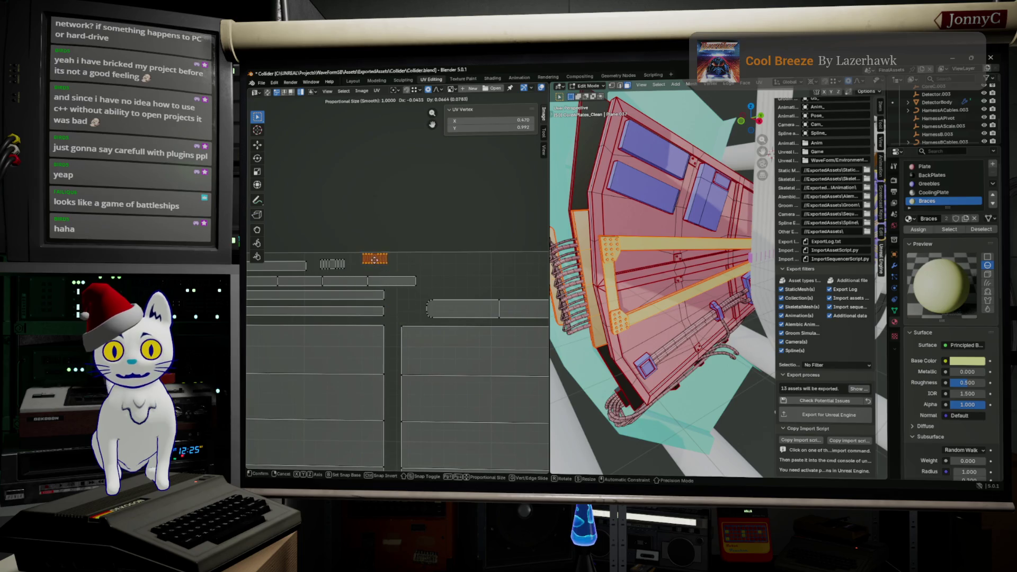
left_click(366, 264)
scroll(416, 301, "down", 2)
scroll(416, 301, "down", 2)
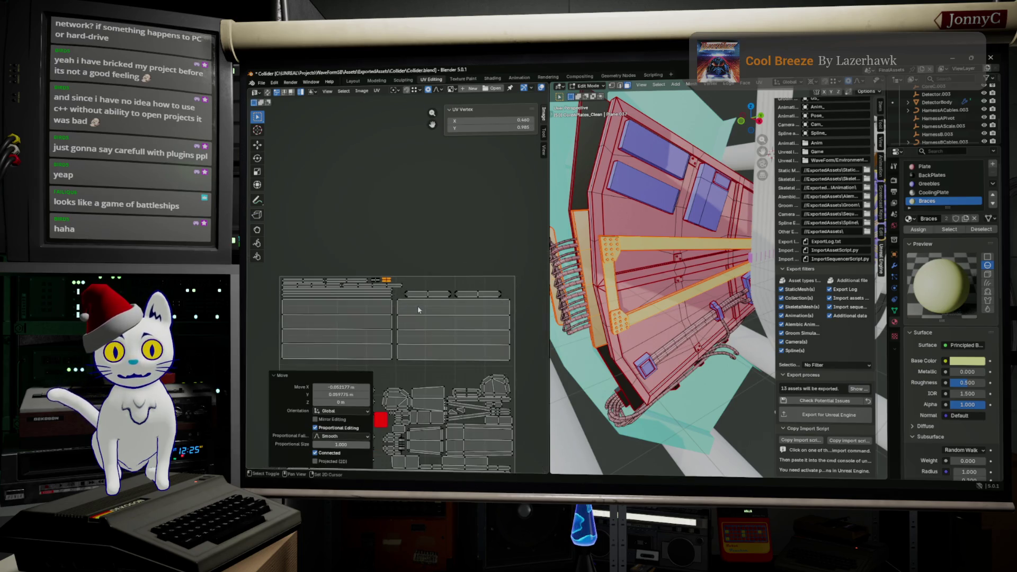
scroll(416, 301, "down", 1)
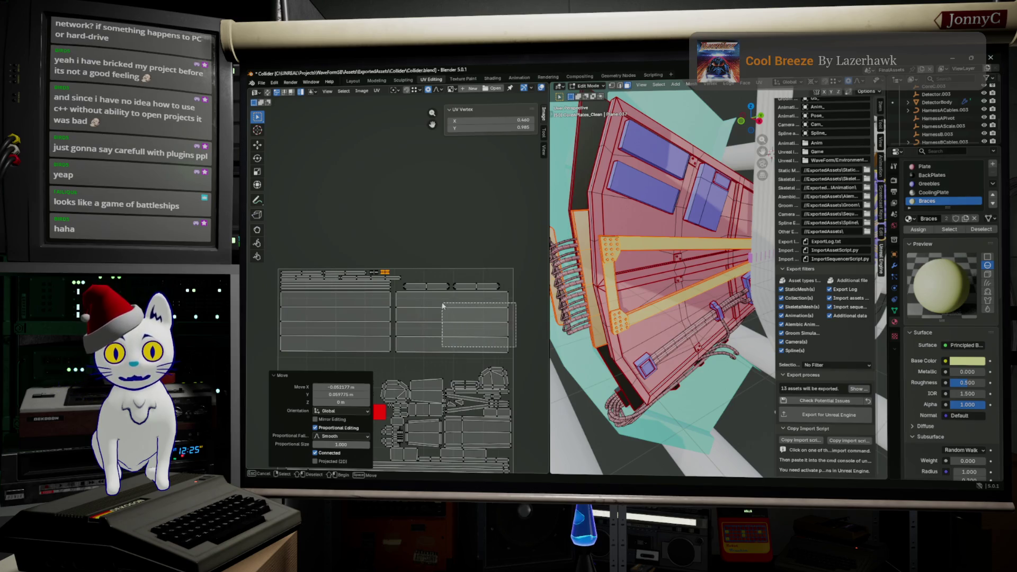
Step: Shift the block of large panel islands to its new position in the tile
left_click(412, 294)
scroll(425, 297, "up", 4)
key("g")
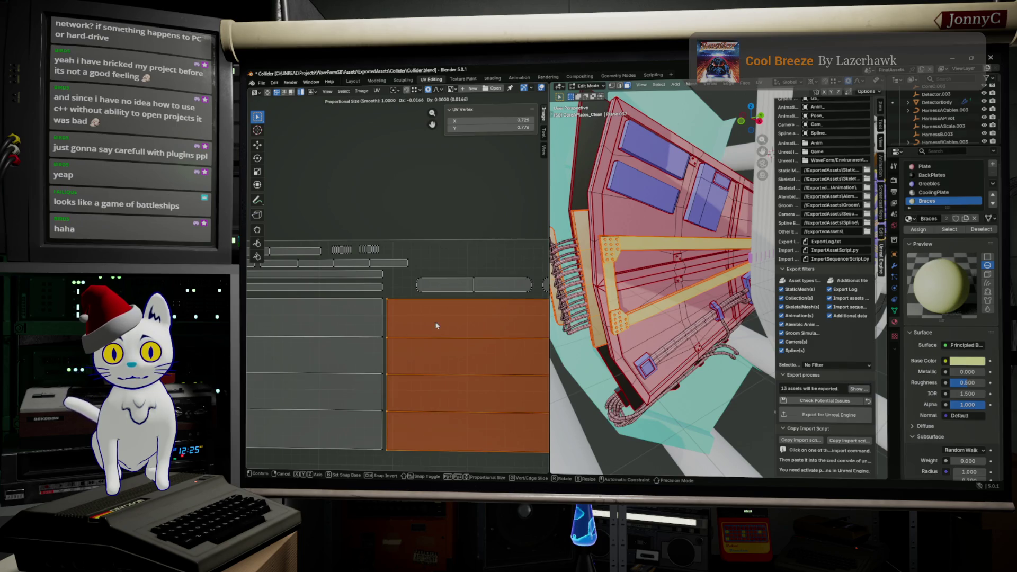
left_click(436, 321)
middle_click_drag(462, 289, 379, 325)
scroll(422, 290, "down", 2)
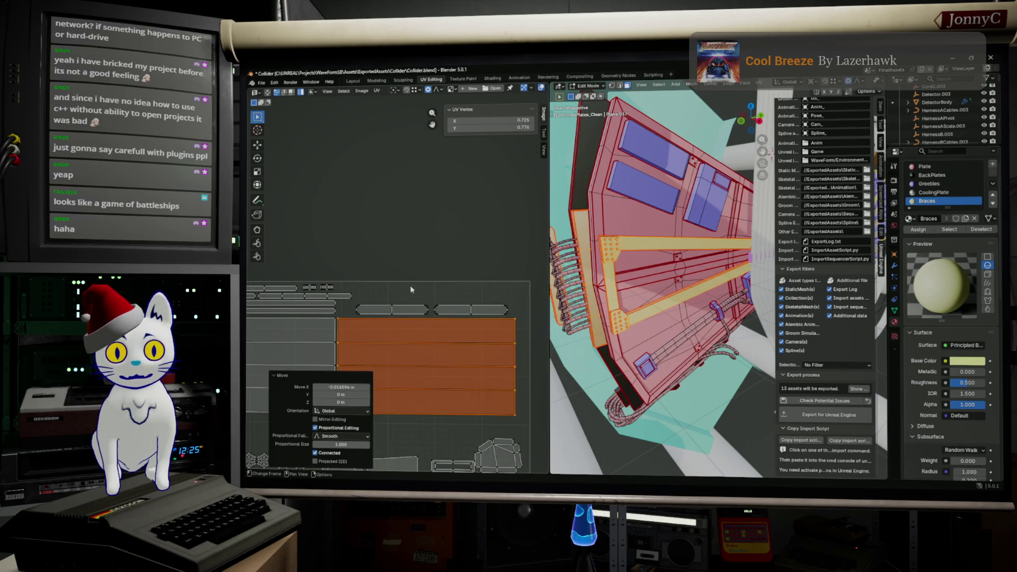
Step: Move the two rounded strip islands toward the rows
left_click_drag(384, 288, 462, 315)
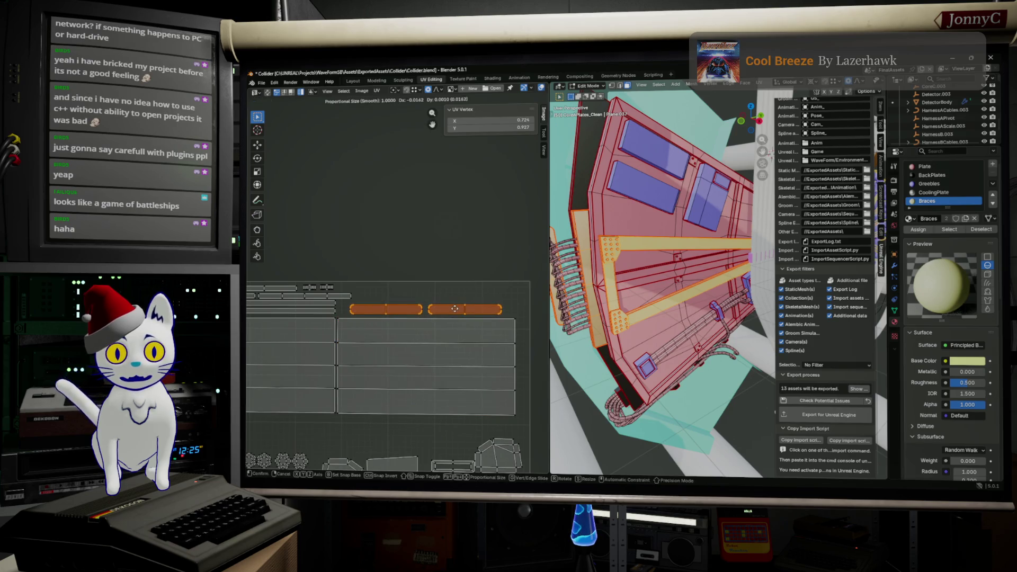
key("g")
left_click(402, 304)
middle_click_drag(402, 303, 425, 299)
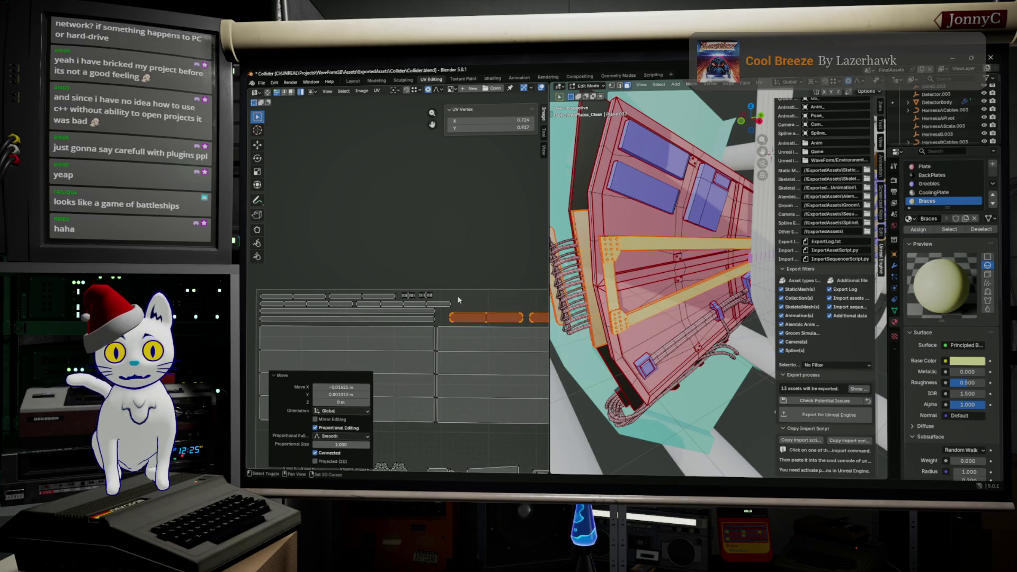
scroll(458, 299, "down", 1)
scroll(458, 300, "down", 1)
scroll(392, 301, "up", 3)
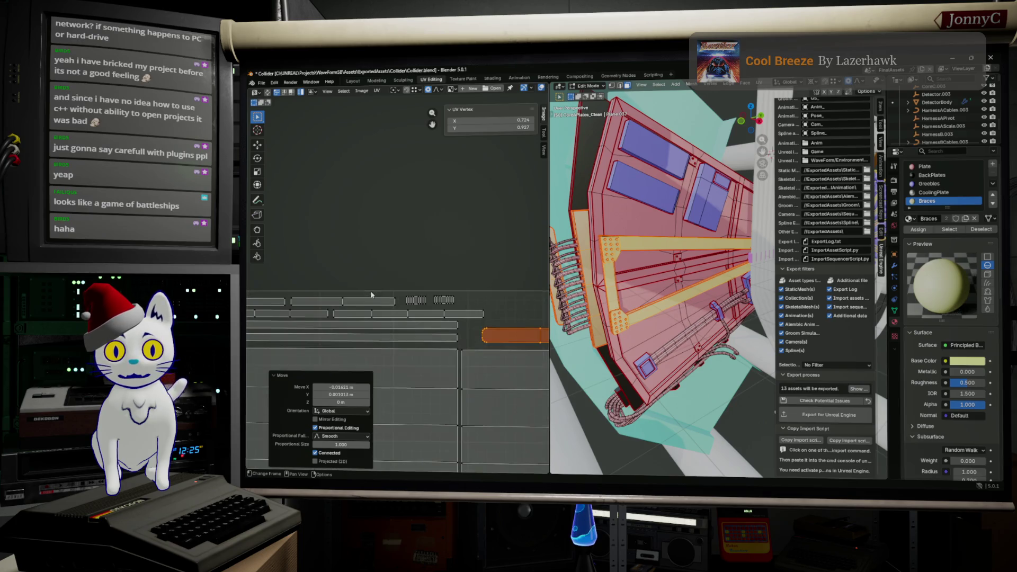
scroll(388, 296, "down", 1)
scroll(388, 296, "down", 1)
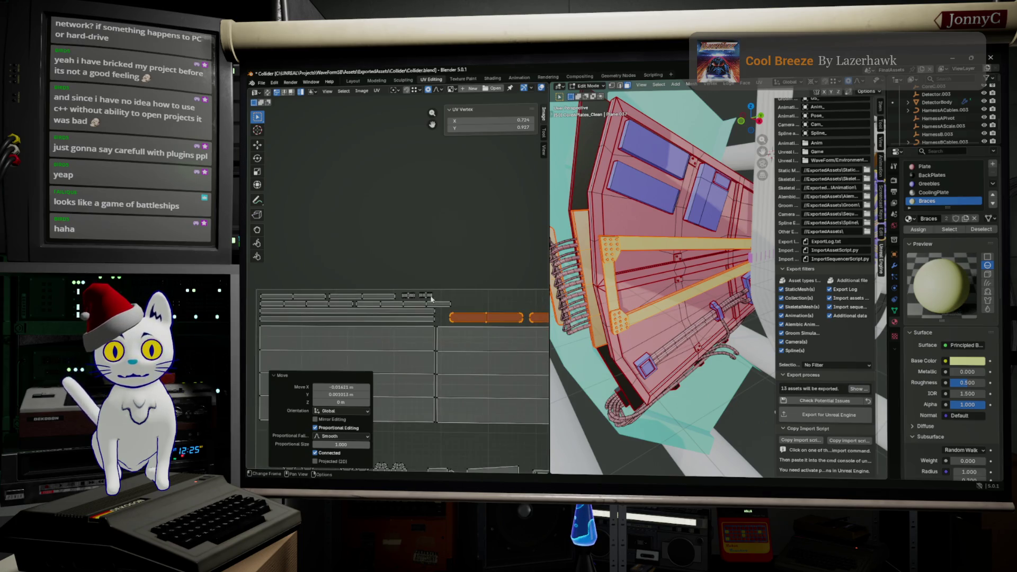
Step: Move the whole top row of strips up into place
left_click_drag(443, 291, 288, 295)
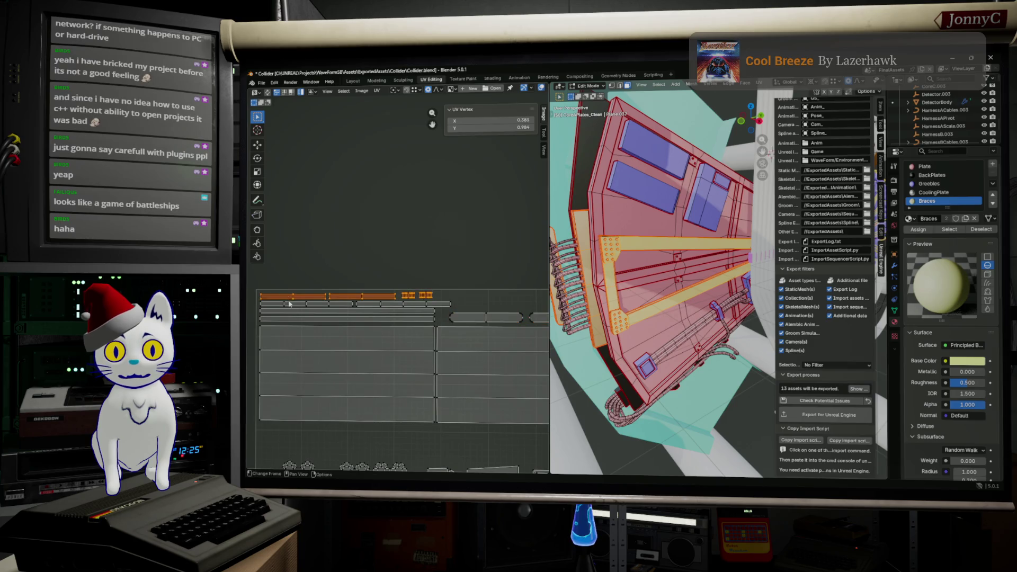
key("g")
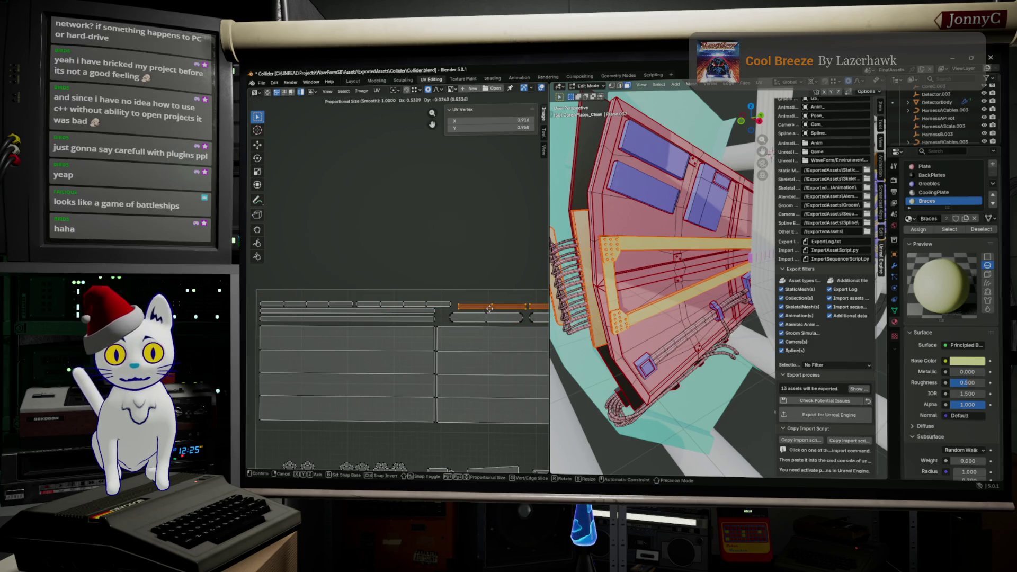
left_click(489, 307)
middle_click_drag(445, 302, 315, 290)
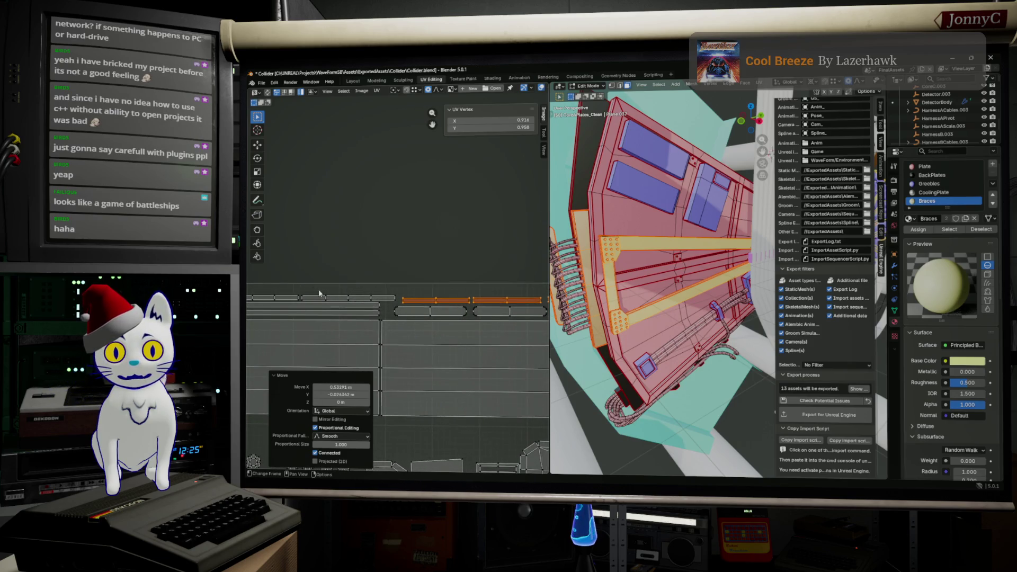
middle_click_drag(393, 310, 345, 307)
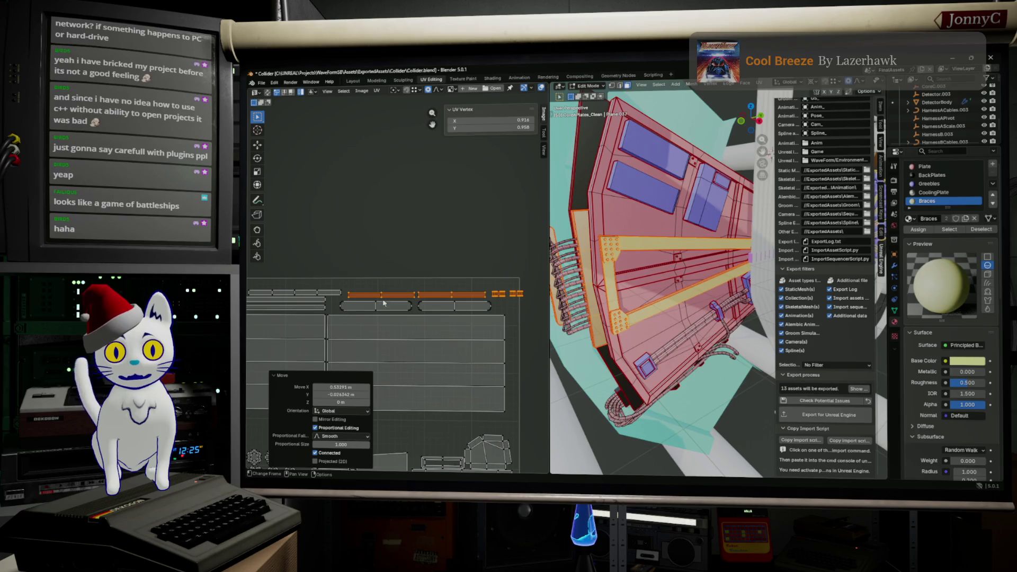
key("g")
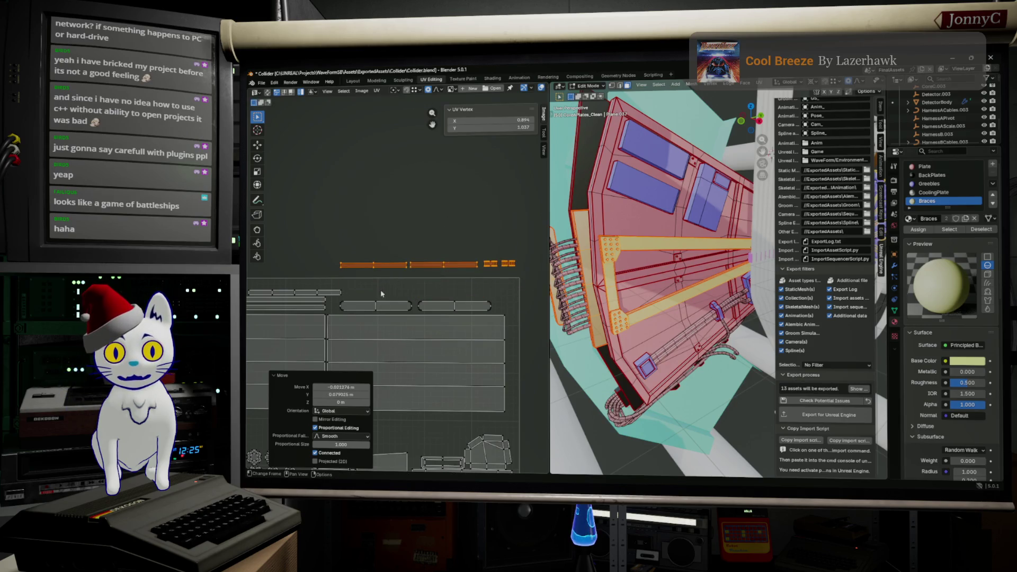
Step: Raise the next row of strips higher, then lower the selected islands slightly
left_click_drag(378, 285, 409, 306)
key("g")
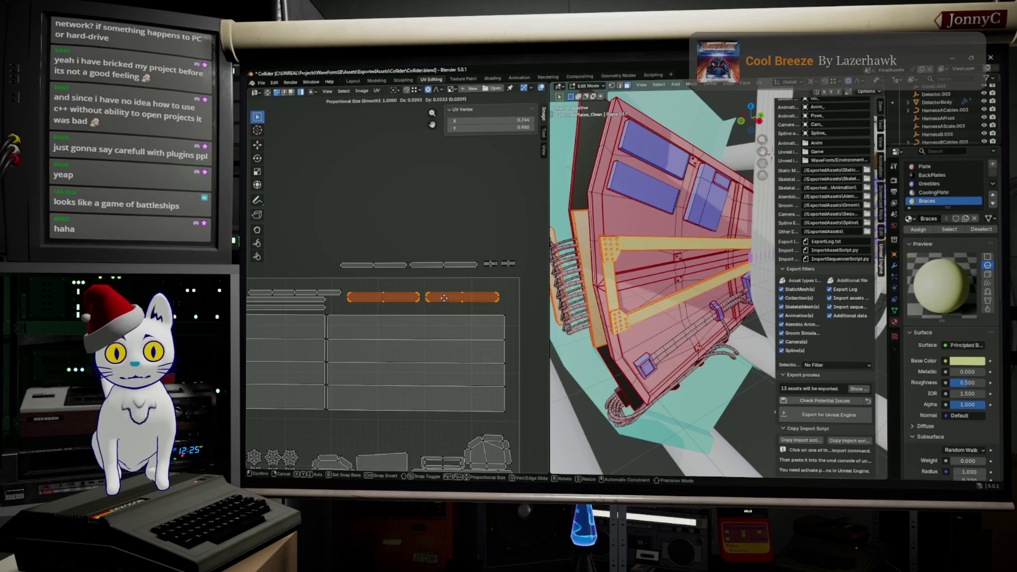
left_click(378, 242)
key("g")
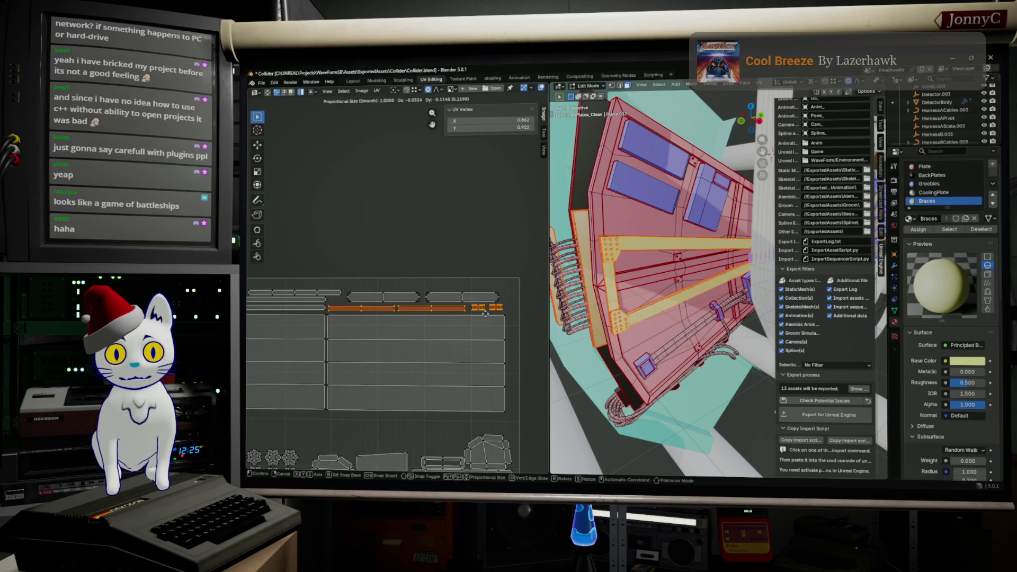
left_click(485, 313)
scroll(413, 311, "up", 1)
scroll(377, 309, "up", 3)
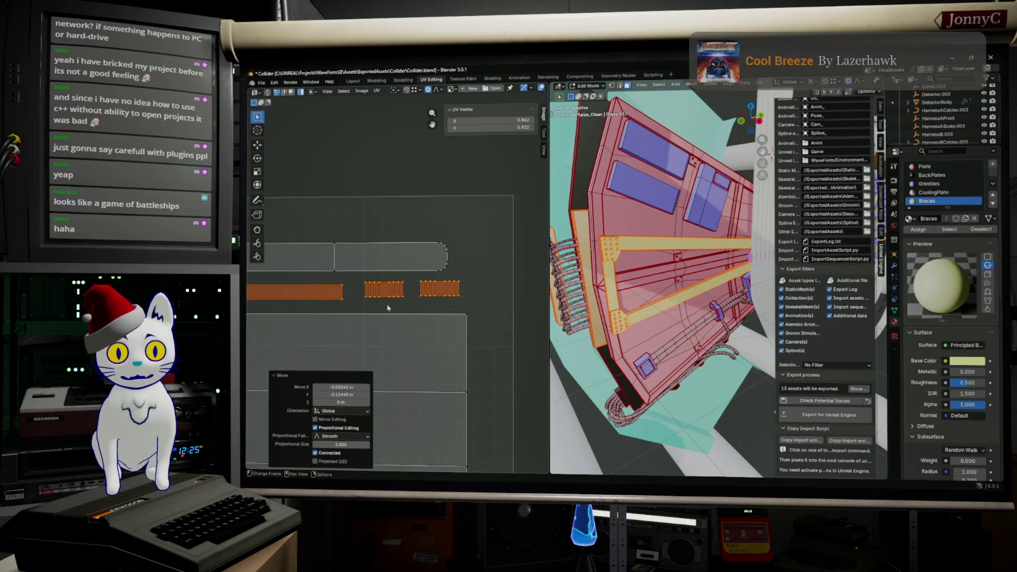
Step: Nudge the middle and right small islands into the end of the row
left_click(440, 288)
left_click(382, 290)
key("g")
left_click(379, 291)
left_click(431, 290)
key("g")
left_click(421, 292)
scroll(476, 309, "down", 3)
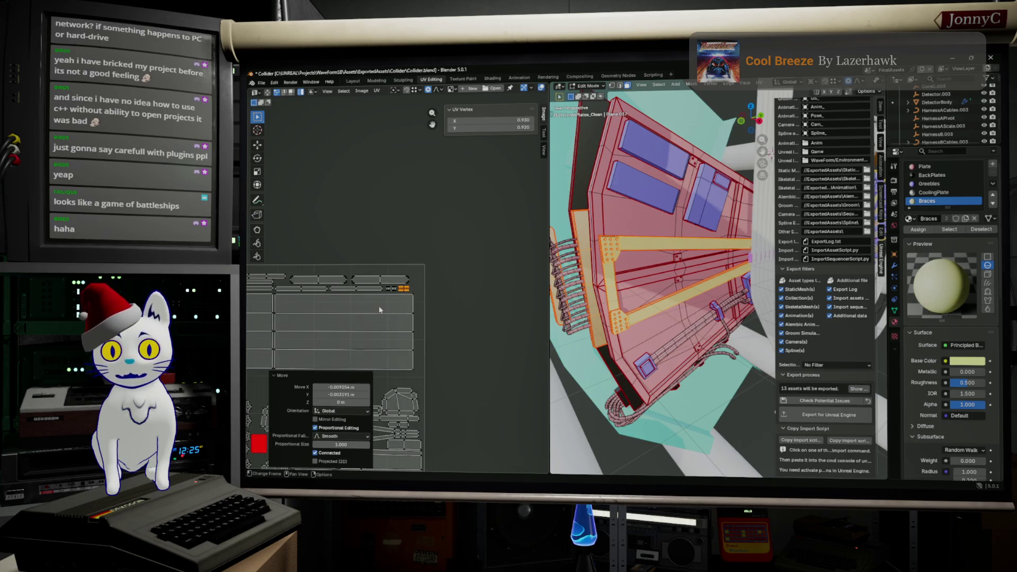
scroll(484, 314, "down", 2)
scroll(494, 316, "down", 2)
Step: Scale up the top strip islands so they span the tile's top edge and settle them in place
left_click_drag(494, 318, 284, 247)
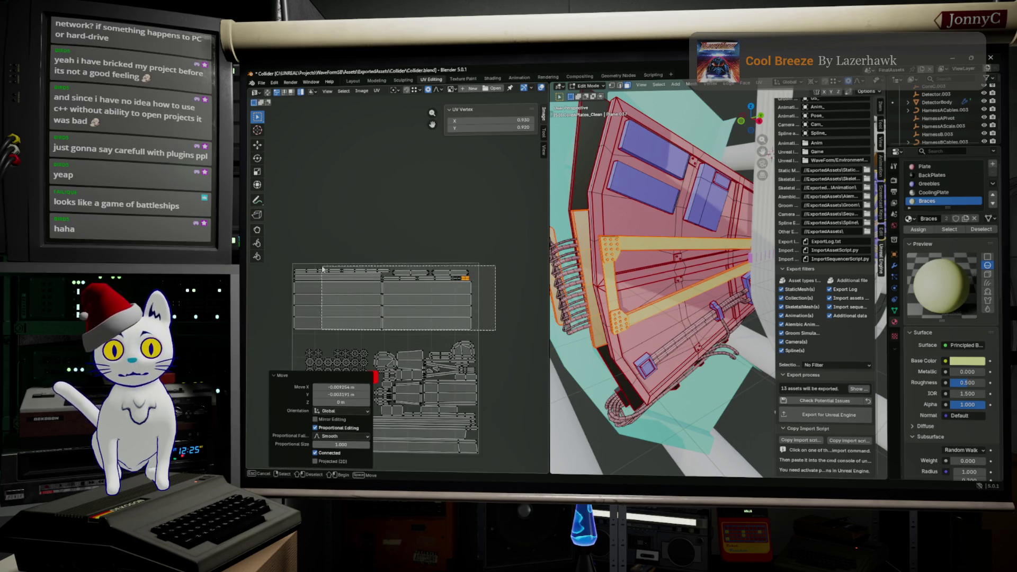
key("s")
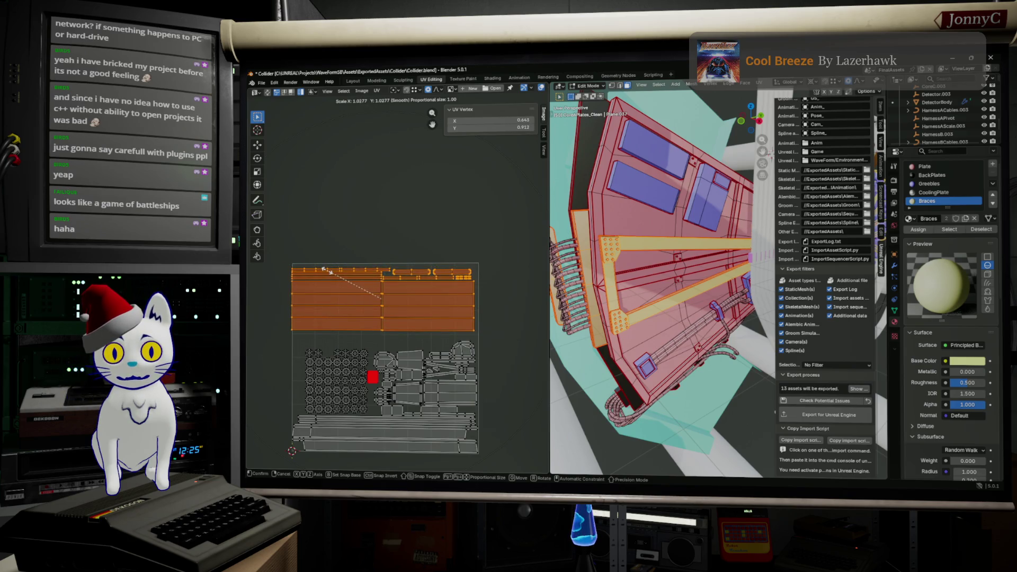
left_click(379, 298)
key("g")
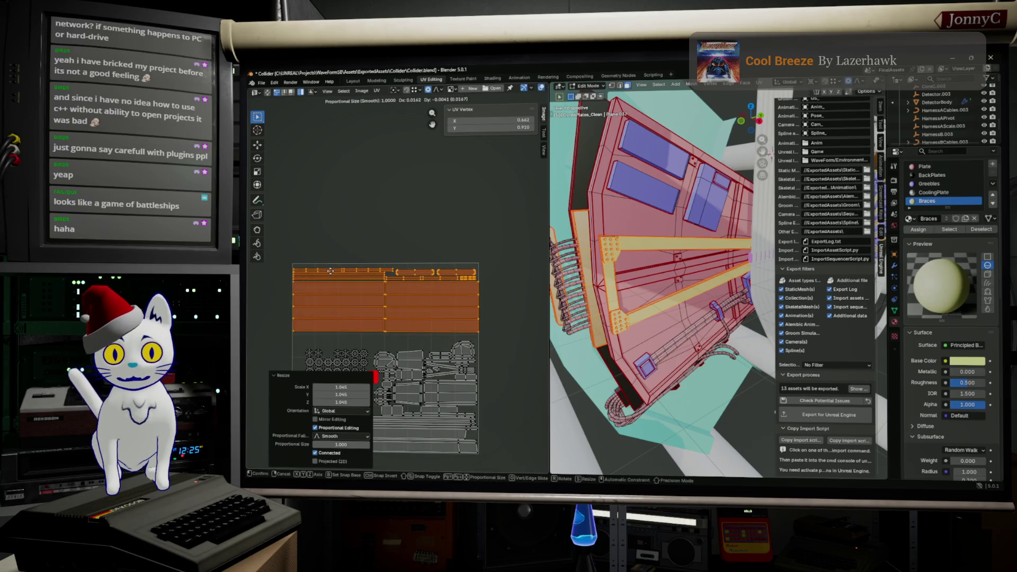
left_click(330, 272)
scroll(332, 270, "up", 2)
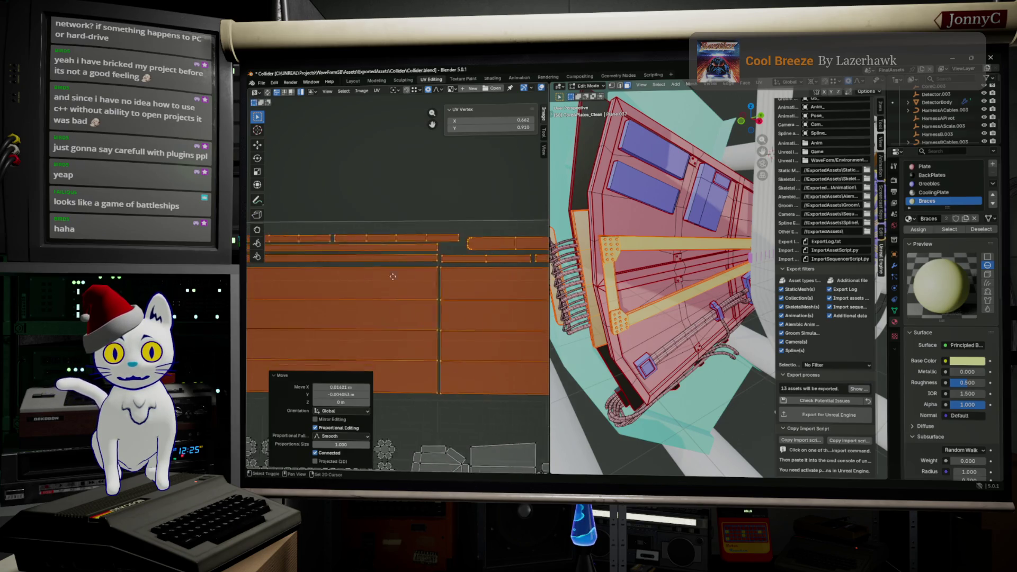
scroll(332, 268, "up", 2)
scroll(334, 268, "up", 2)
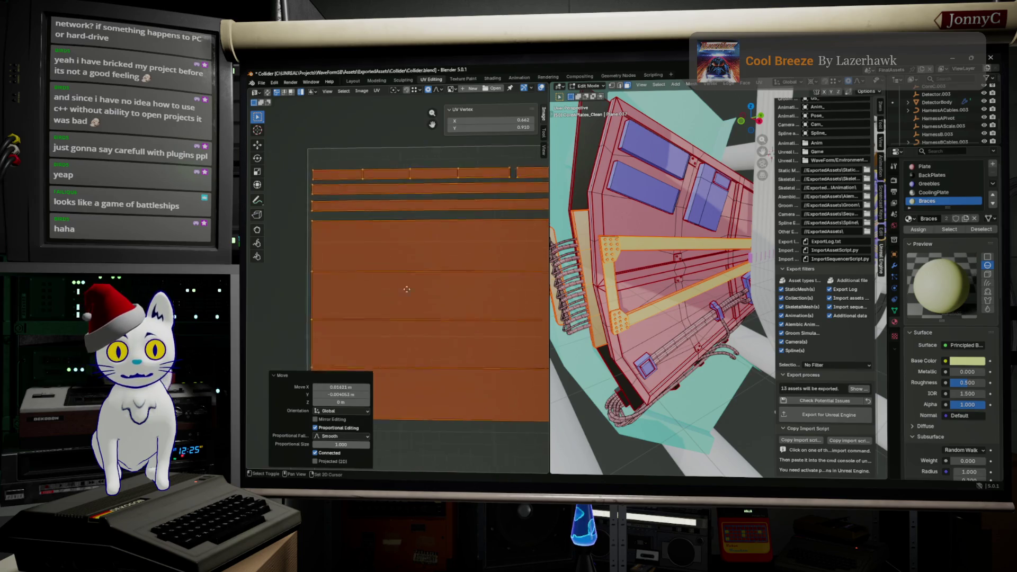
scroll(472, 295, "down", 2)
middle_click_drag(470, 295, 335, 251)
scroll(335, 252, "up", 2)
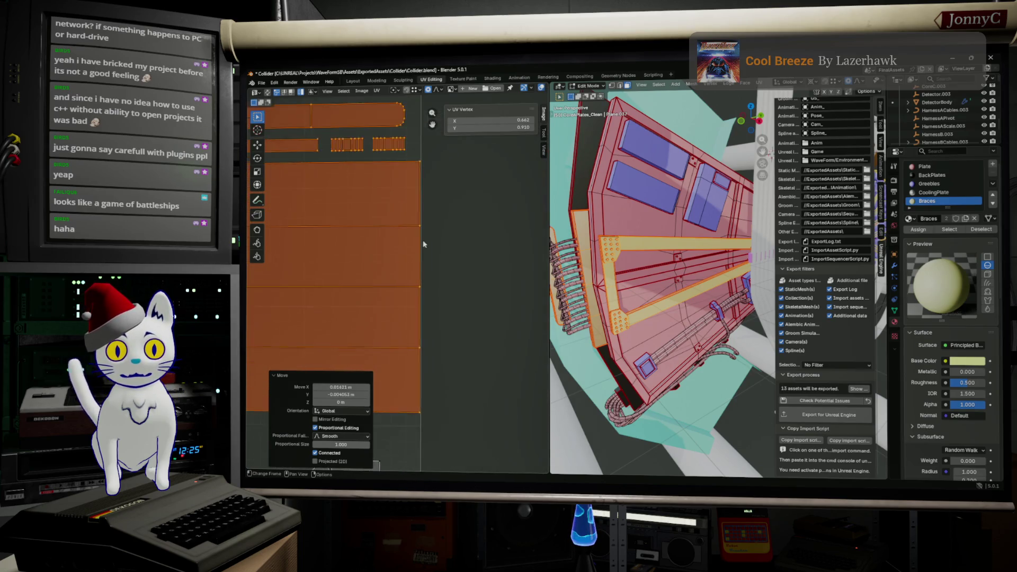
scroll(421, 240, "up", 1)
key("g")
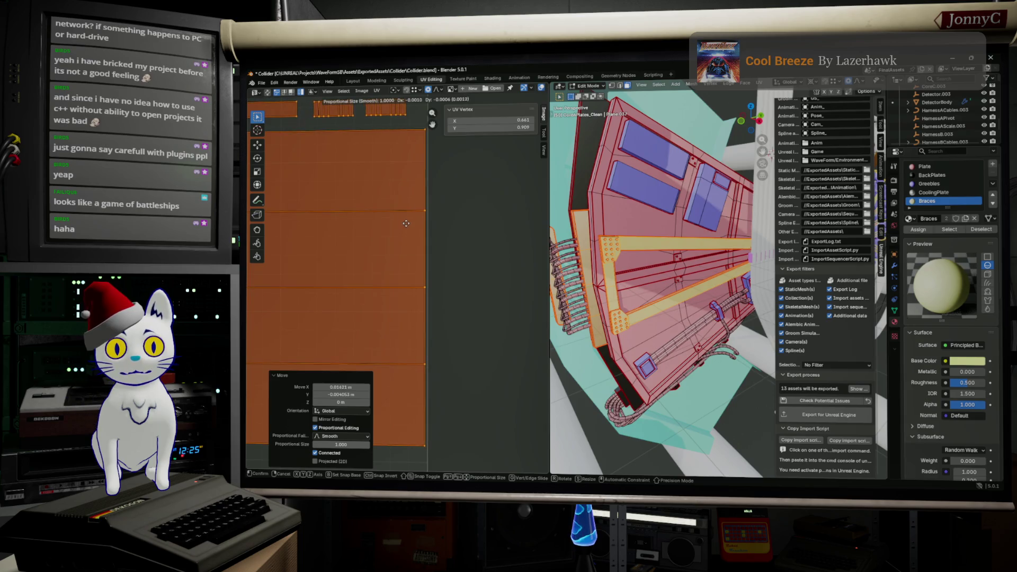
left_click(406, 225)
scroll(406, 226, "down", 2)
scroll(406, 227, "down", 1)
scroll(373, 253, "down", 2)
scroll(402, 223, "up", 2)
scroll(402, 225, "up", 1)
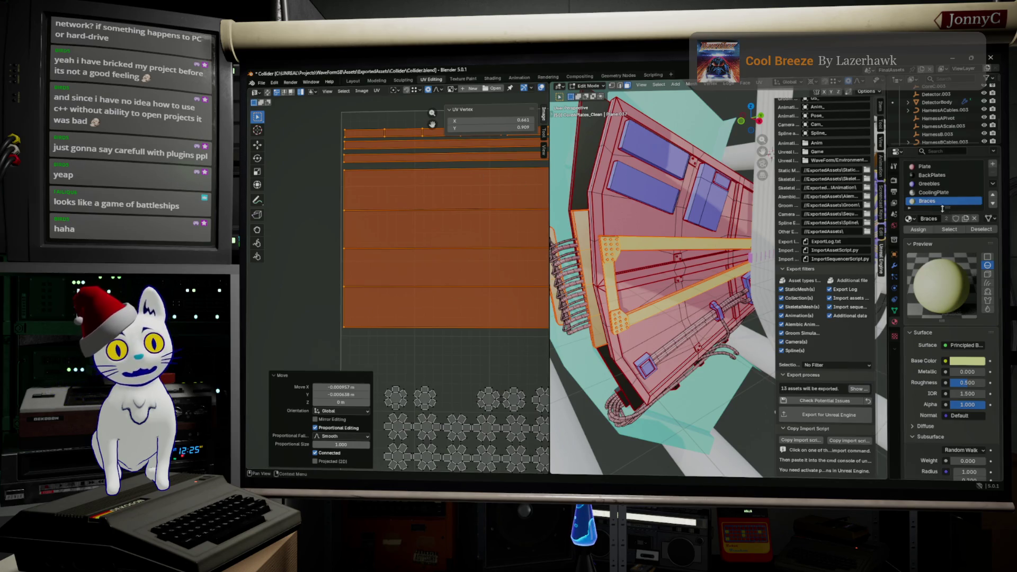
Step: Assign the Braces material to the selected faces, leave CoolingPlate active, and return to Object Mode
left_click(942, 193)
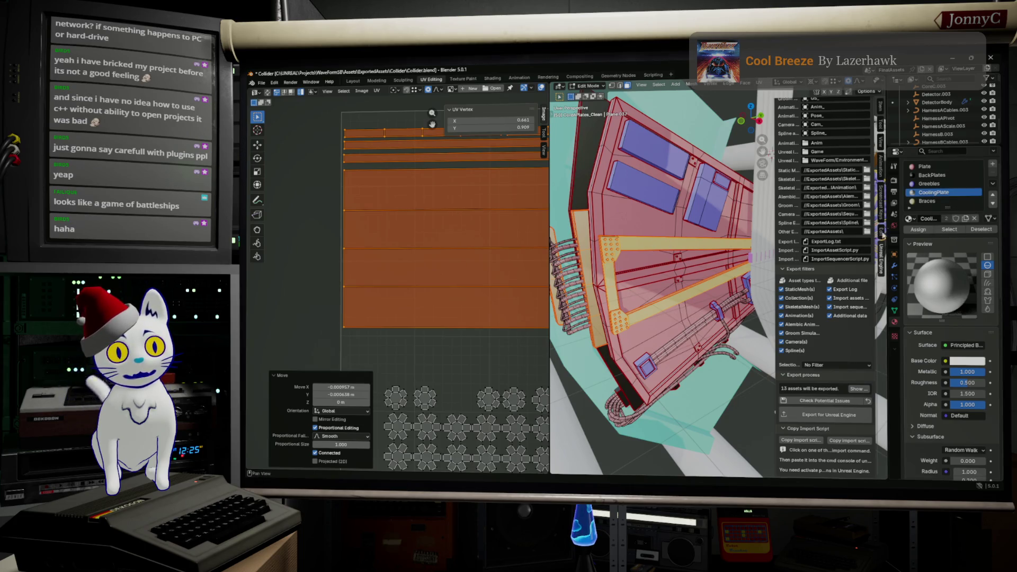
left_click(930, 201)
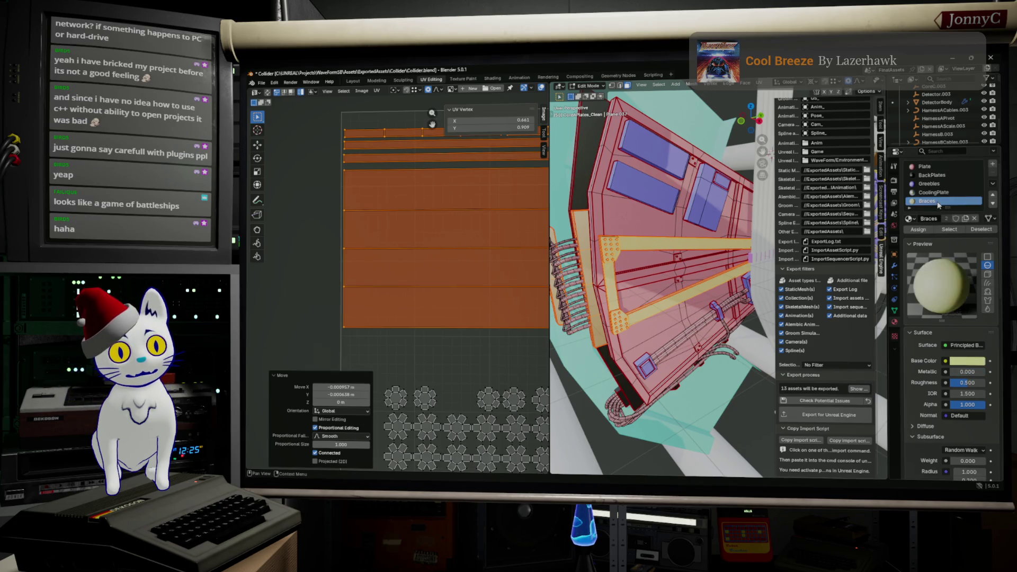
left_click(919, 231)
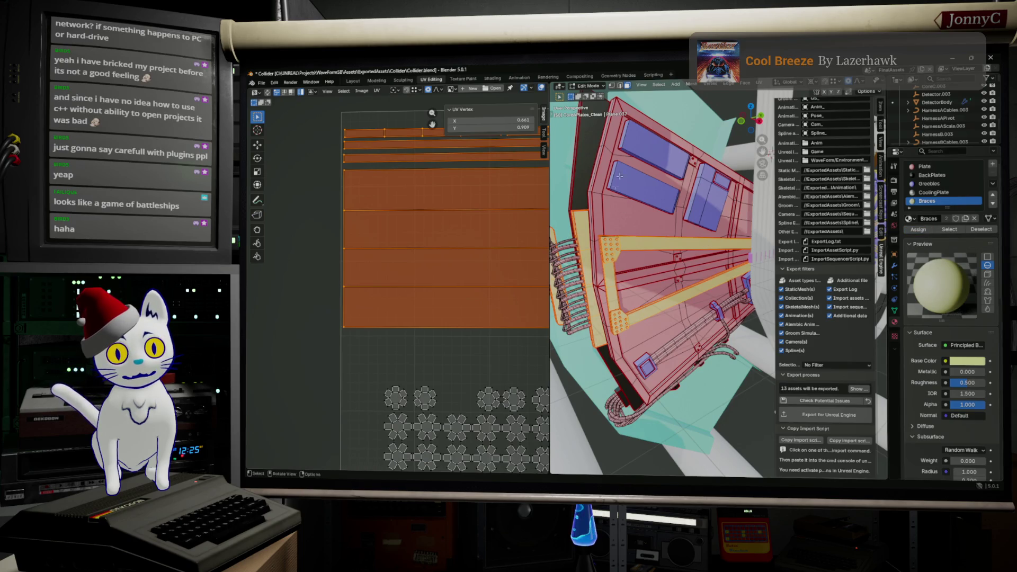
left_click(938, 192)
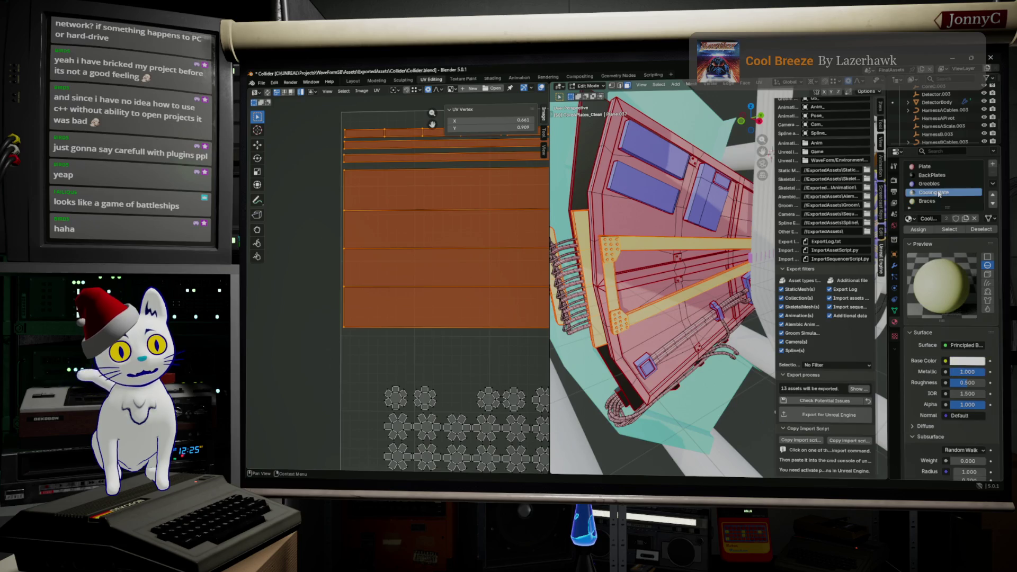
middle_click_drag(640, 252, 658, 256)
key("Tab")
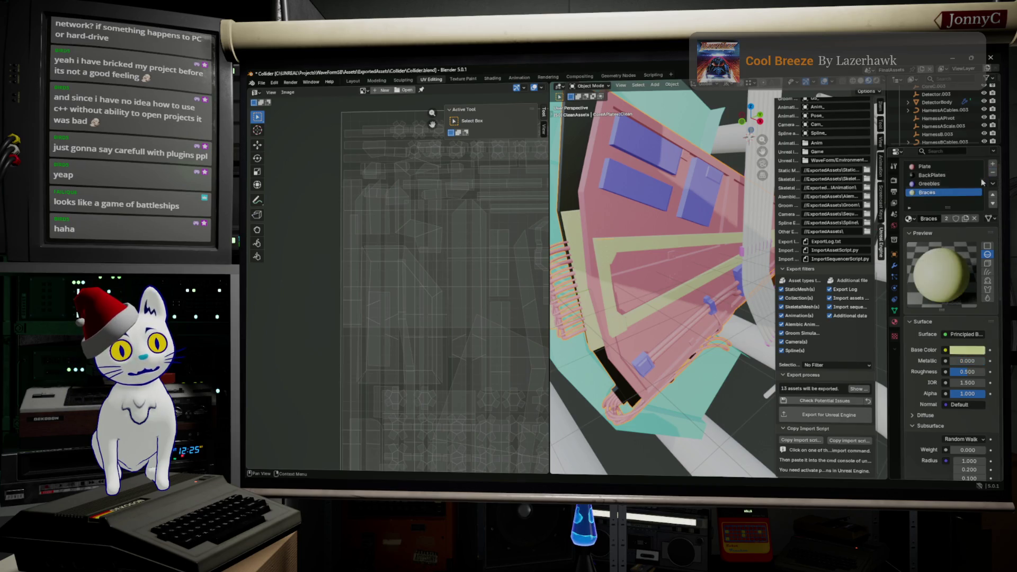
Step: Remove the CoolingPlate material slot, make BackPlates active, and re-enter Edit Mode
left_click(992, 174)
scroll(939, 192, "up", 1)
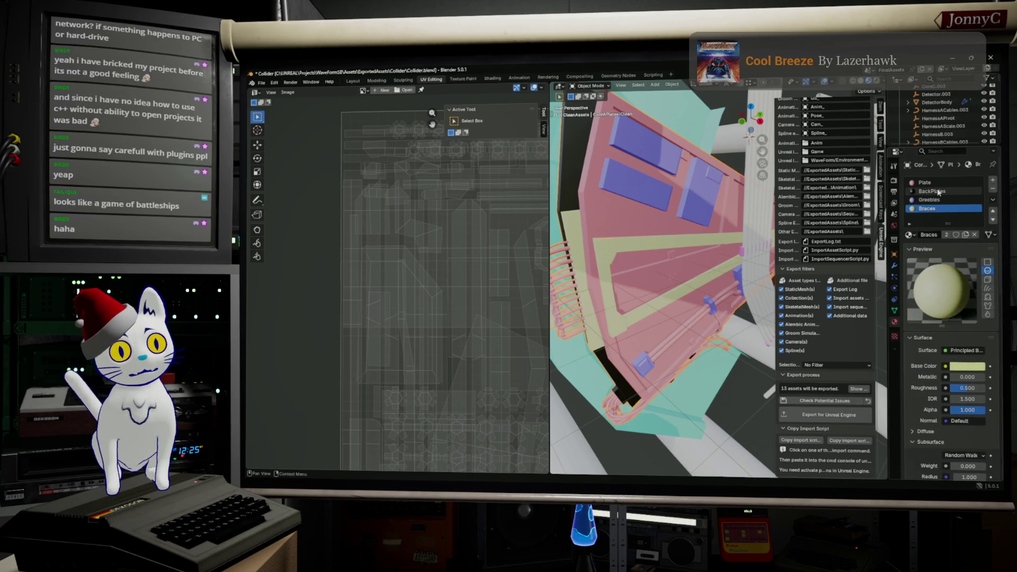
left_click(936, 192)
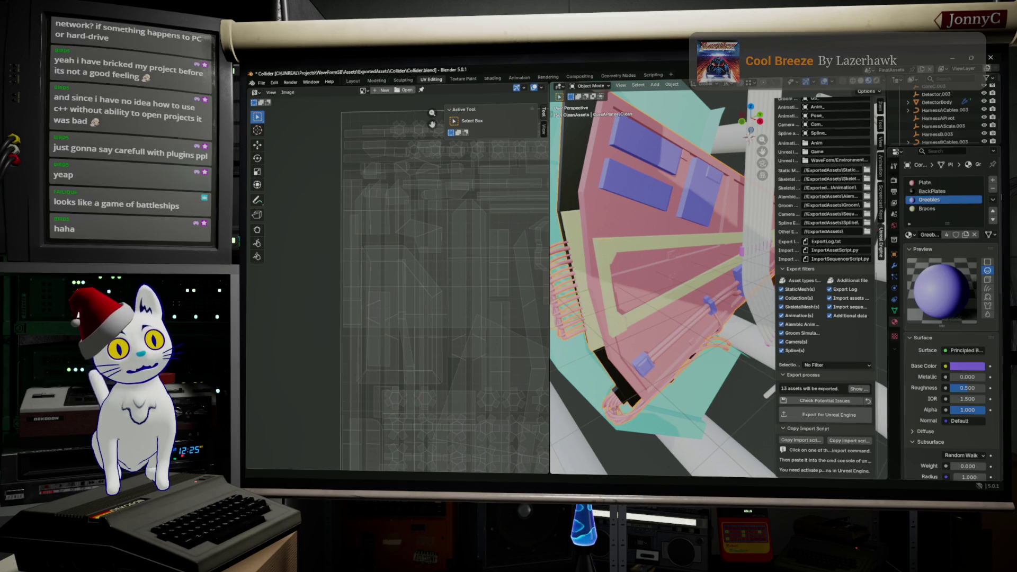
left_click(933, 191)
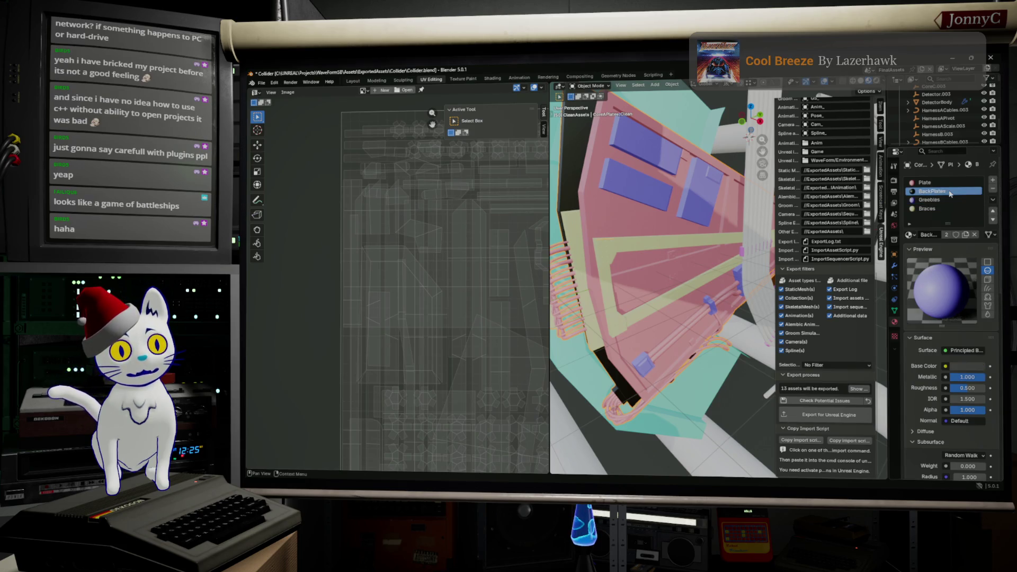
scroll(478, 252, "down", 3)
scroll(477, 251, "up", 2)
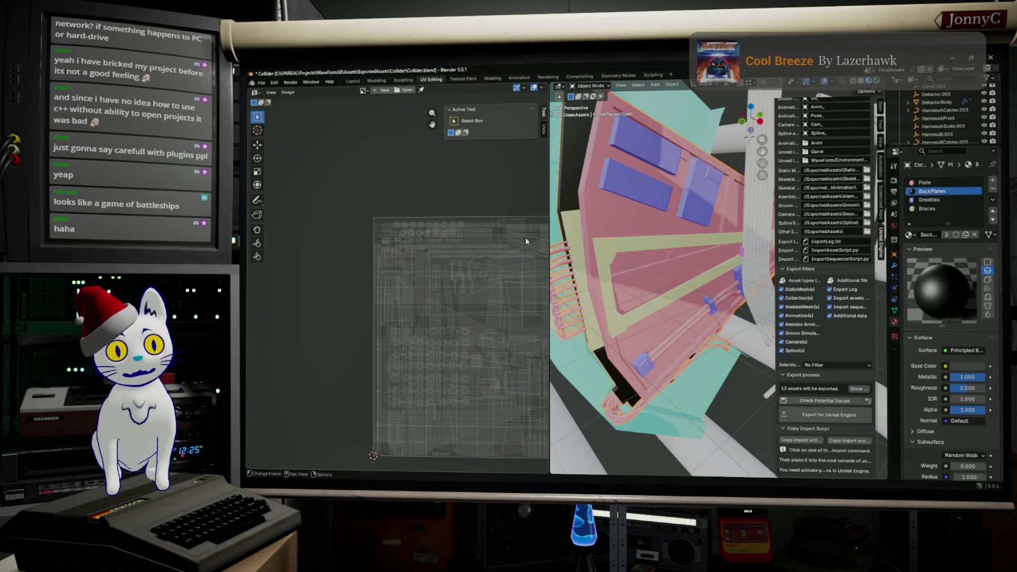
key("Tab")
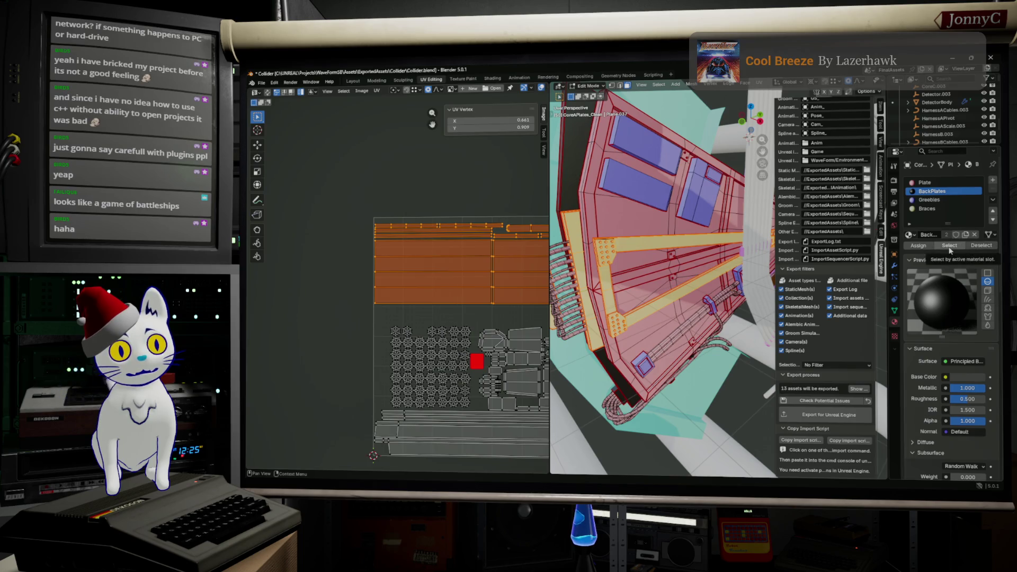
Step: Select all BackPlates faces plus the Greebles faces to view their UV islands together
left_click(572, 159)
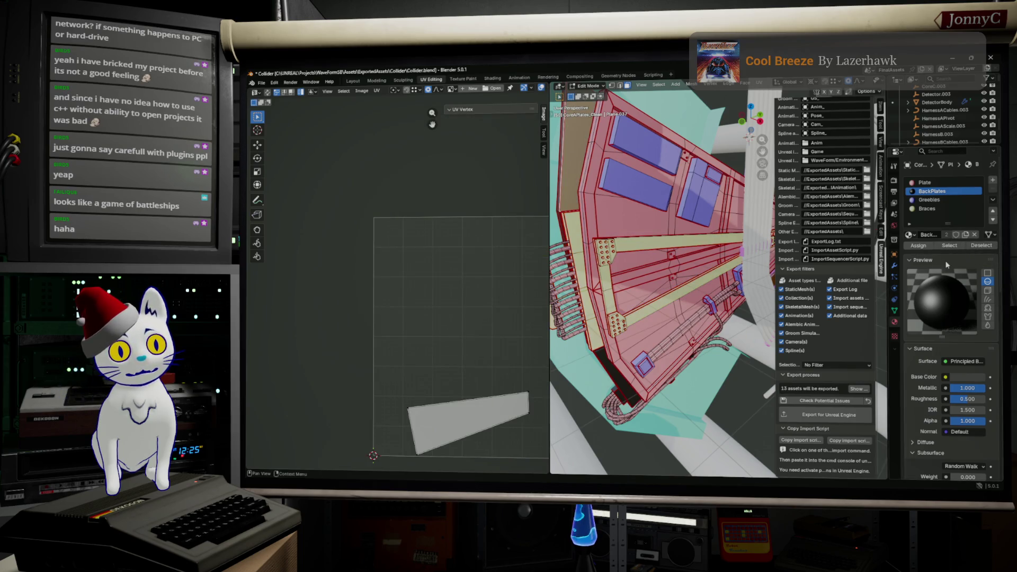
left_click(957, 247)
scroll(480, 300, "down", 2)
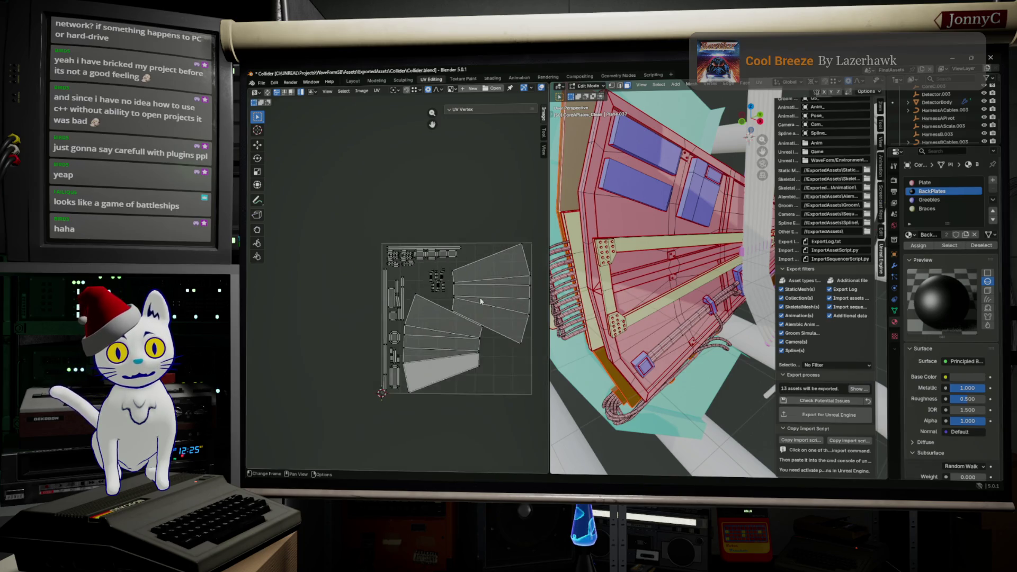
scroll(480, 300, "up", 1)
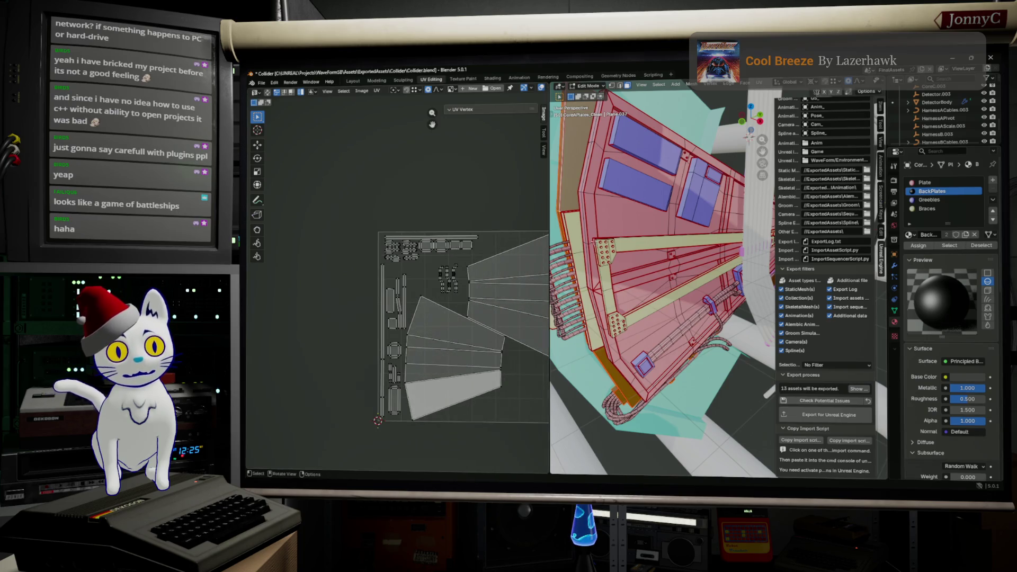
left_click(943, 201)
left_click(949, 247)
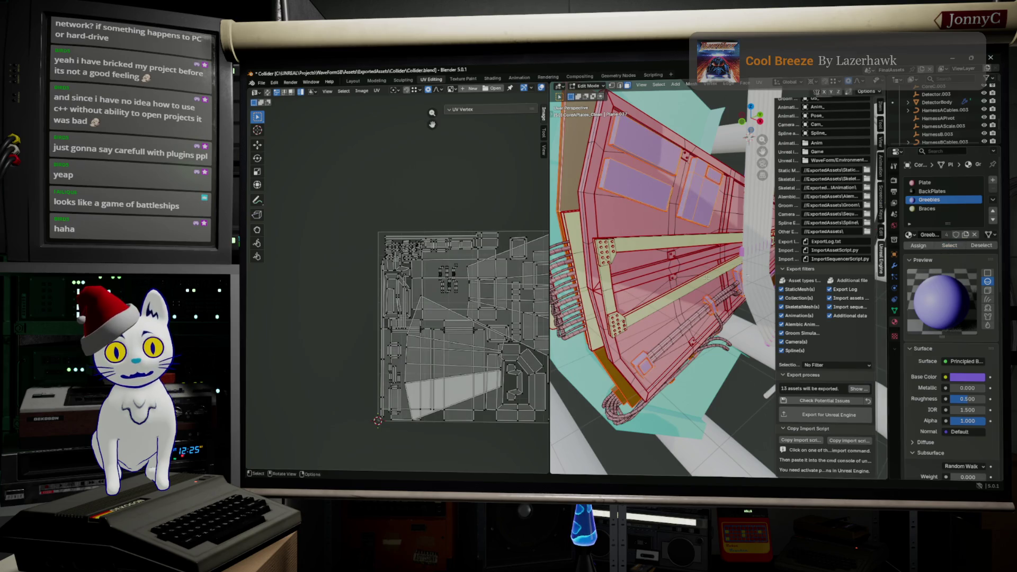
scroll(532, 276, "up", 1)
scroll(532, 277, "down", 3)
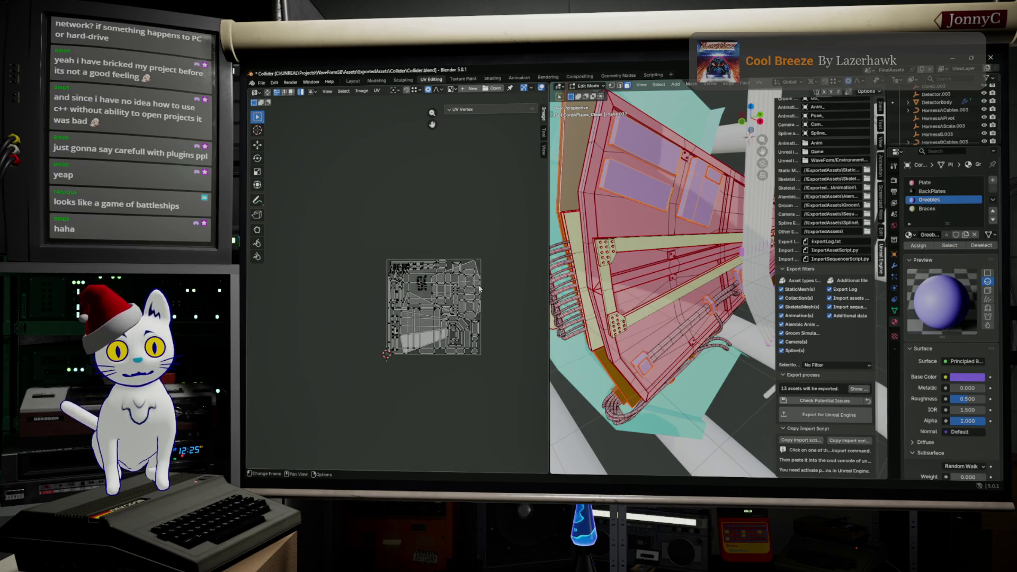
scroll(465, 293, "up", 3)
scroll(466, 291, "up", 2)
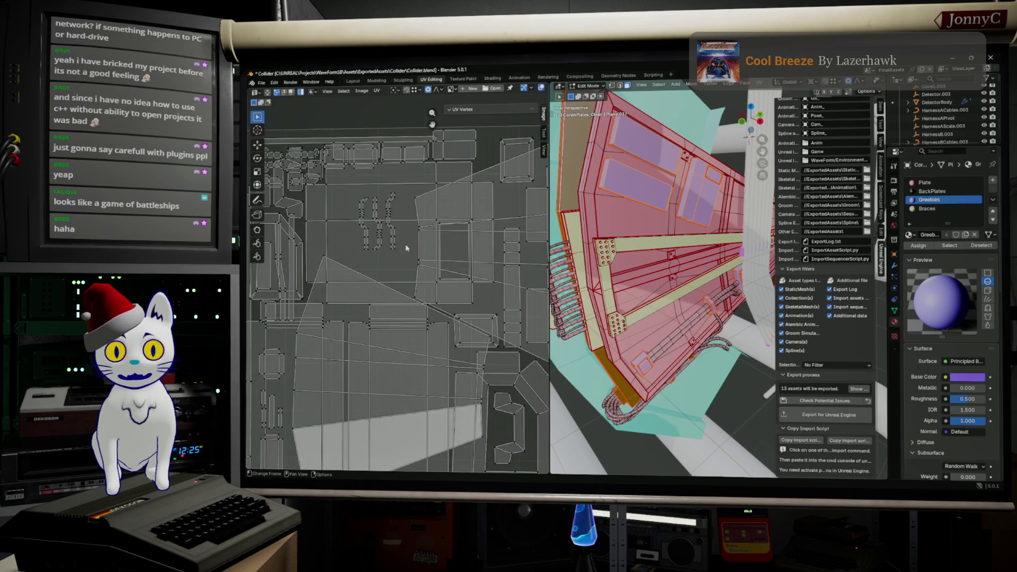
scroll(407, 247, "down", 3)
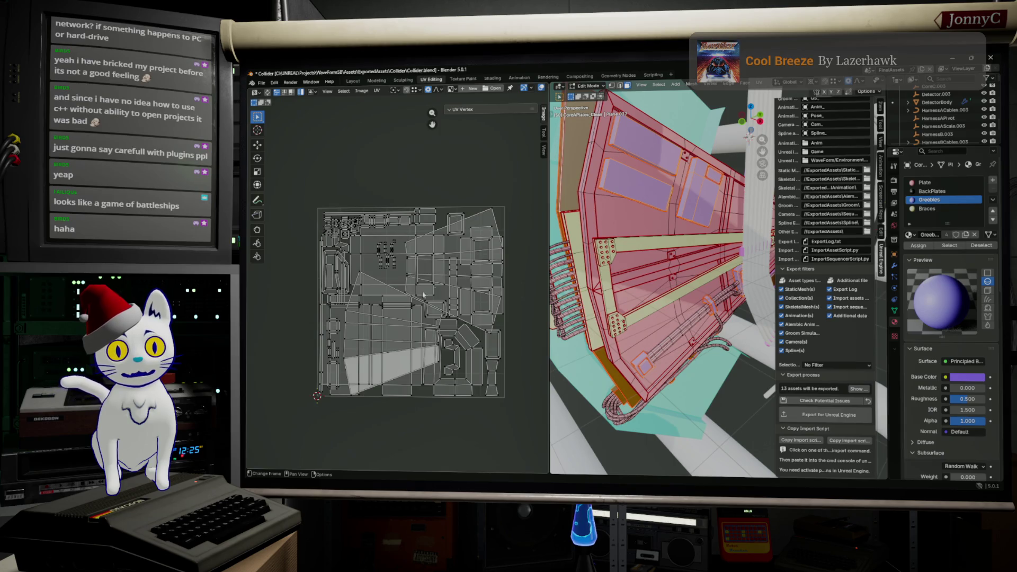
Step: Flip through the material slots, end on Greebles, and deselect all faces with Alt+A
left_click(953, 191)
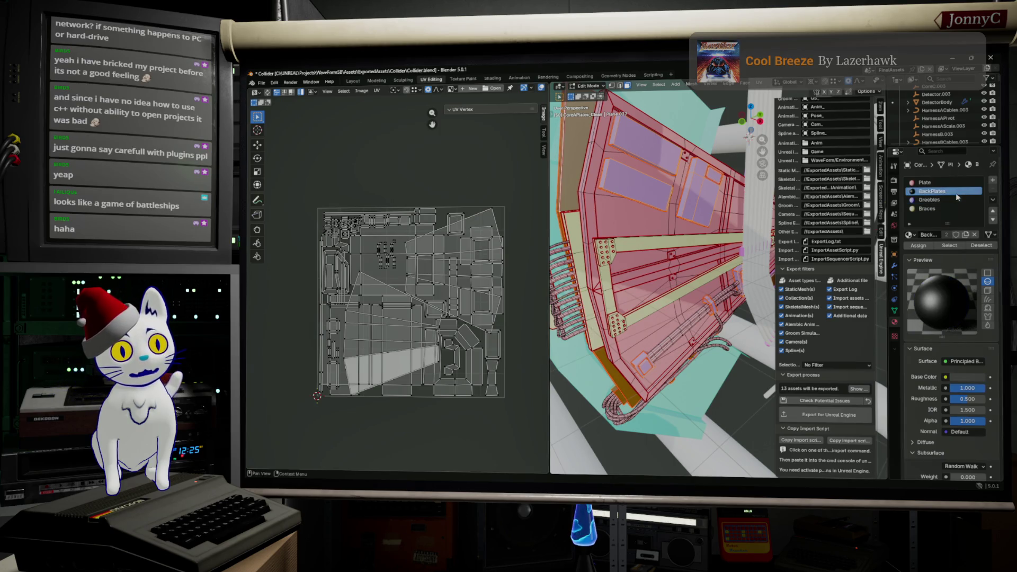
left_click(950, 191)
left_click(950, 191)
left_click(941, 209)
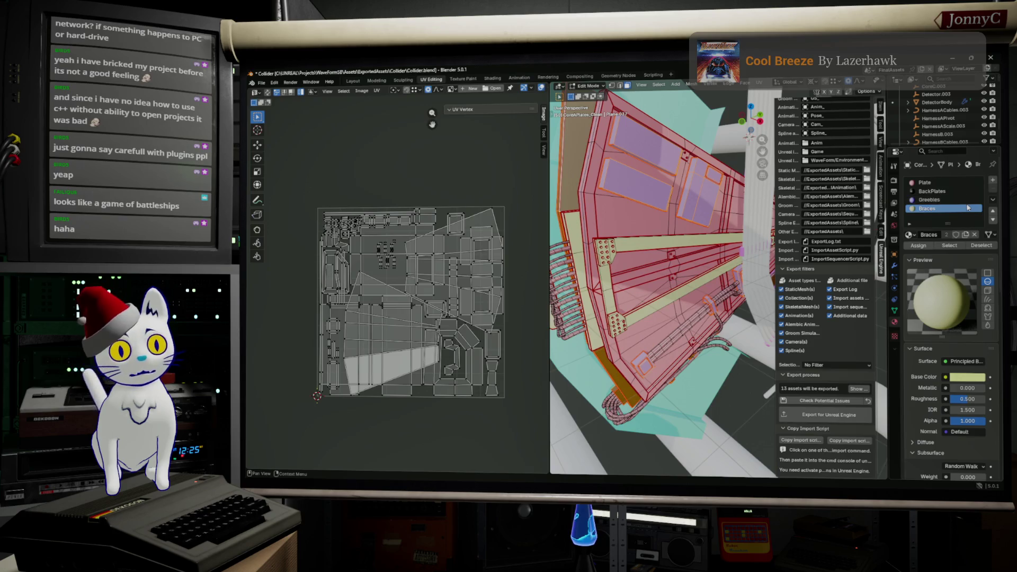
left_click(950, 199)
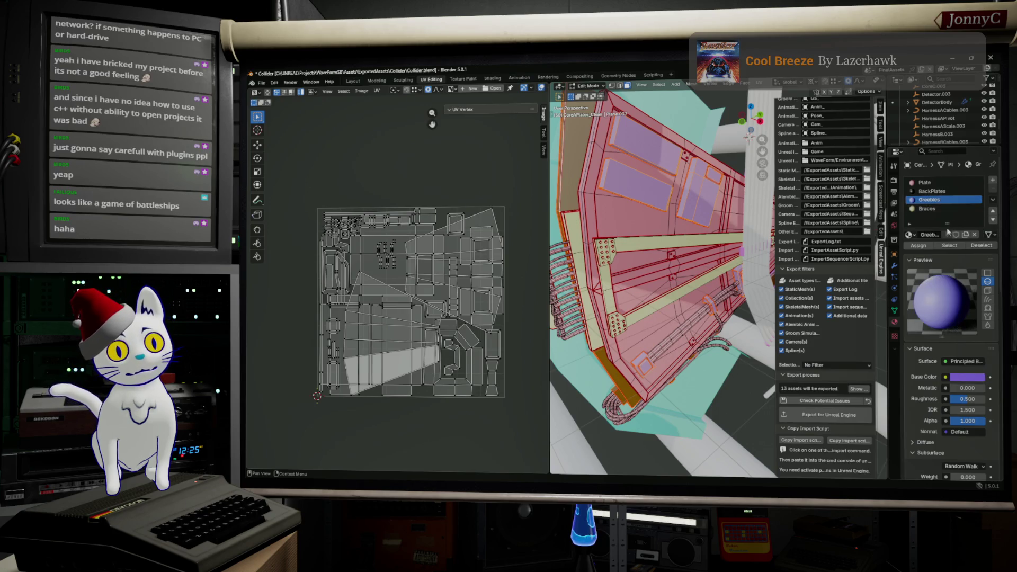
key("alt+a")
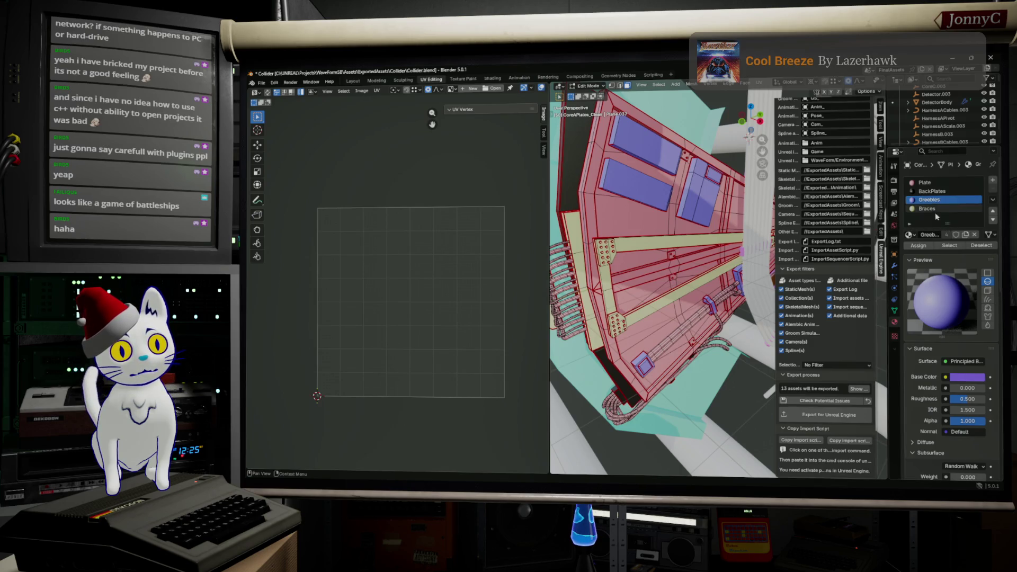
Step: Shrink the Greebles UV islands, park them off the tile top-right, then select the BackPlates faces
left_click(947, 246)
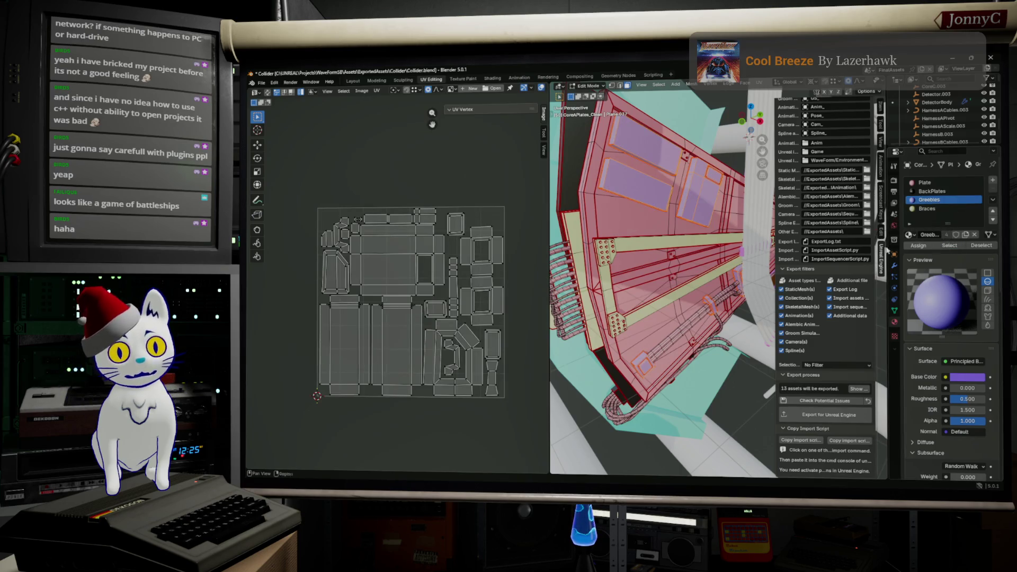
scroll(376, 239, "up", 2)
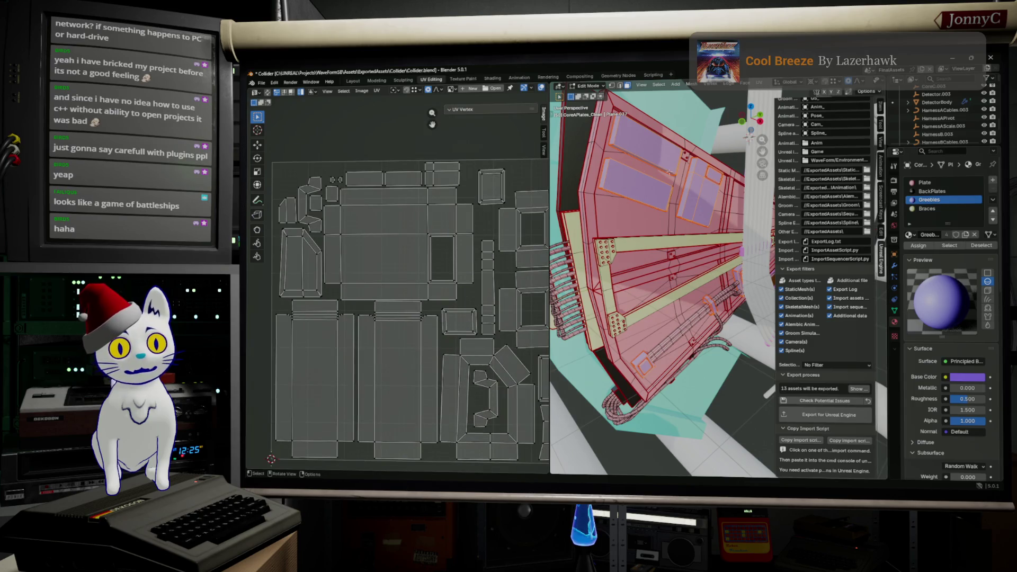
scroll(374, 263, "down", 2)
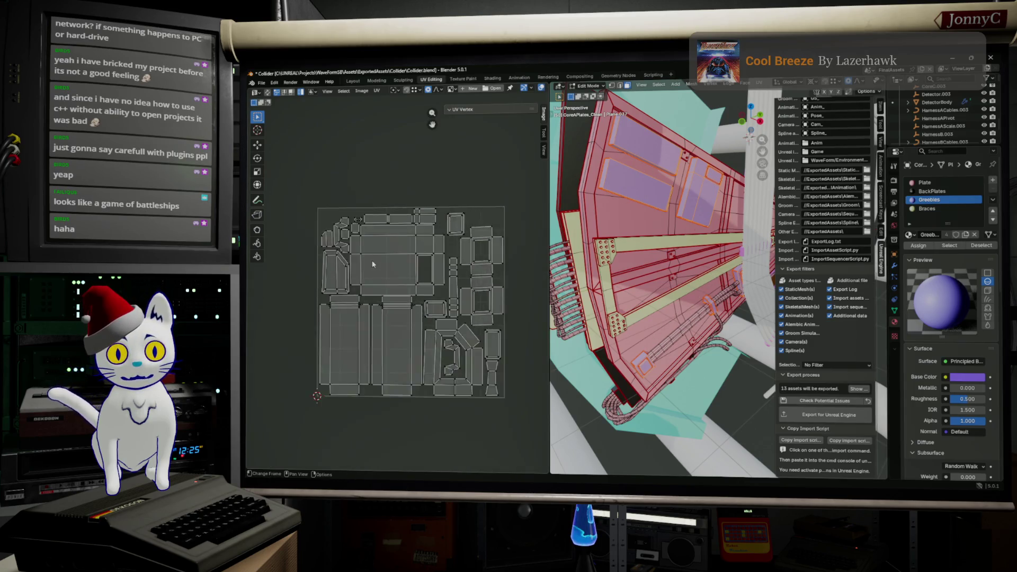
scroll(373, 262, "down", 2)
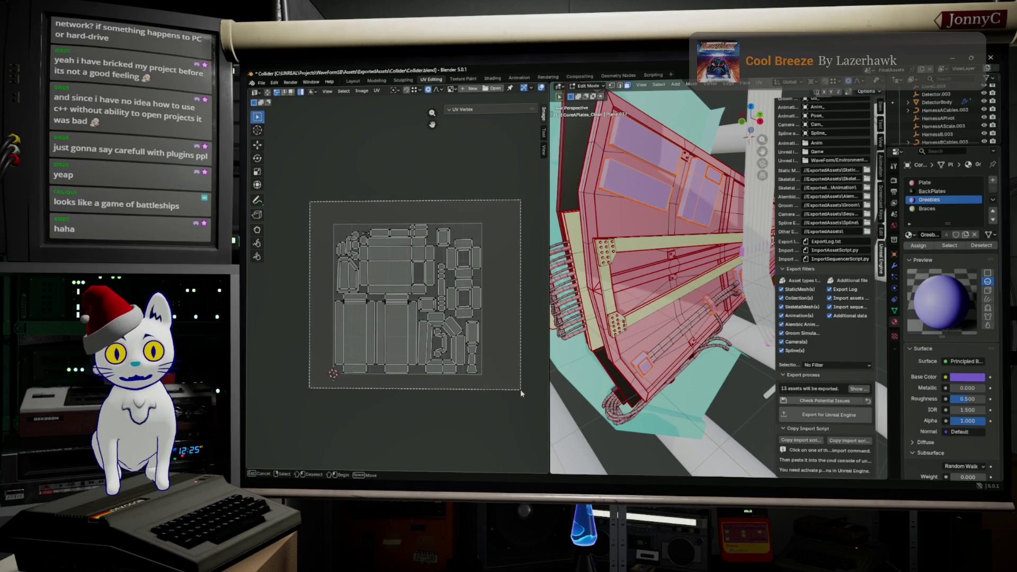
left_click_drag(331, 229, 521, 389)
key("s")
left_click(438, 311)
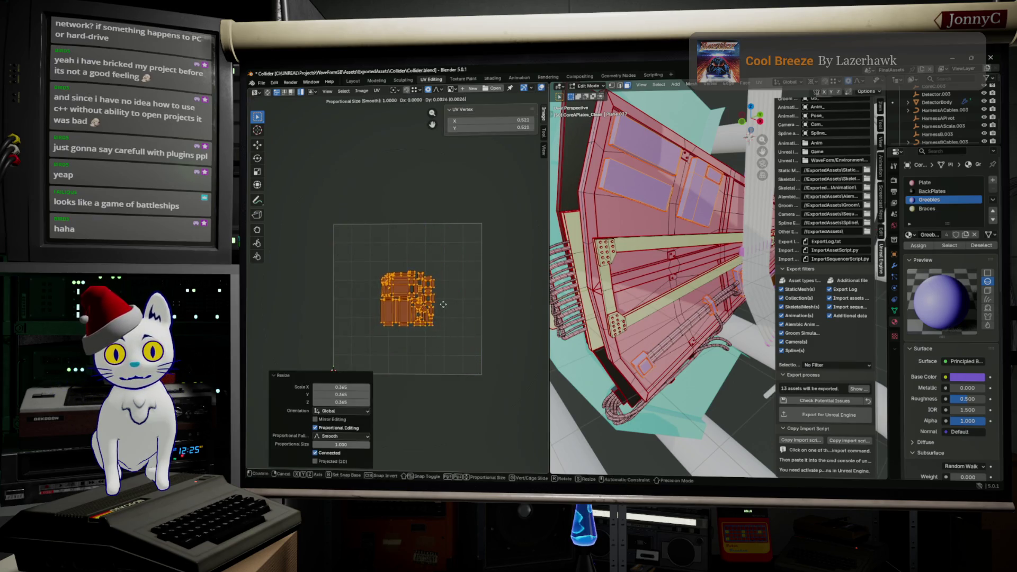
key("g")
left_click(524, 188)
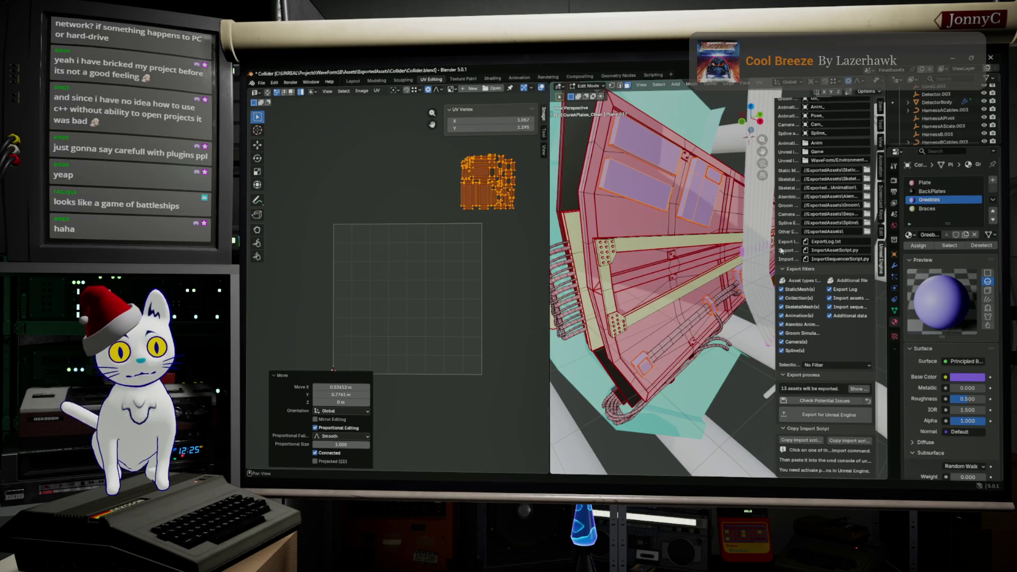
left_click(952, 193)
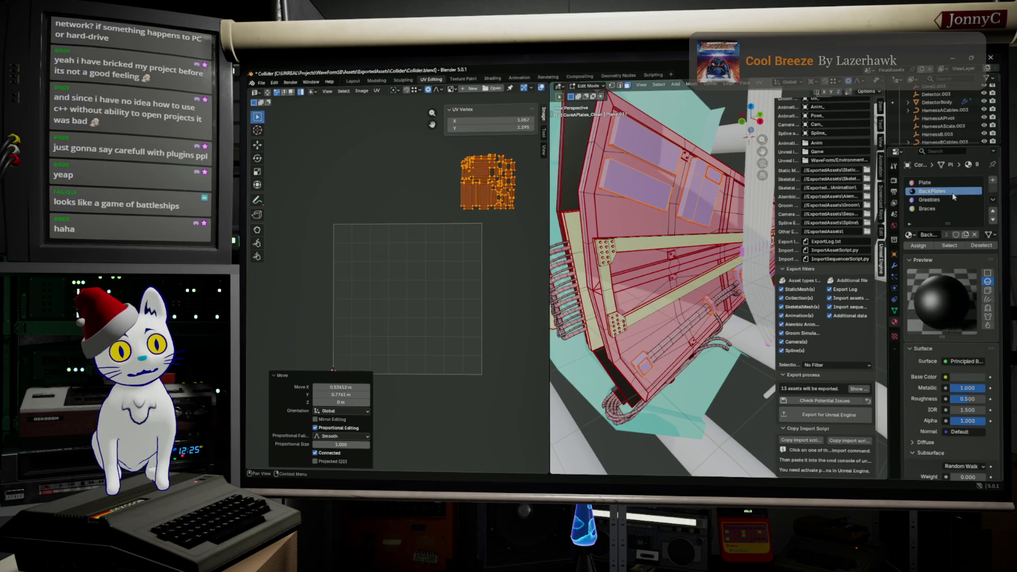
left_click(949, 245)
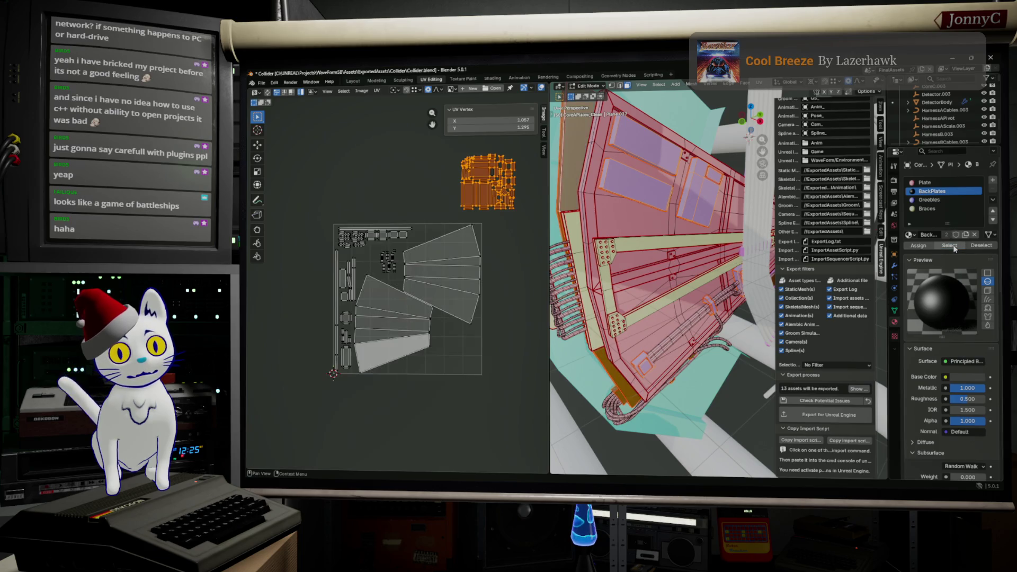
scroll(372, 251, "up", 4)
scroll(371, 251, "down", 2)
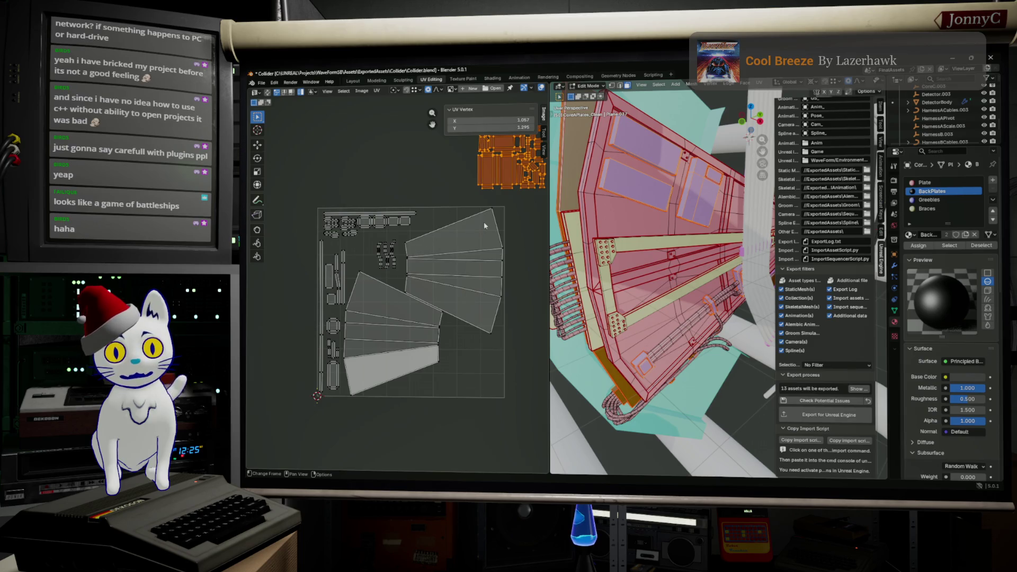
Step: Shift the small islands beside the fans into place, undoing a stray nudge of the fan island
middle_click_drag(484, 226, 462, 224)
scroll(455, 216, "up", 1)
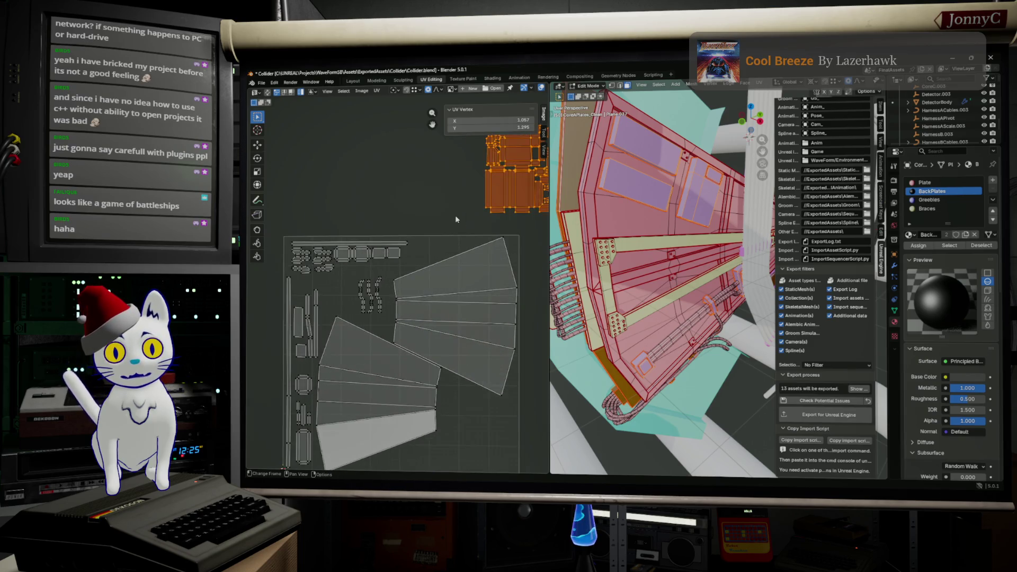
scroll(455, 216, "down", 1)
scroll(399, 279, "up", 1)
scroll(400, 279, "up", 1)
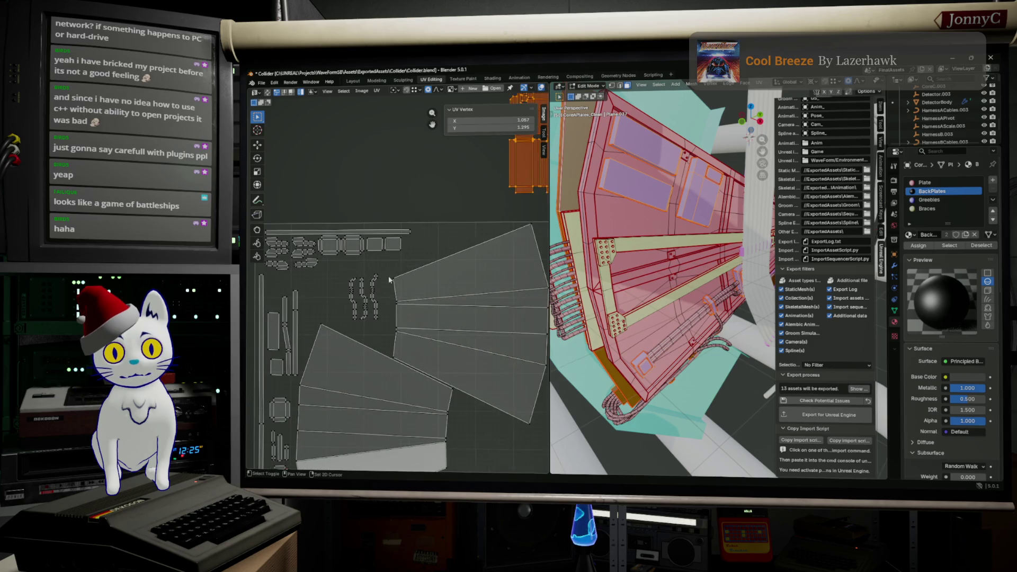
scroll(366, 263, "down", 1)
left_click_drag(330, 237, 381, 286)
key("g")
left_click(404, 279)
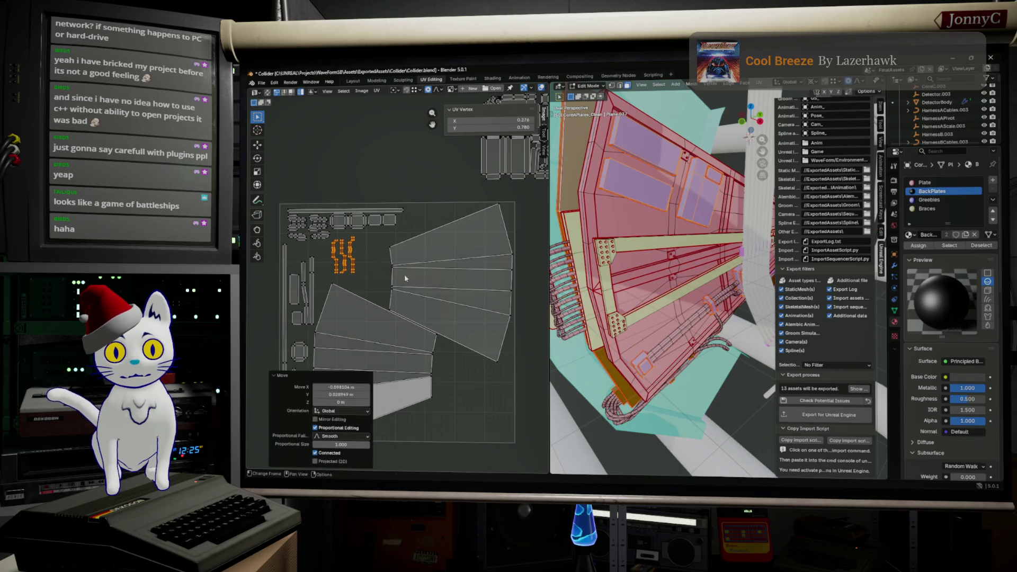
key("g")
left_click(438, 276)
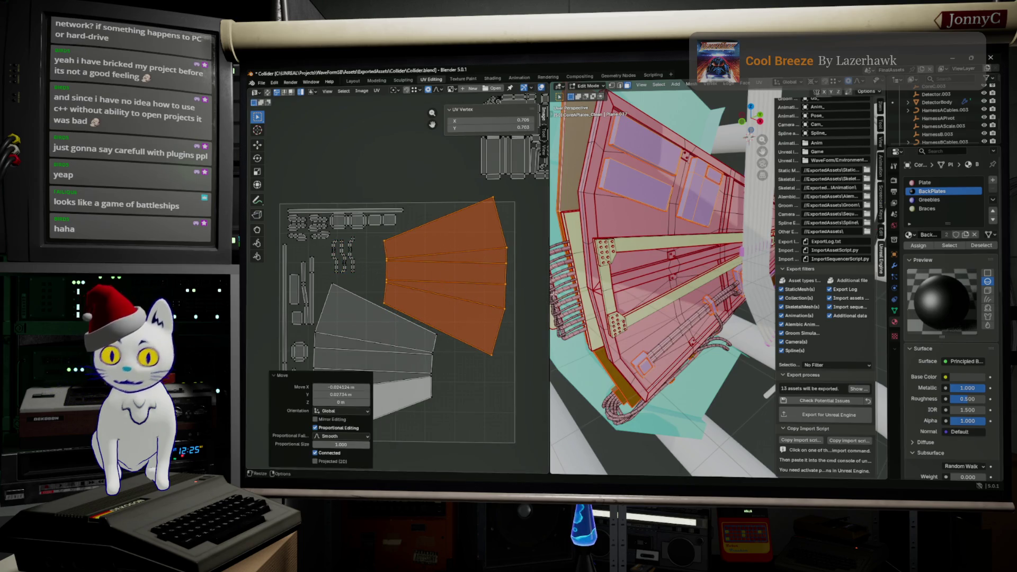
key("ctrl+z")
scroll(509, 304, "down", 3)
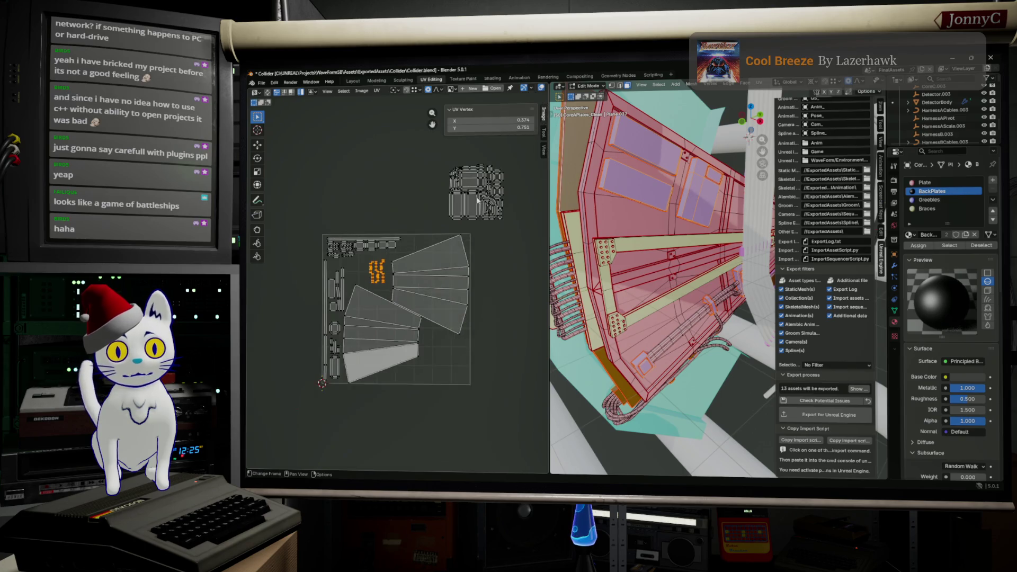
Step: Move two groups of parked greeble islands into the tile's lower-right and upper-left gaps
middle_click_drag(477, 262, 417, 156)
left_click(433, 179)
scroll(498, 224, "up", 3)
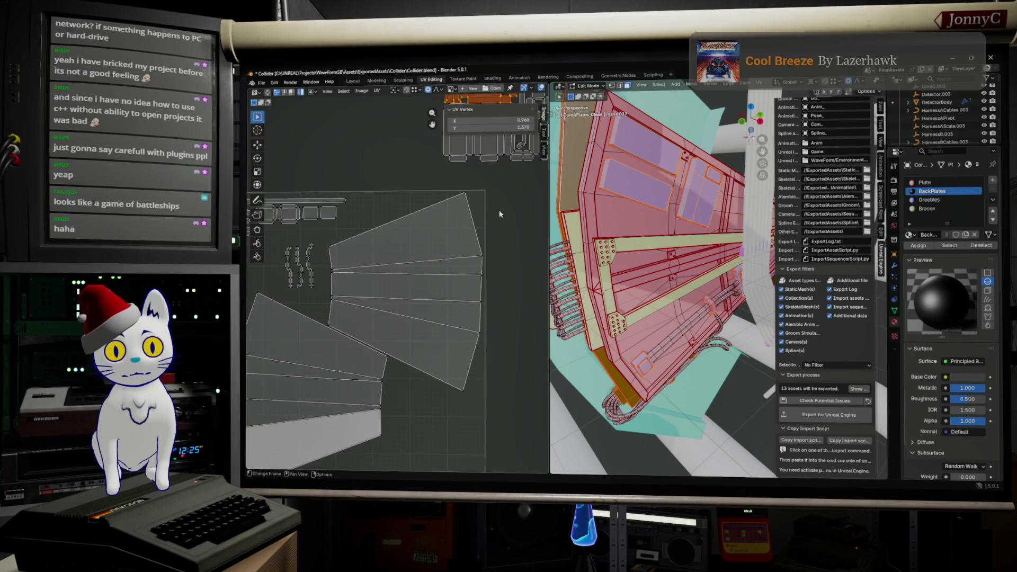
scroll(498, 225, "down", 2)
left_click(456, 190)
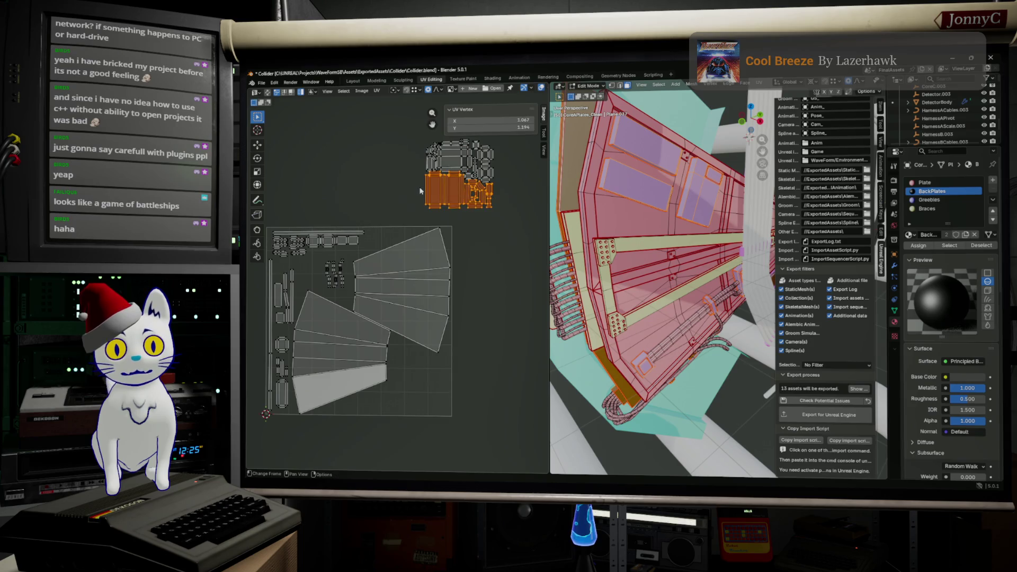
key("g")
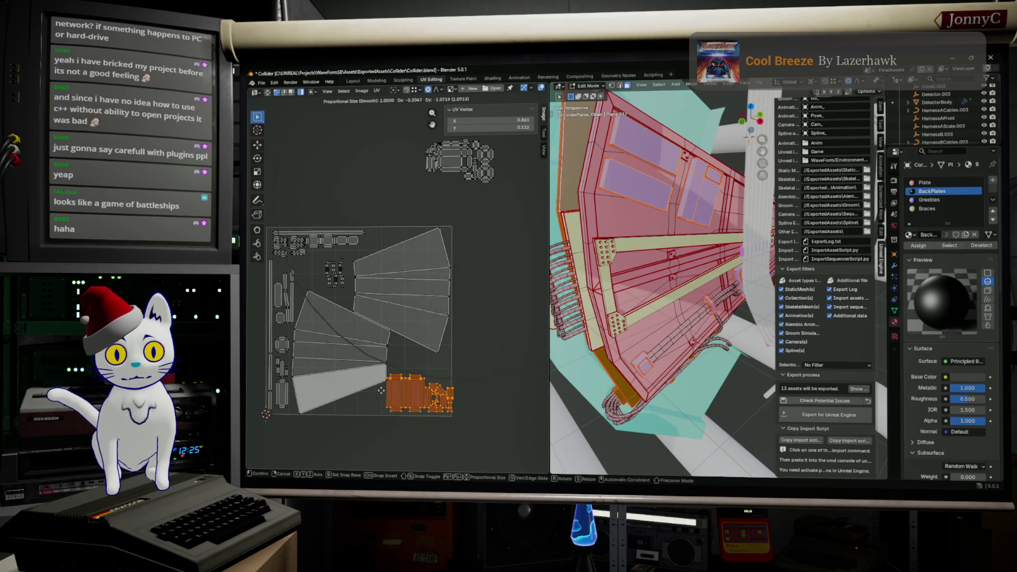
left_click(384, 392)
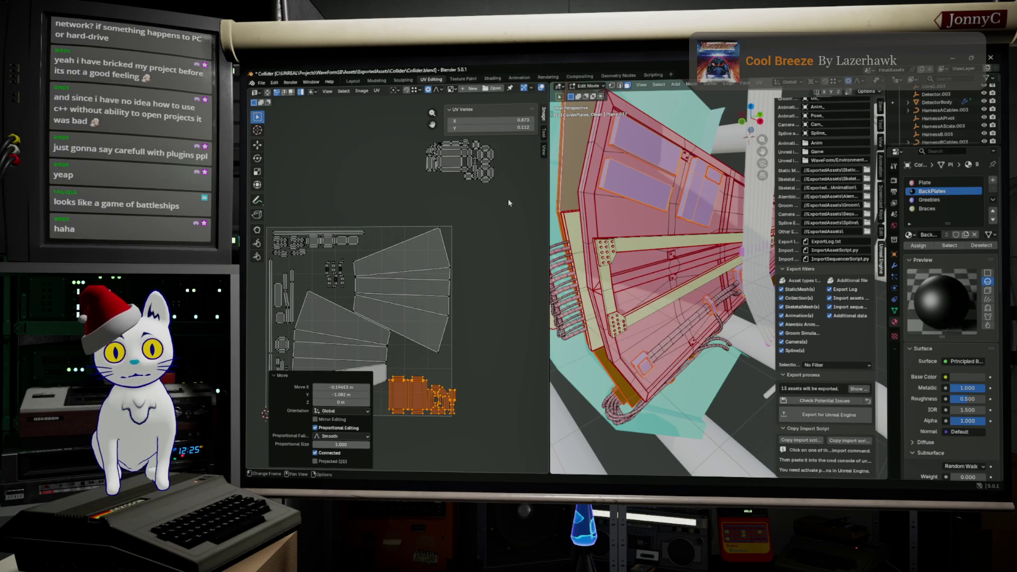
left_click(485, 151)
key("g")
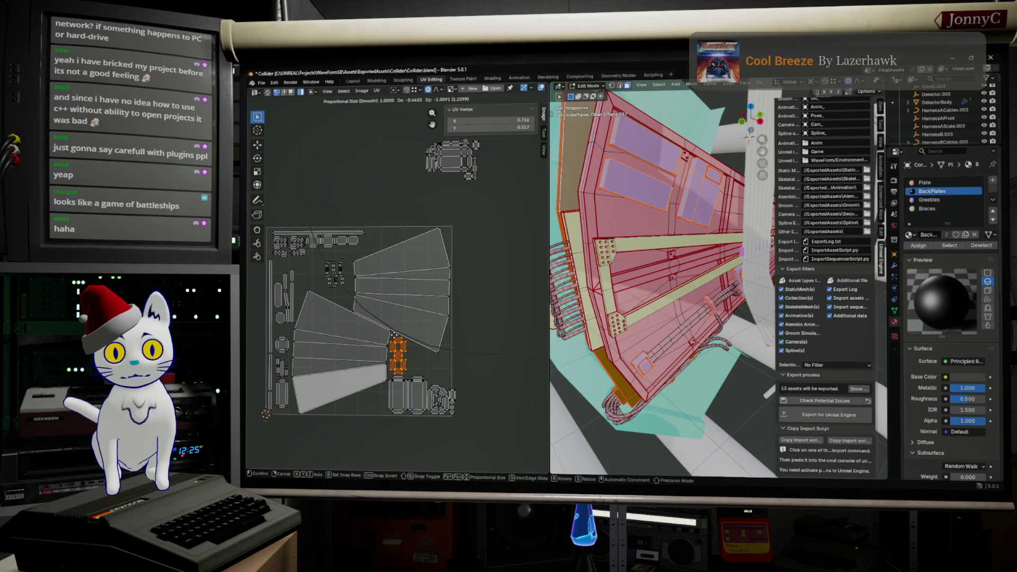
left_click(452, 284)
Step: Set a small greeble island aside right of the tile and lay the long strip along the tile's bottom
left_click(452, 163)
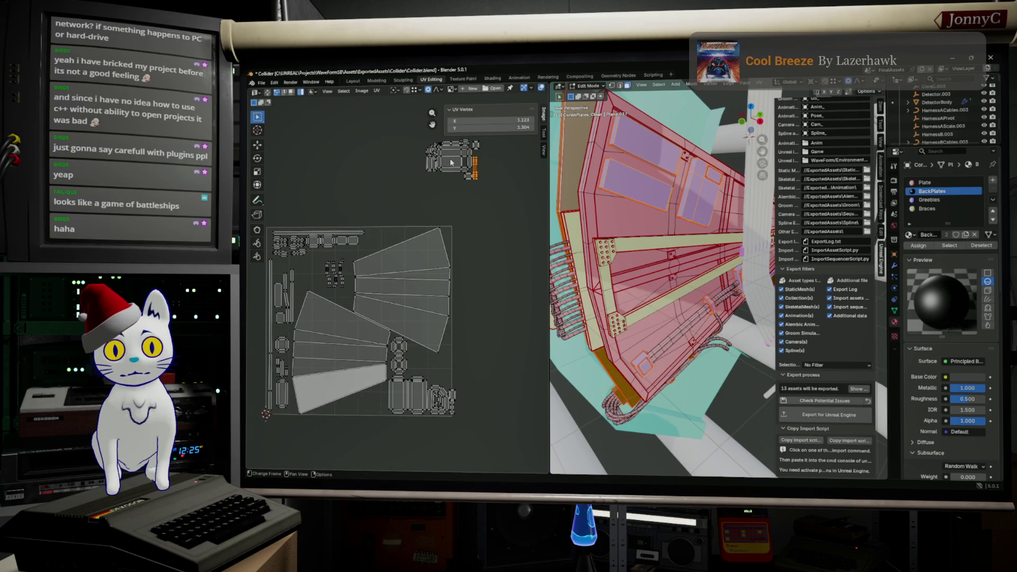
key("g")
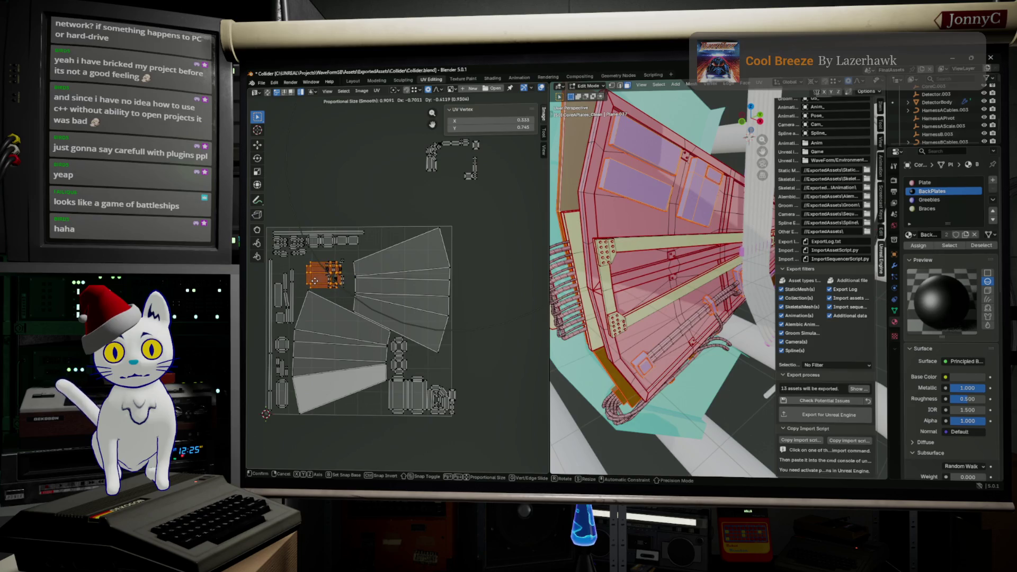
left_click(508, 227)
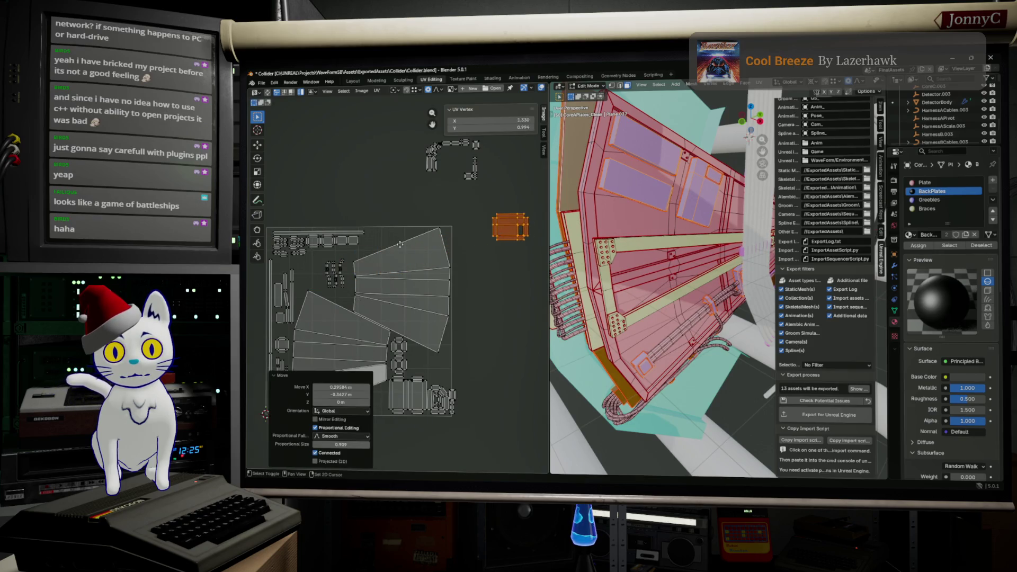
middle_click_drag(509, 228, 579, 205)
scroll(476, 224, "up", 2)
scroll(476, 224, "down", 2)
middle_click_drag(476, 224, 391, 245)
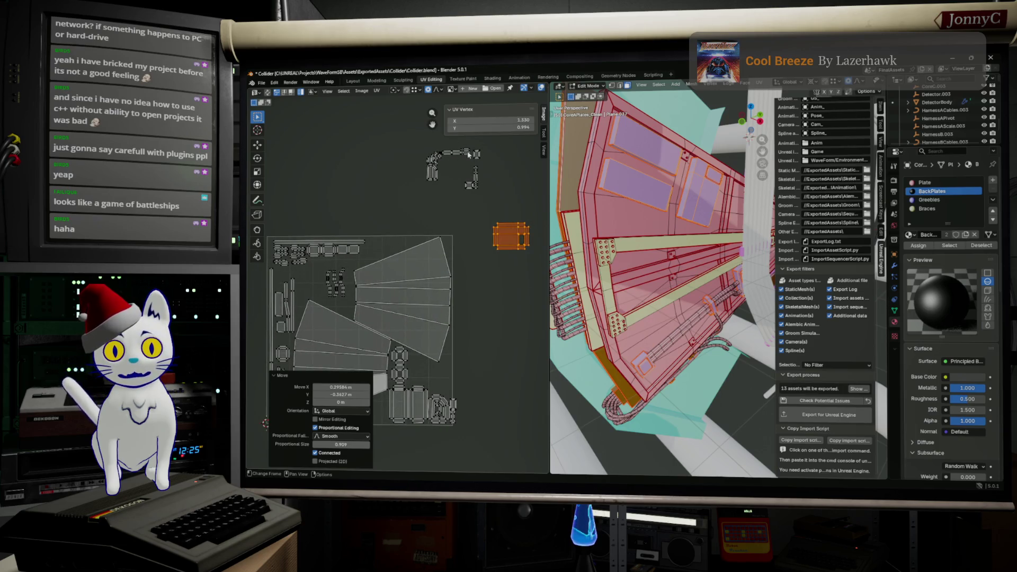
left_click(453, 149)
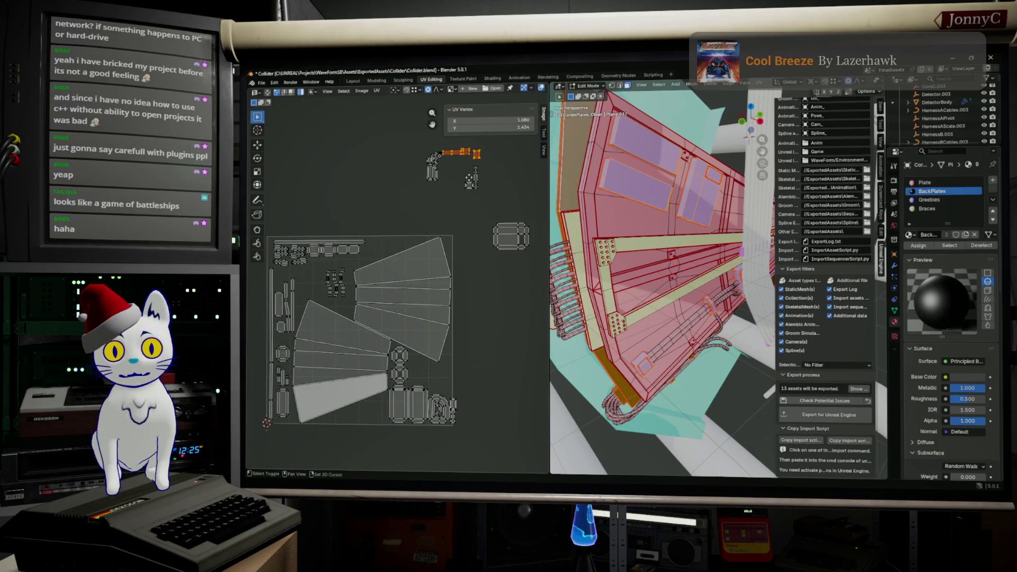
middle_click_drag(453, 149, 469, 136)
key("g")
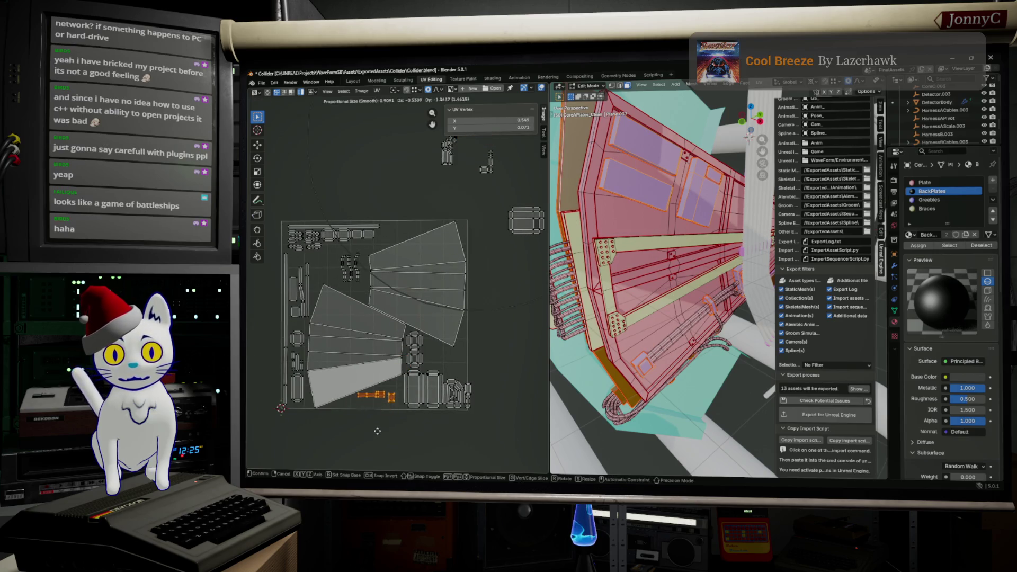
left_click(377, 429)
Step: Place the small upper greeble islands near the tile's lower right and right edge, shifting the outside block lower
middle_click_drag(443, 203, 429, 212)
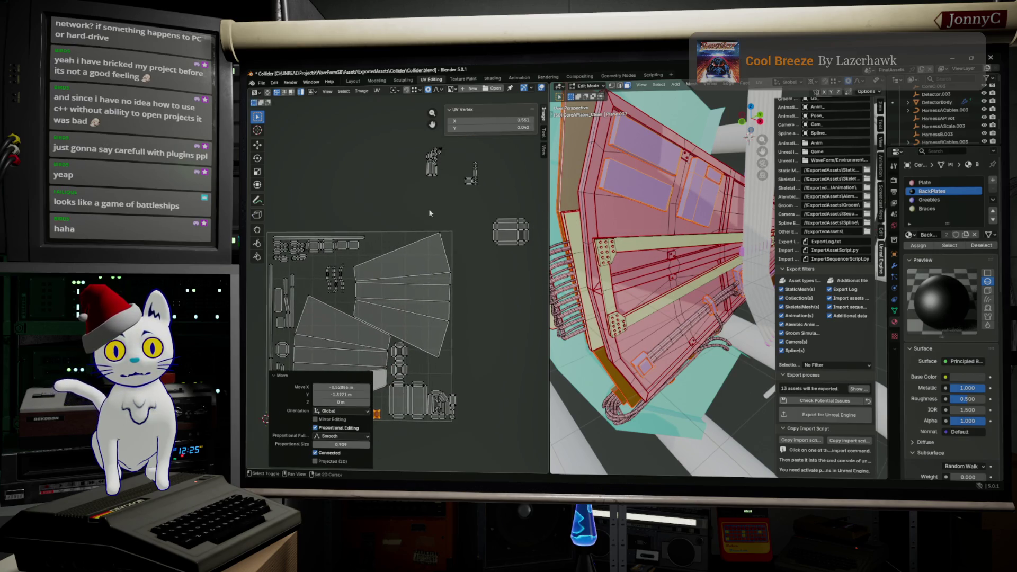
left_click(432, 170)
key("g")
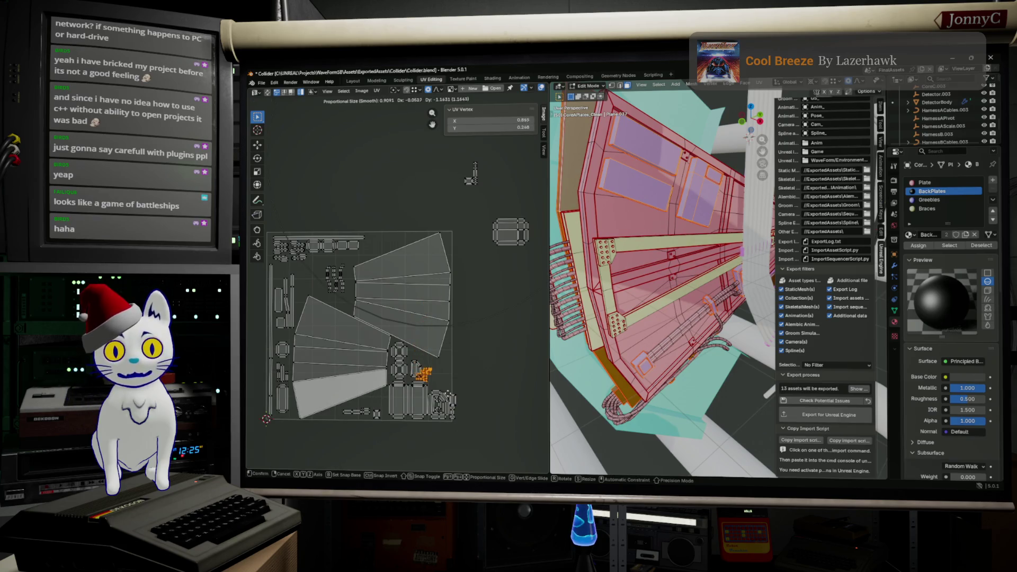
left_click(464, 399)
left_click(510, 230)
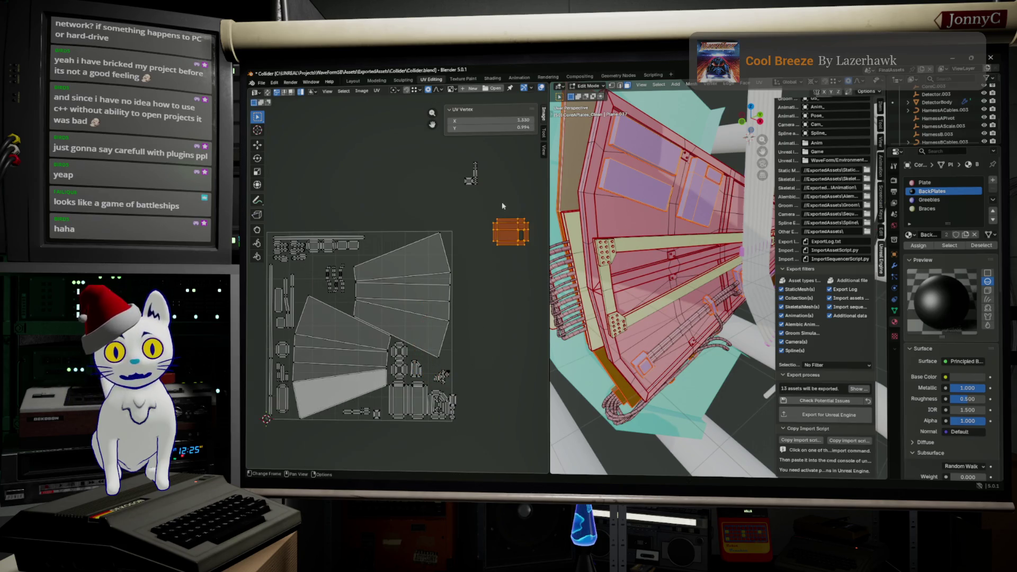
left_click_drag(510, 232, 491, 344)
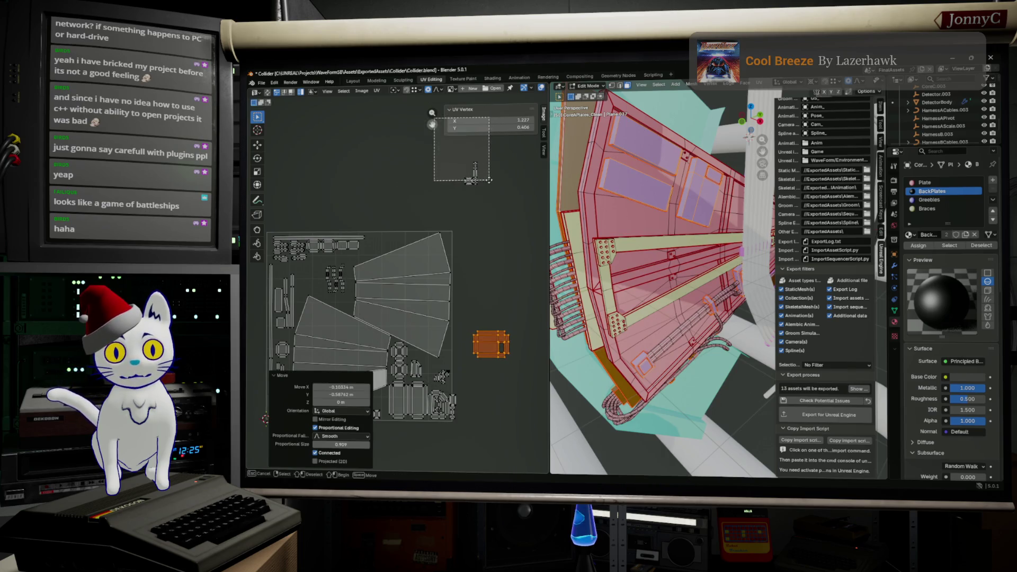
left_click_drag(470, 177, 455, 355)
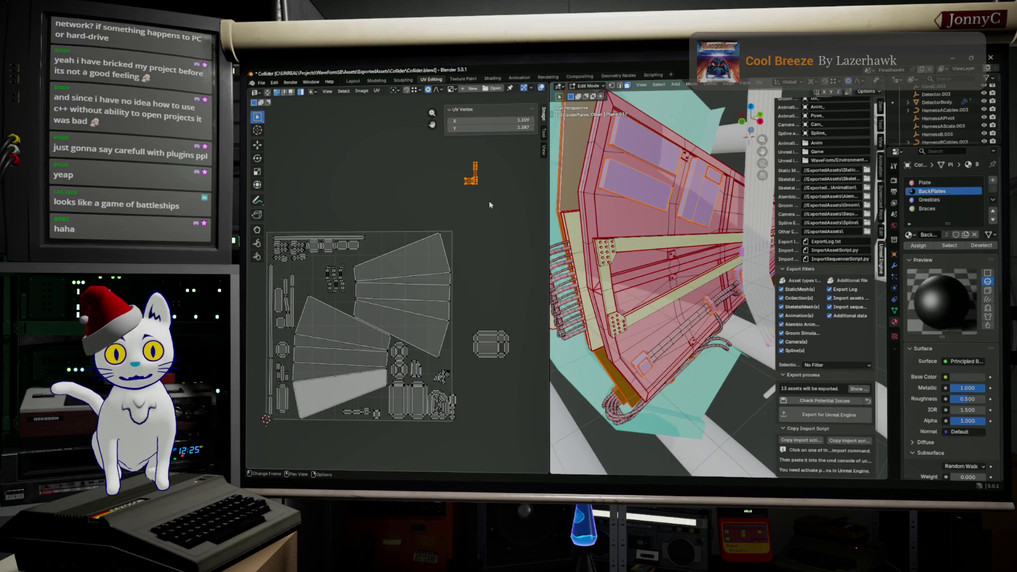
left_click(453, 388)
scroll(423, 347, "down", 3)
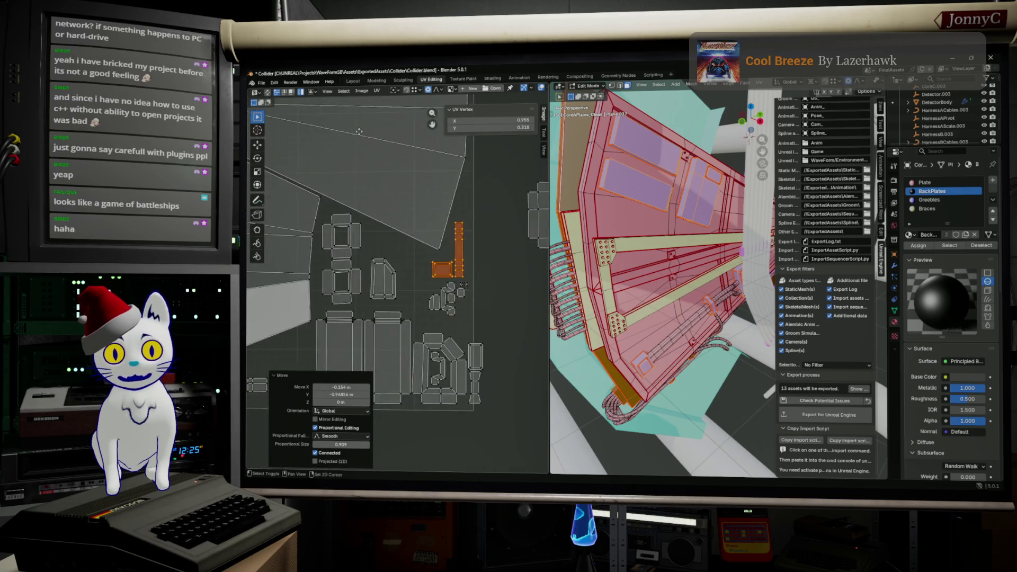
Step: Nudge the notched island, small rectangles and strip up-left into gaps among the fans
middle_click_drag(424, 348, 292, 209)
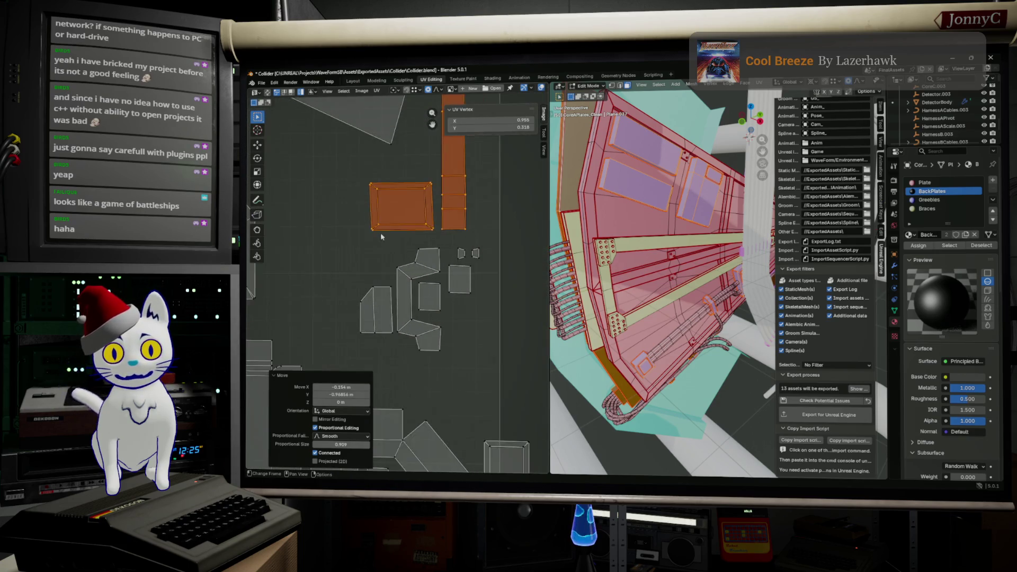
scroll(357, 239, "down", 1)
left_click(424, 278)
left_click_drag(460, 253, 446, 286)
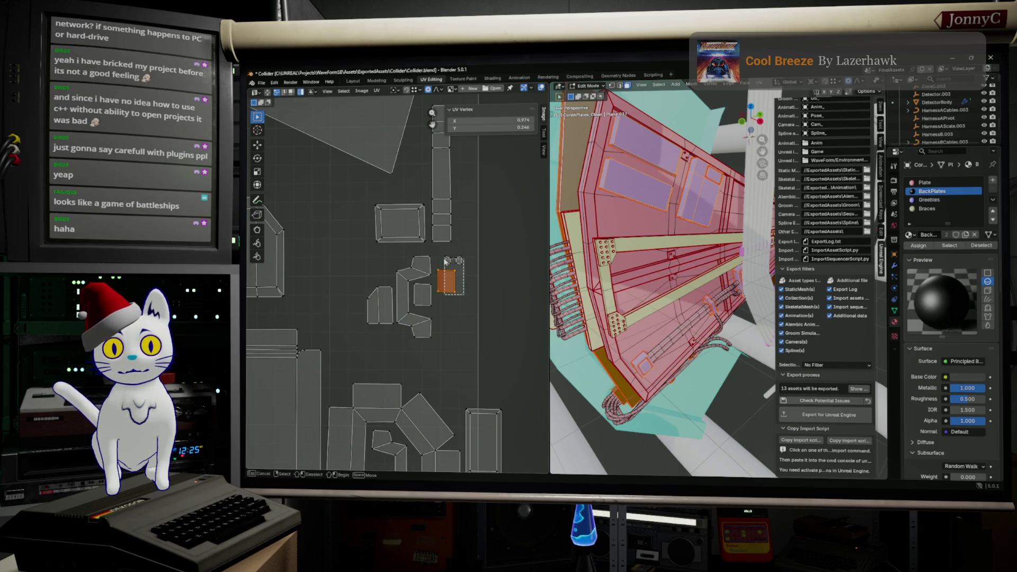
scroll(462, 300, "up", 2, "shift")
scroll(463, 291, "up", 1, "shift")
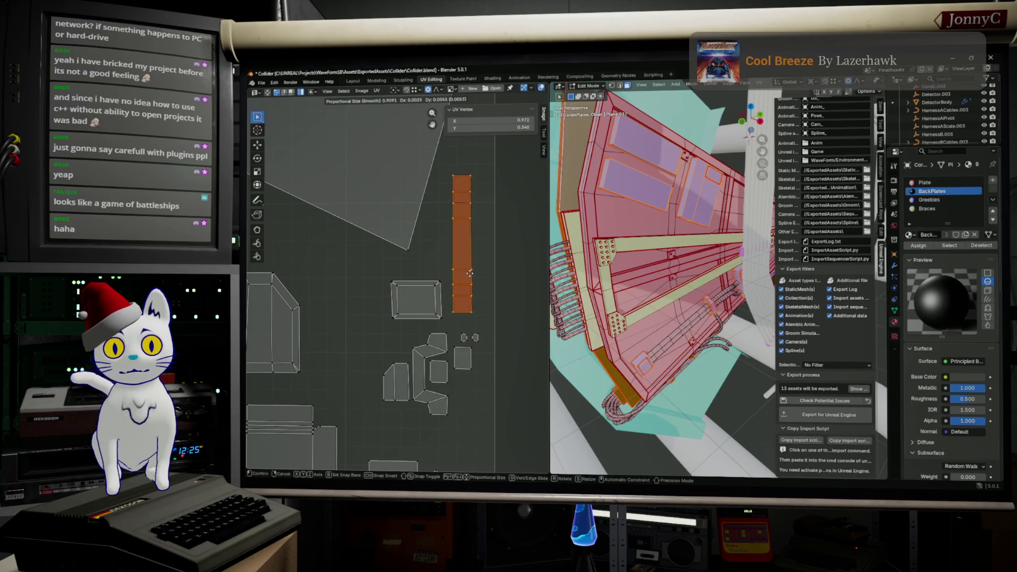
left_click_drag(462, 288, 469, 287)
scroll(468, 286, "up", 3, "ctrl")
scroll(524, 287, "up", 1, "ctrl")
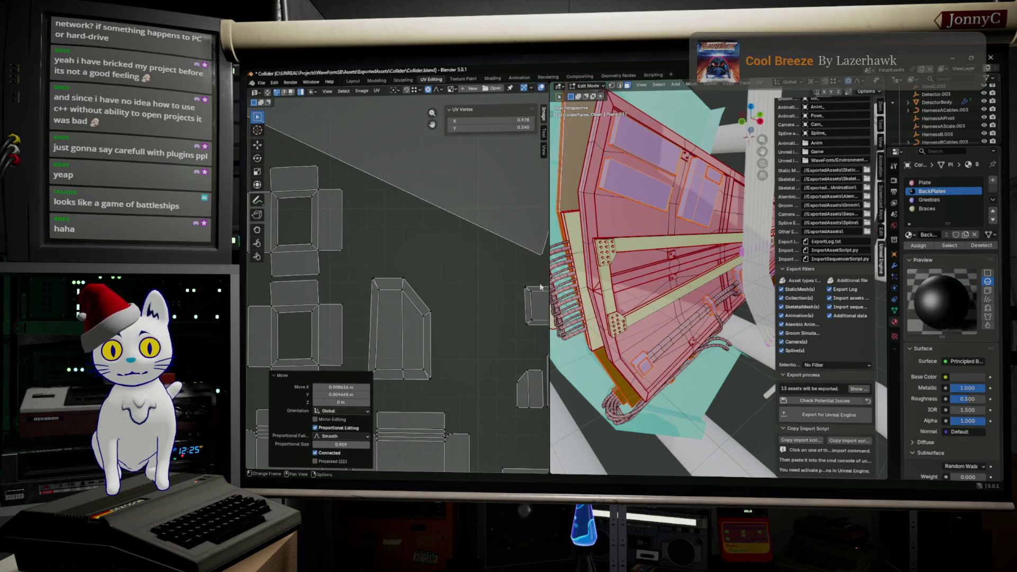
left_click_drag(538, 297, 404, 238)
middle_click_drag(404, 237, 301, 190)
left_click_drag(412, 353, 343, 323)
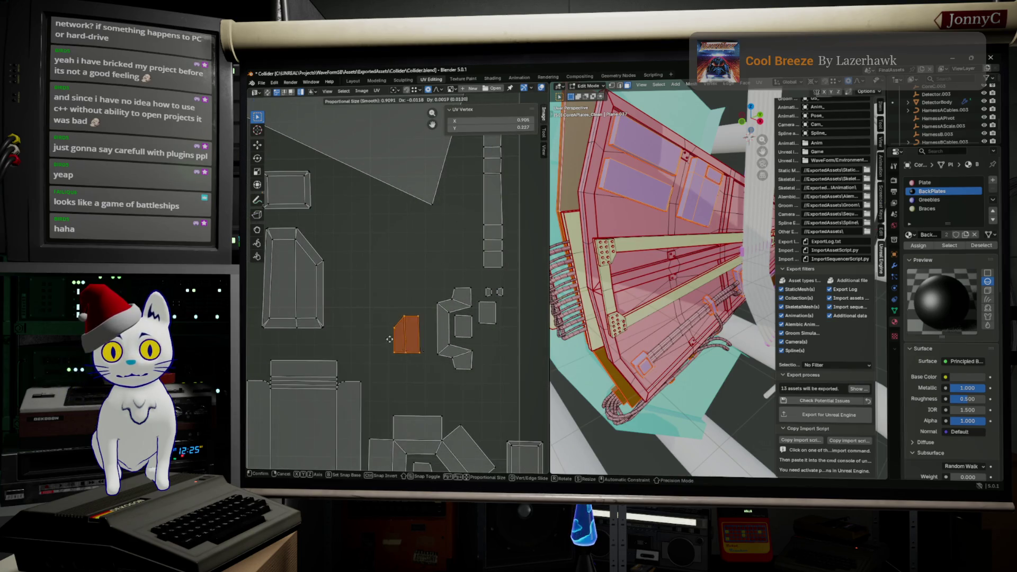
Step: Shift the C-shaped greeble island left and relocate the tall column island to a free spot
left_click(449, 326)
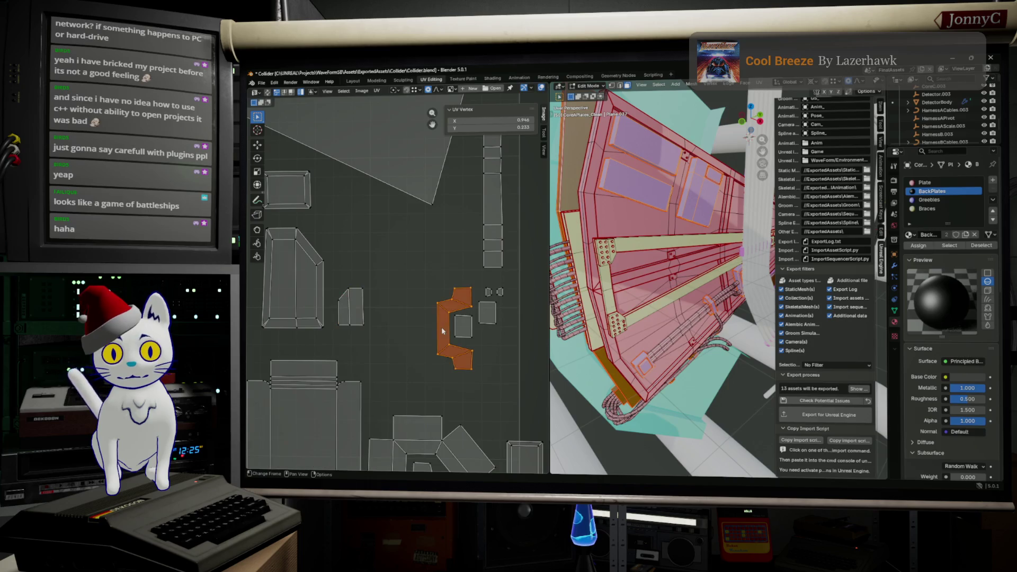
scroll(393, 308, "down", 3)
scroll(393, 305, "up", 2)
scroll(426, 348, "up", 1)
scroll(421, 344, "down", 1, "shift")
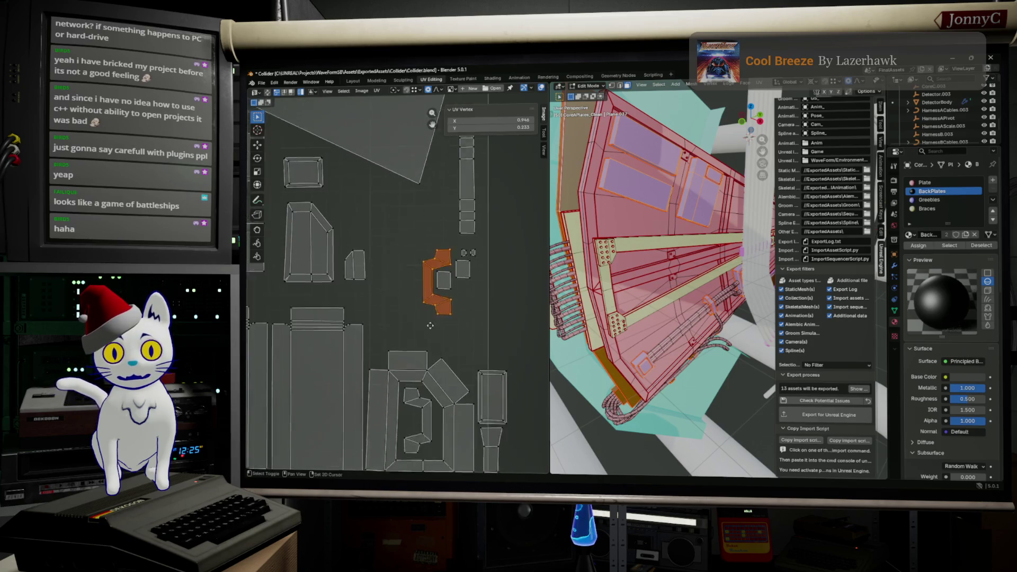
scroll(412, 337, "down", 2, "shift")
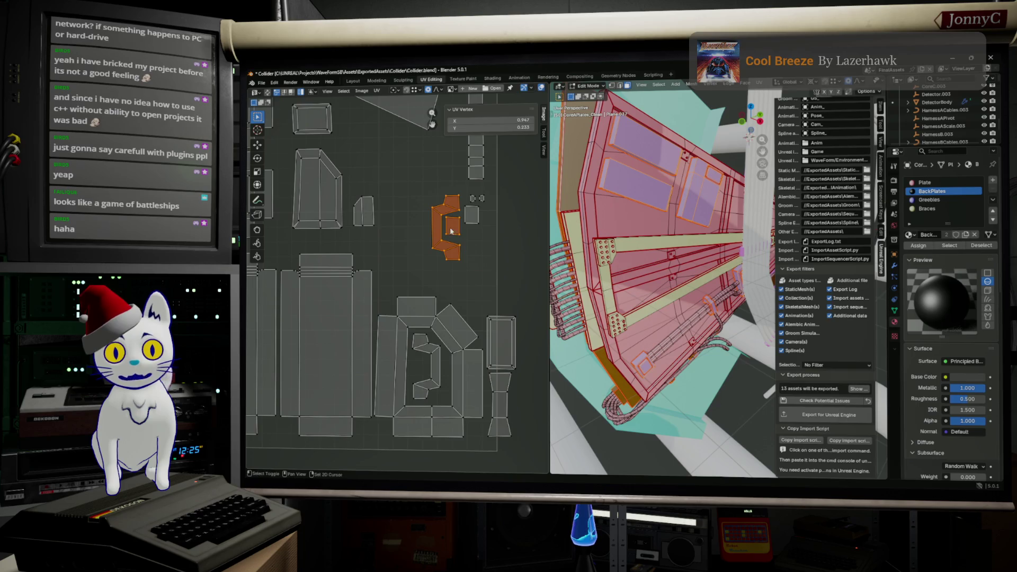
left_click_drag(472, 219, 434, 244)
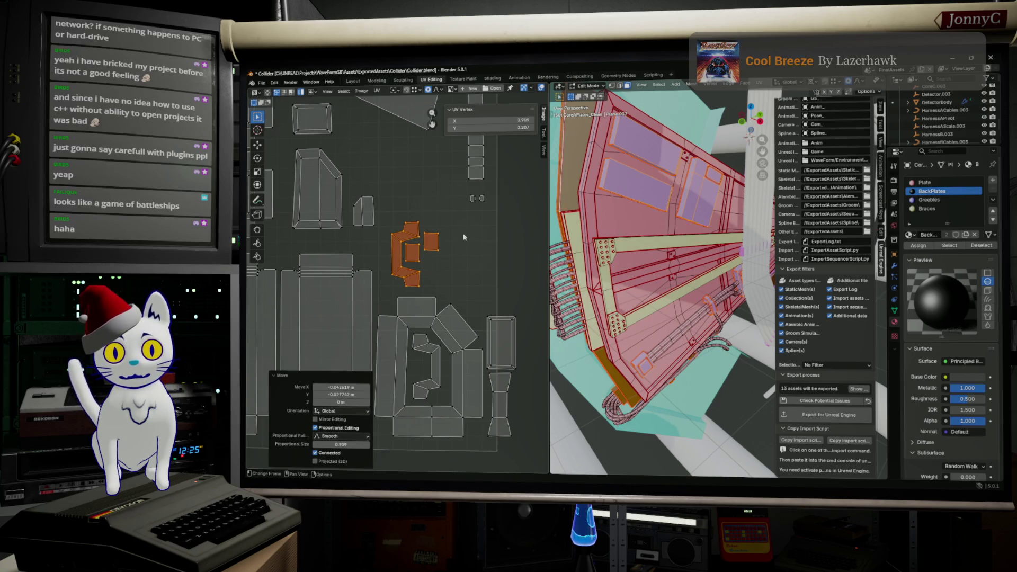
scroll(472, 224, "down", 2)
scroll(472, 223, "up", 1, "shift")
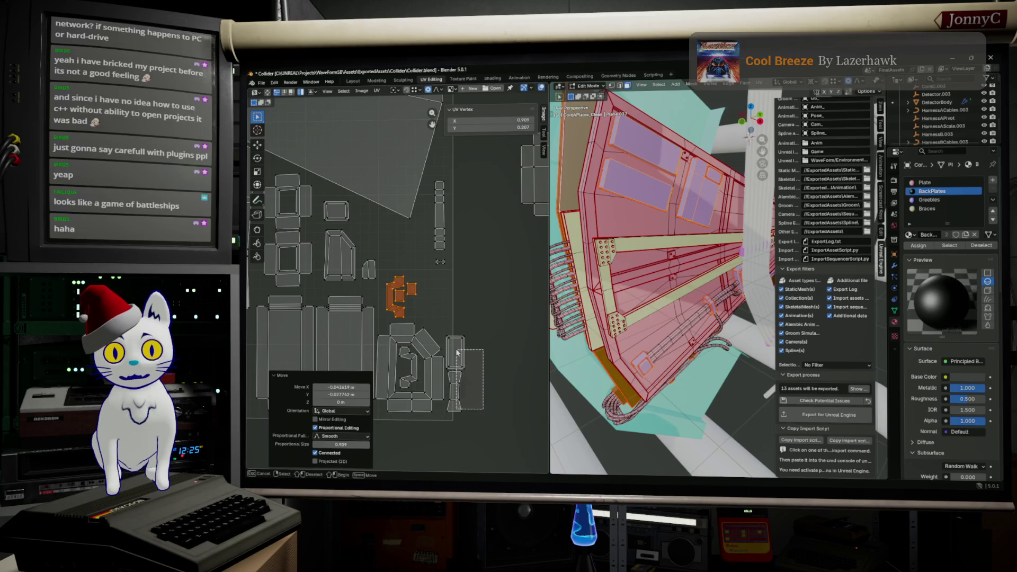
left_click(458, 354)
key("g")
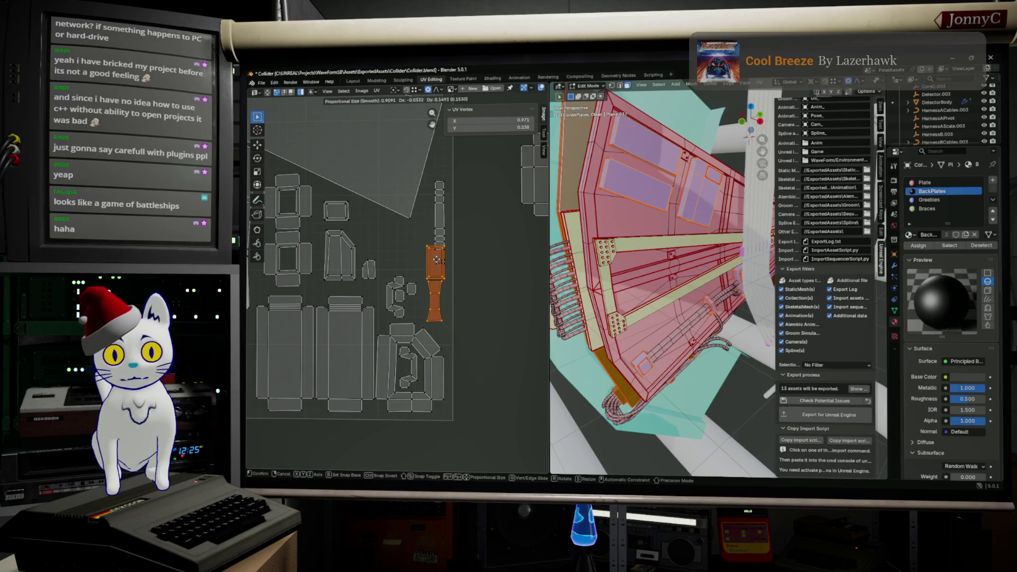
left_click(439, 263)
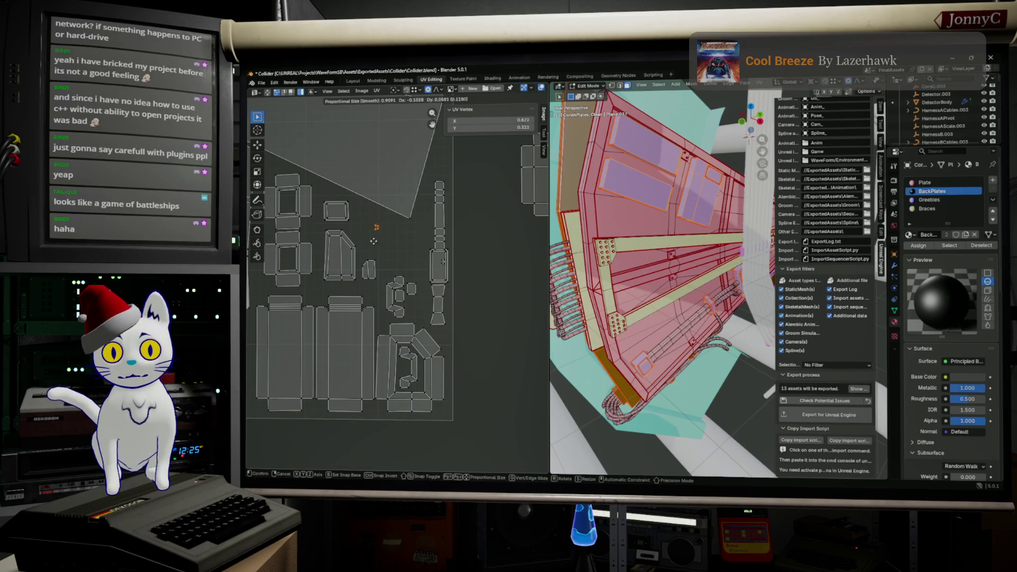
Step: Tuck the column and its neighbouring tiny islands into empty gaps, then select the cable block outside
left_click(401, 231)
left_click(442, 265)
key("g")
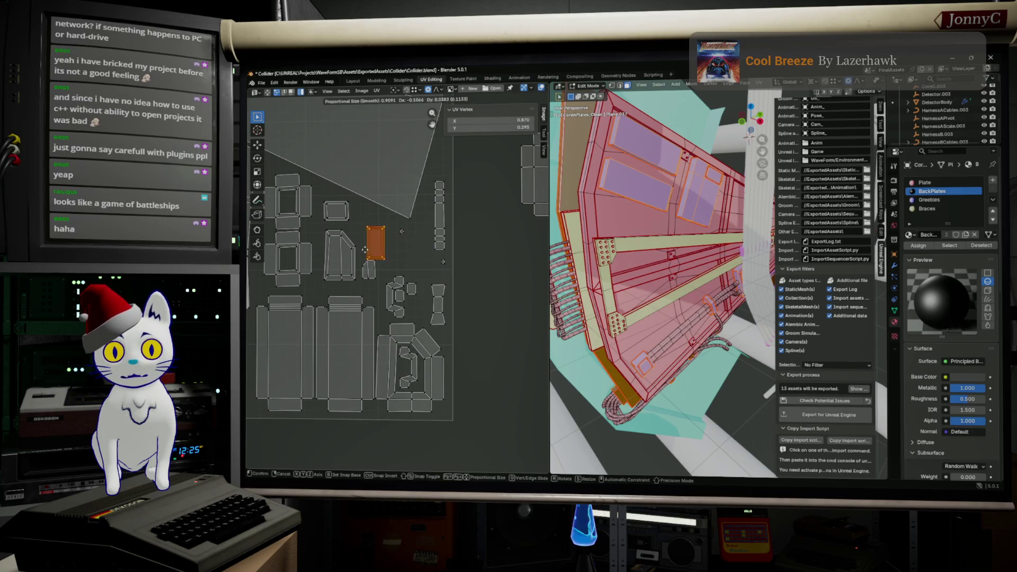
left_click(386, 244)
left_click(400, 235)
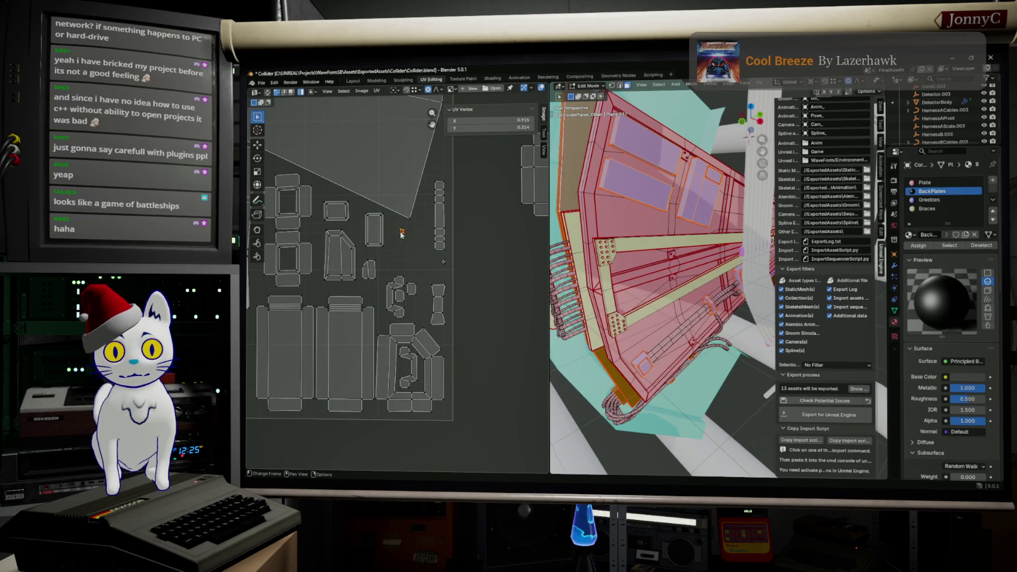
key("g")
left_click(433, 263)
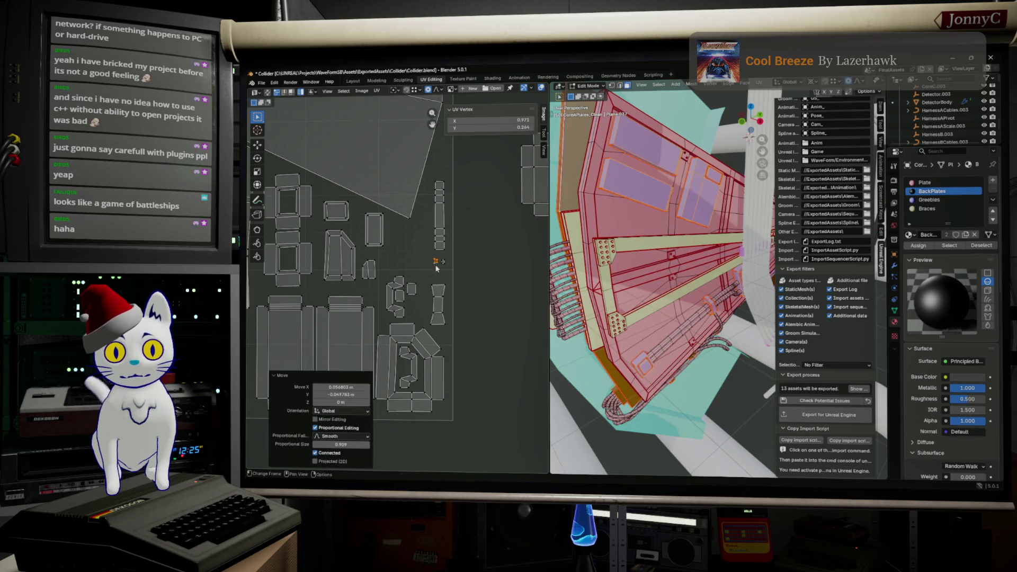
scroll(433, 262, "down", 4)
left_click(475, 242)
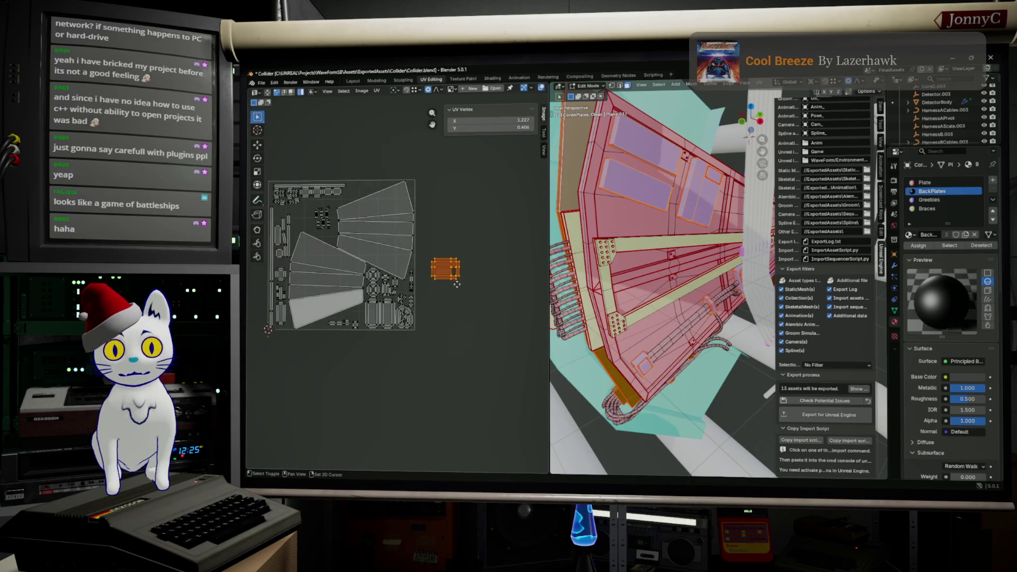
scroll(469, 279, "up", 2)
scroll(490, 298, "up", 1)
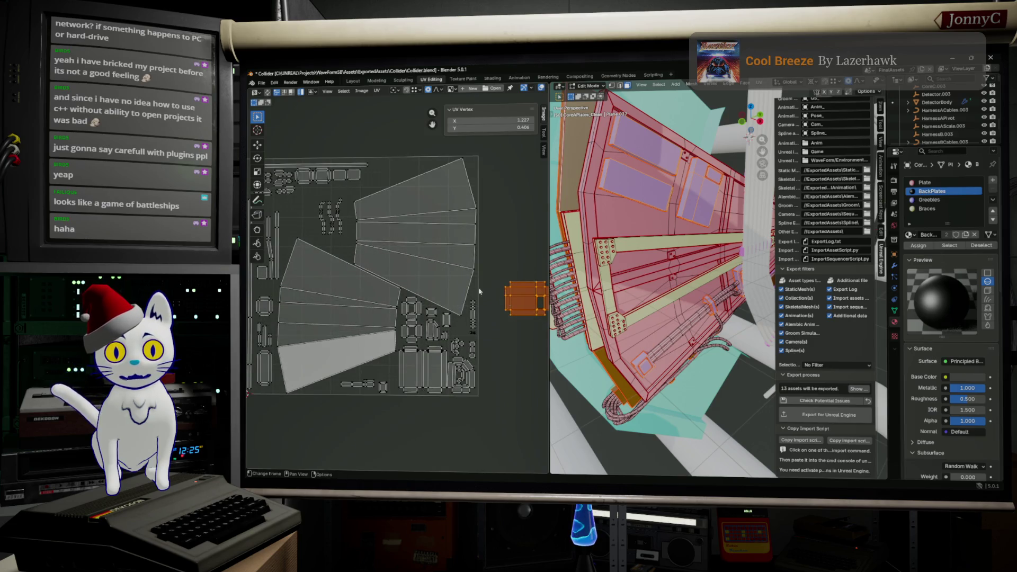
scroll(474, 299, "down", 1)
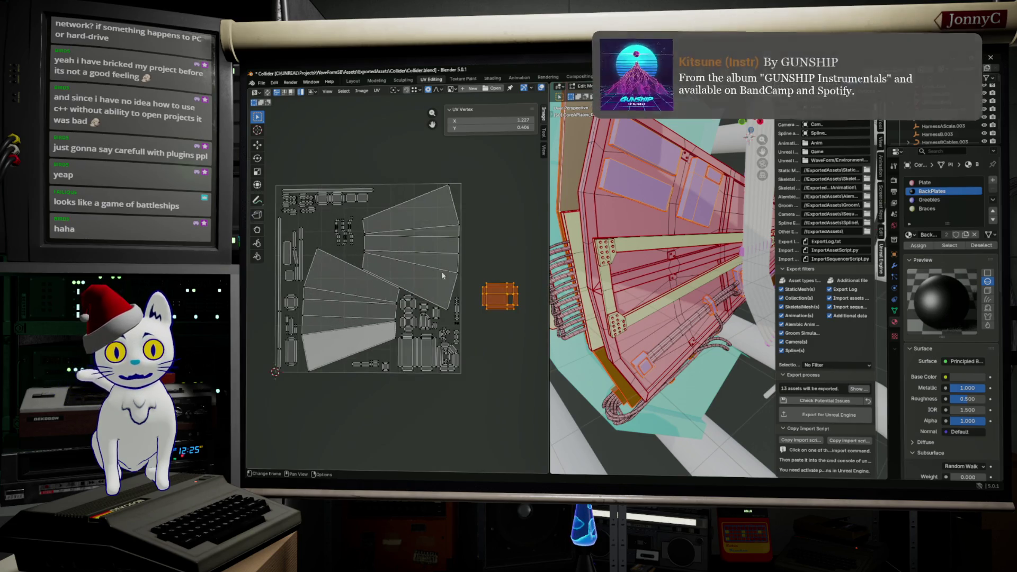
Step: Drop the cable block inside the tile's upper-left, undoing a first attempt at moving the strips
key("g")
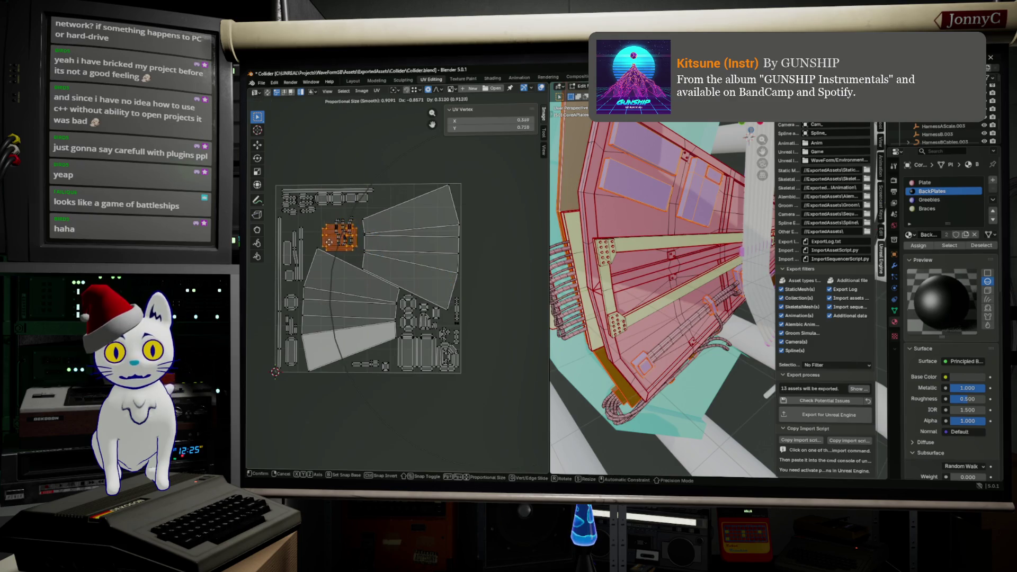
left_click(330, 238)
scroll(344, 229, "up", 1)
scroll(345, 228, "up", 2)
scroll(397, 199, "up", 1)
scroll(432, 173, "up", 1)
middle_click_drag(431, 174, 405, 330)
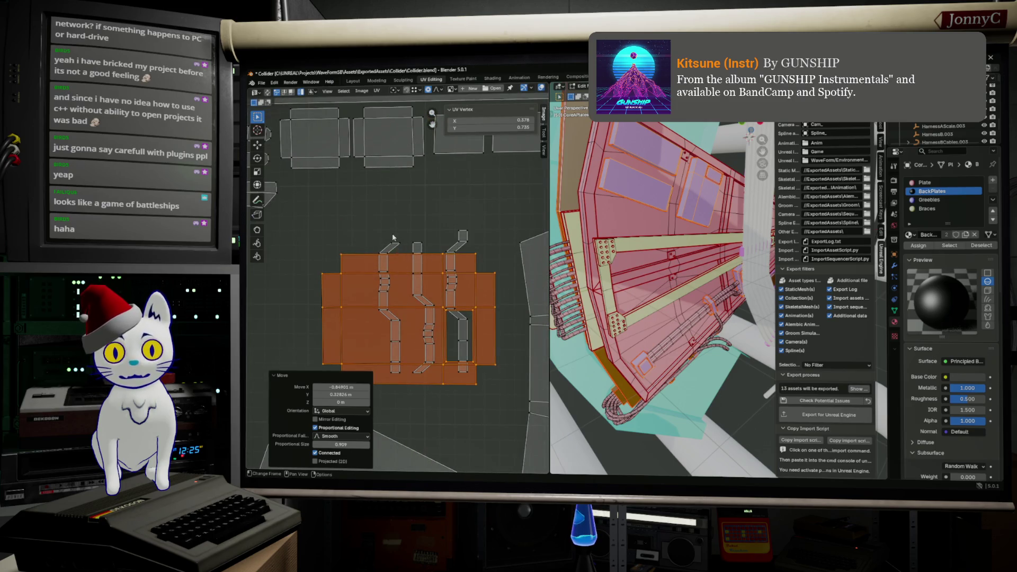
left_click(390, 250)
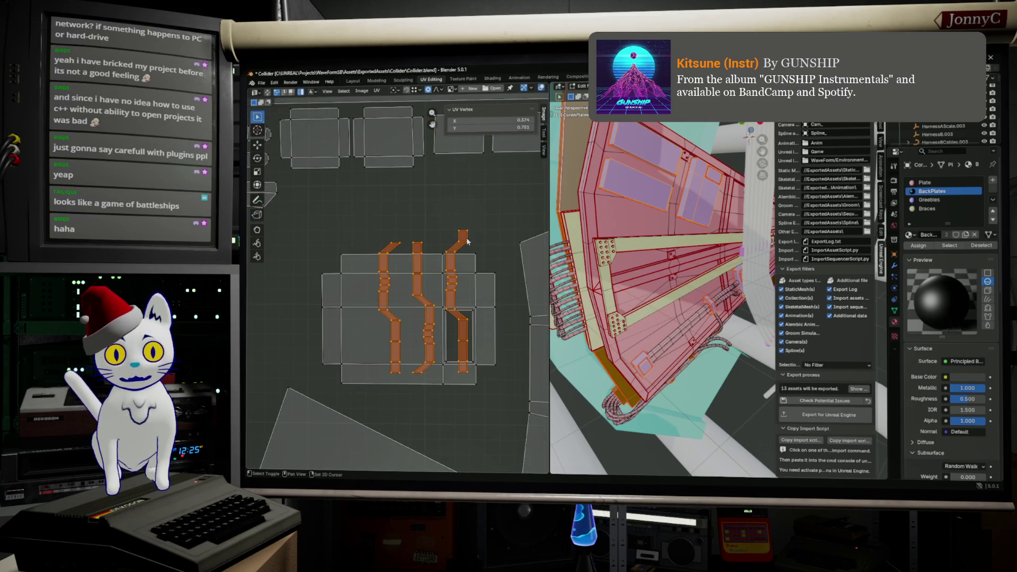
key("g")
left_click(334, 234)
scroll(334, 234, "down", 2)
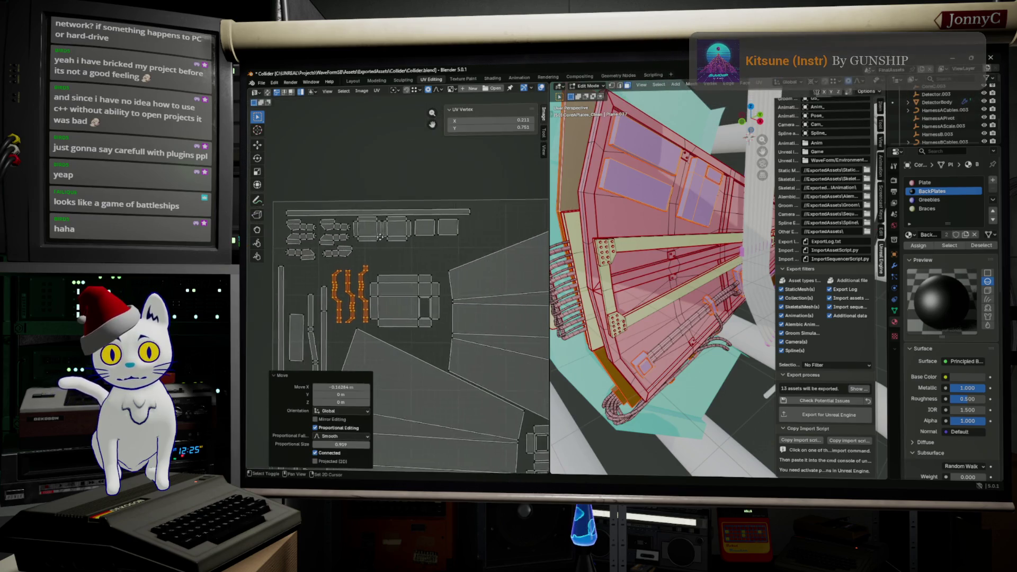
key("ctrl+z")
key("ctrl+z")
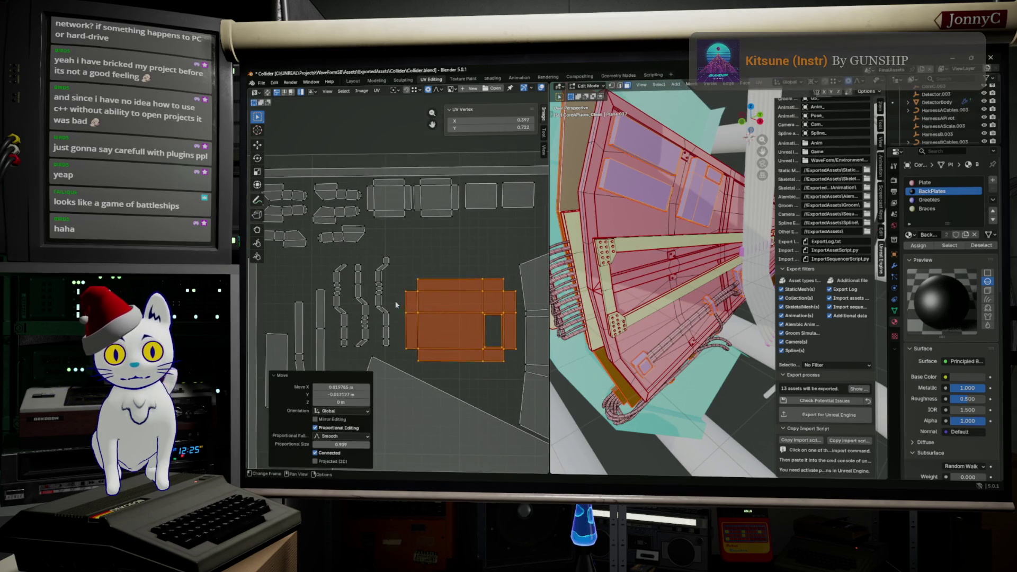
key("ctrl+z")
key("ctrl+z")
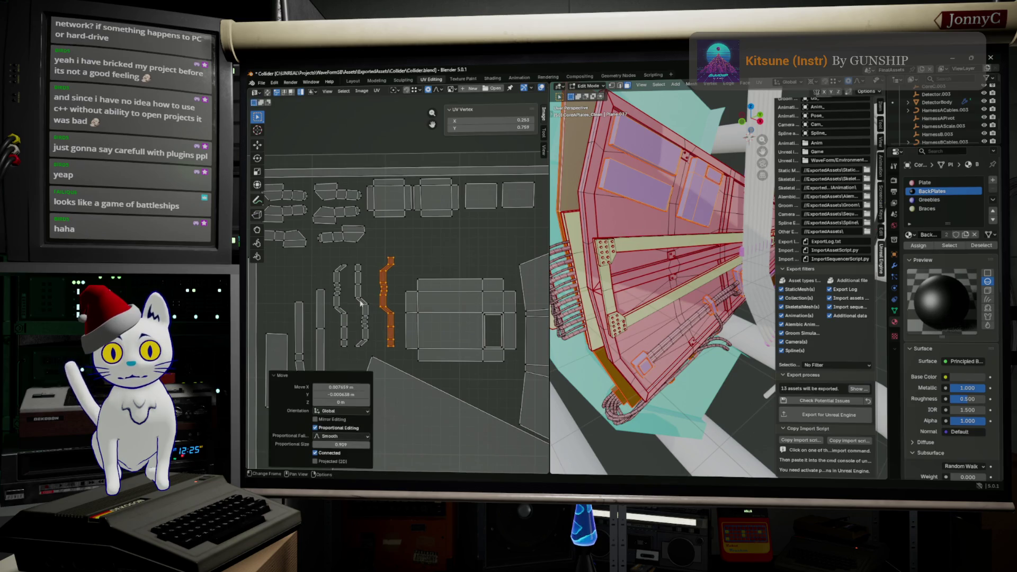
Step: Shift the S-shaped cable strip left in two moves to sit beside the others, then clear the selection
key("g")
left_click(342, 308)
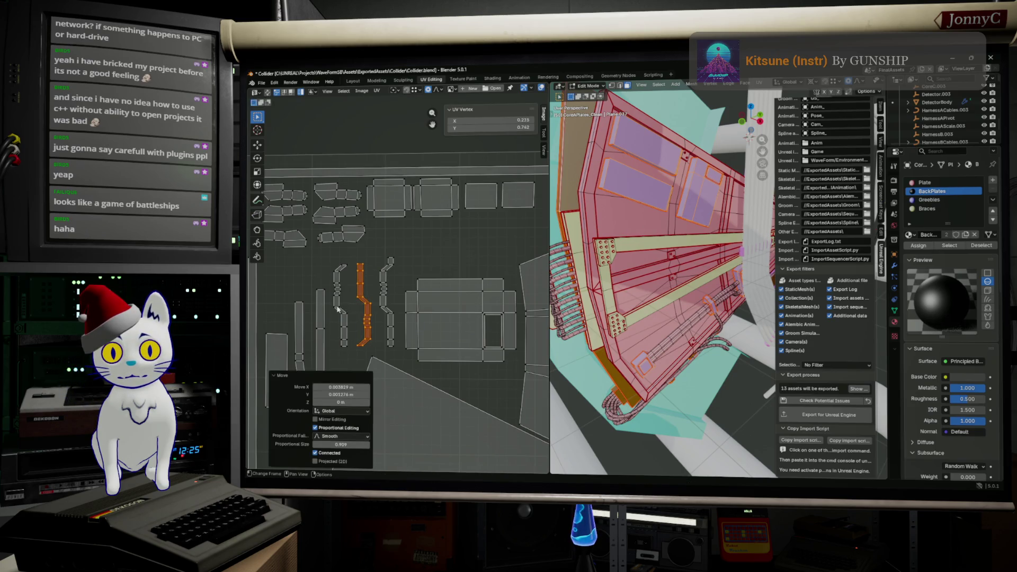
key("g")
left_click(341, 303)
scroll(341, 304, "down", 3)
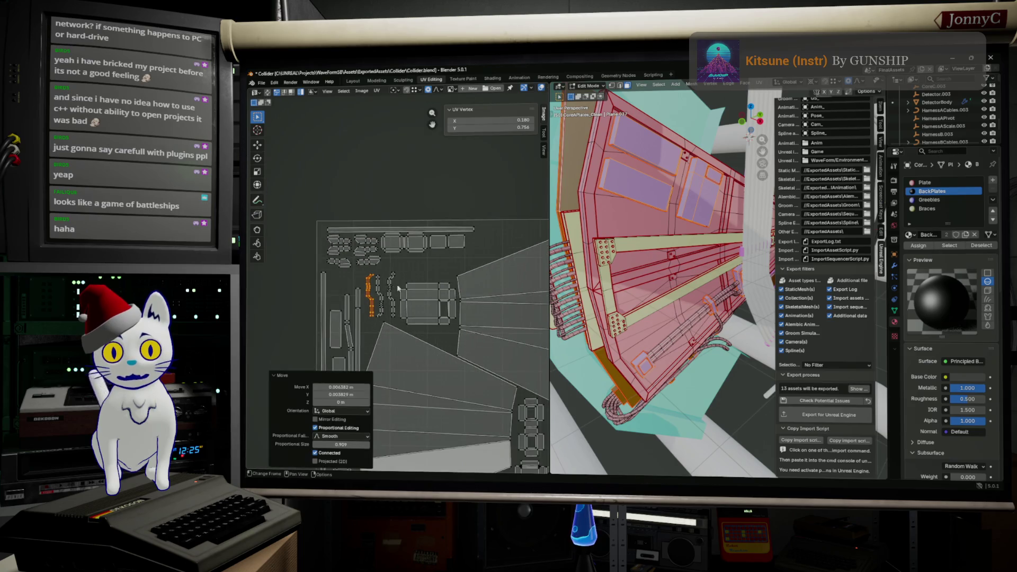
mouse_move(341, 303)
middle_mouse_down()
mouse_move(355, 141)
mouse_move(341, 262)
middle_mouse_up()
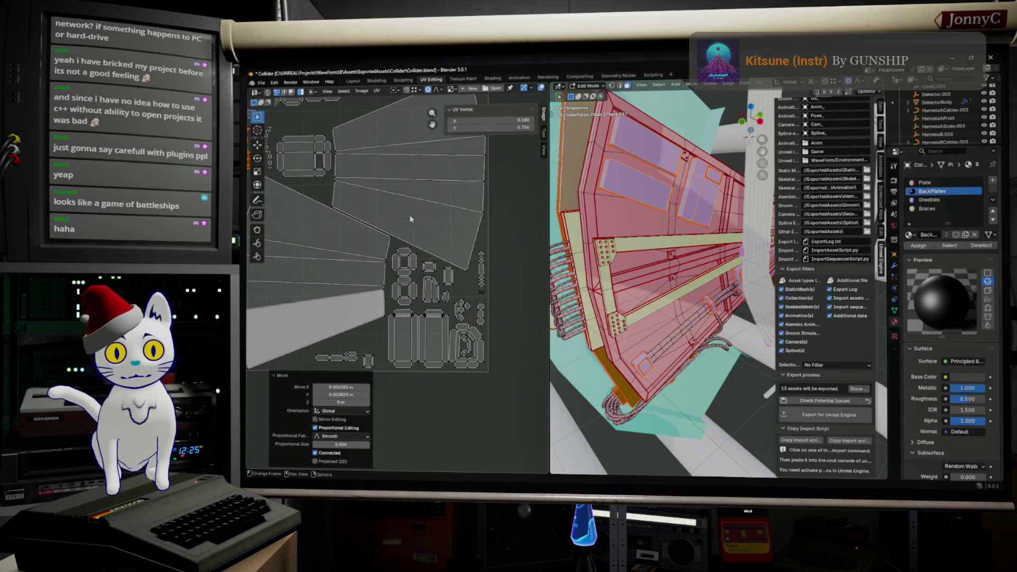
scroll(340, 265, "down", 2)
scroll(341, 264, "down", 2)
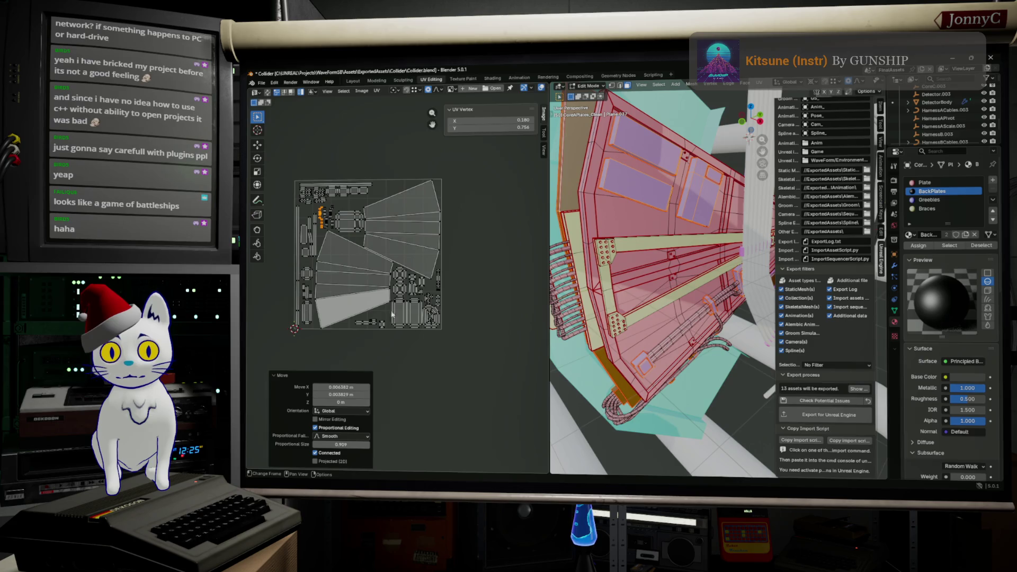
left_click(423, 368)
scroll(292, 397, "up", 5)
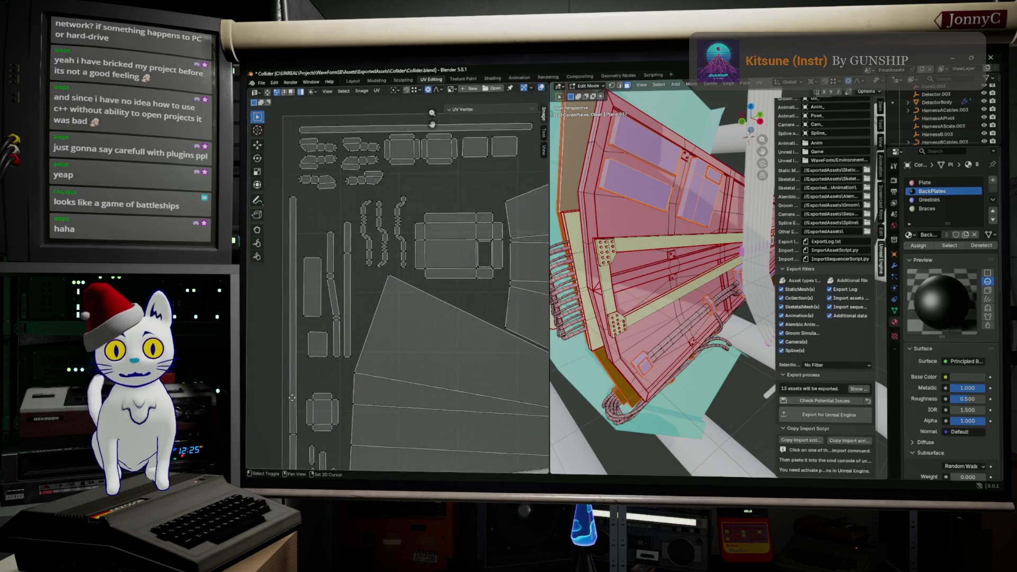
middle_click_drag(292, 398, 278, 258)
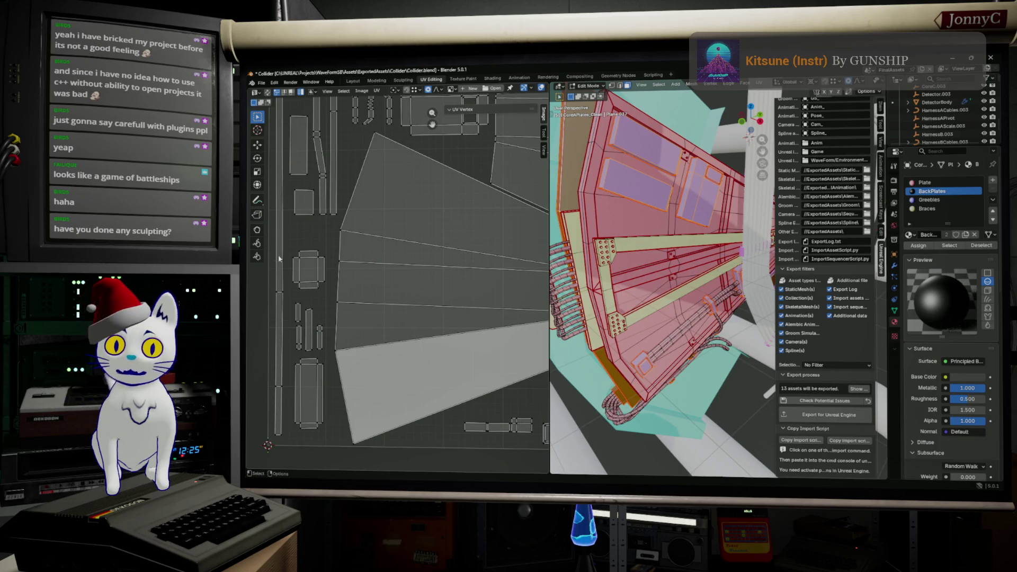
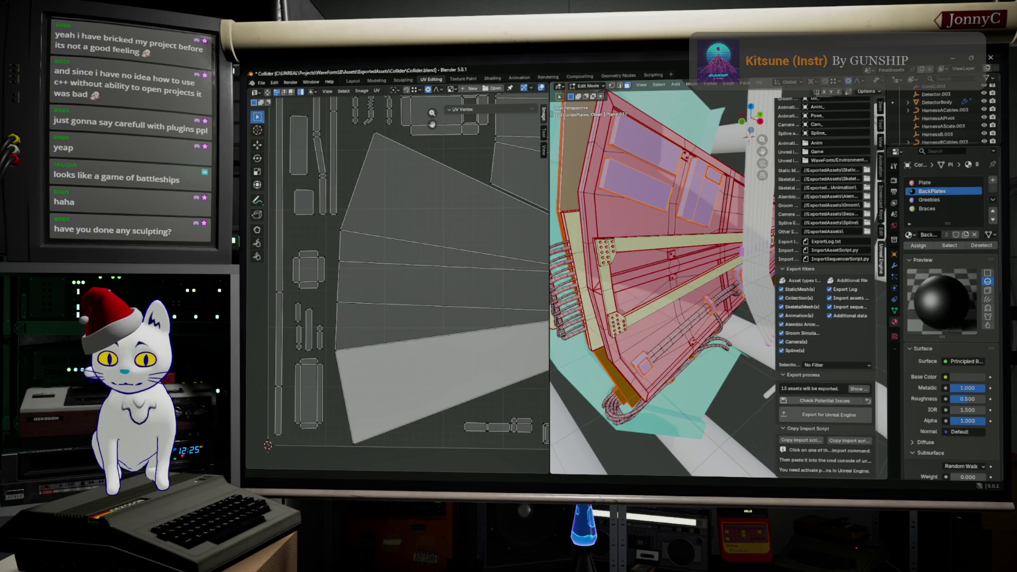
Step: Switch to Firefox and run a 'neir replicant' search, then show its image results
key("alt+Tab")
key("ctrl+l")
type("install tortise svn")
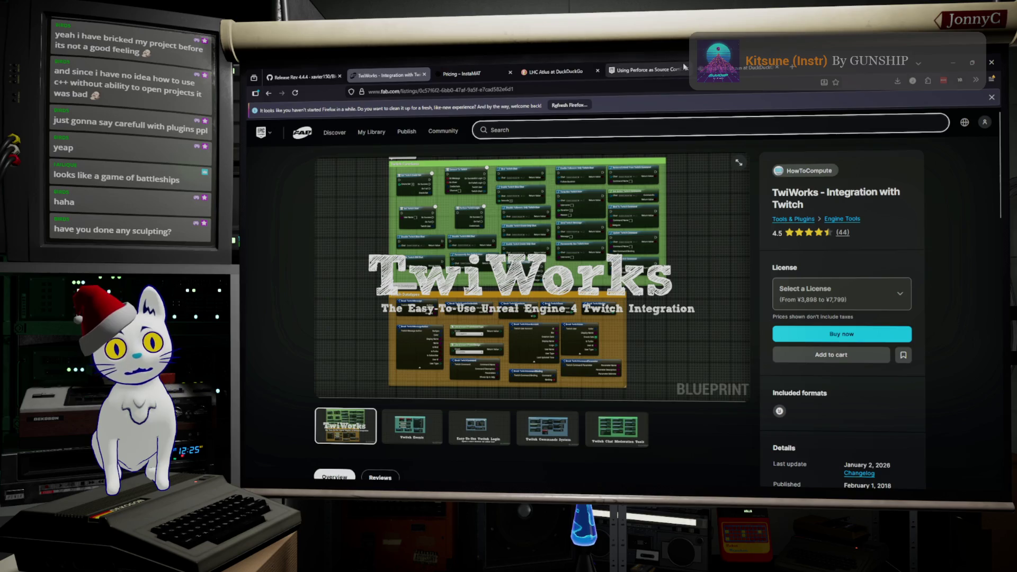
key("Return")
key("ctrl+l")
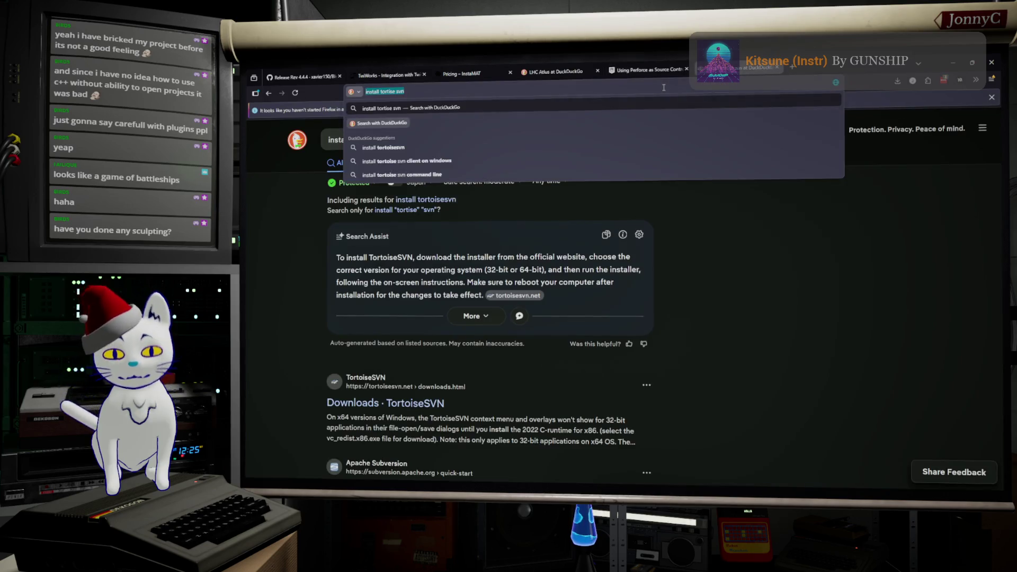
type("newsir")
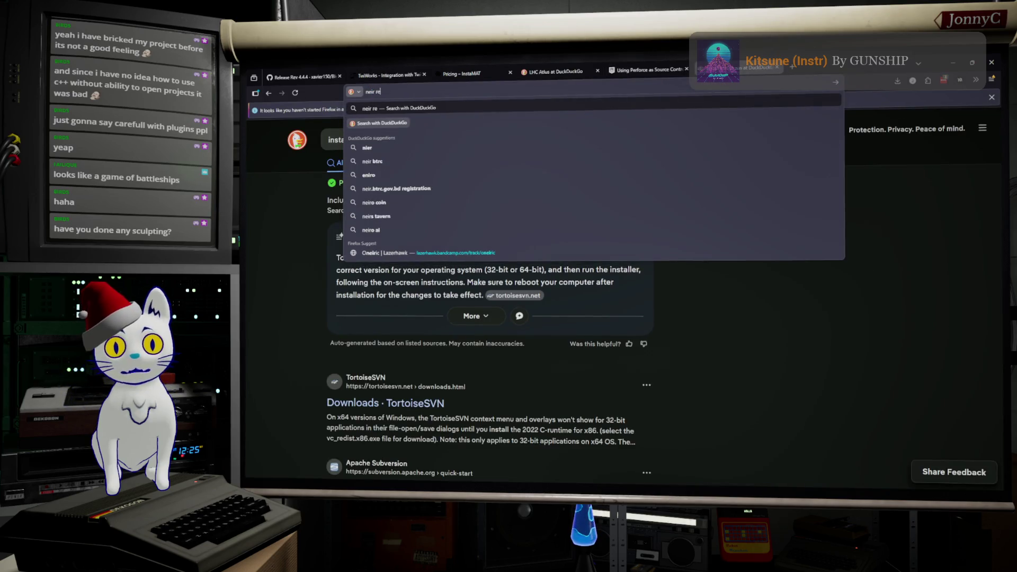
type("plicant")
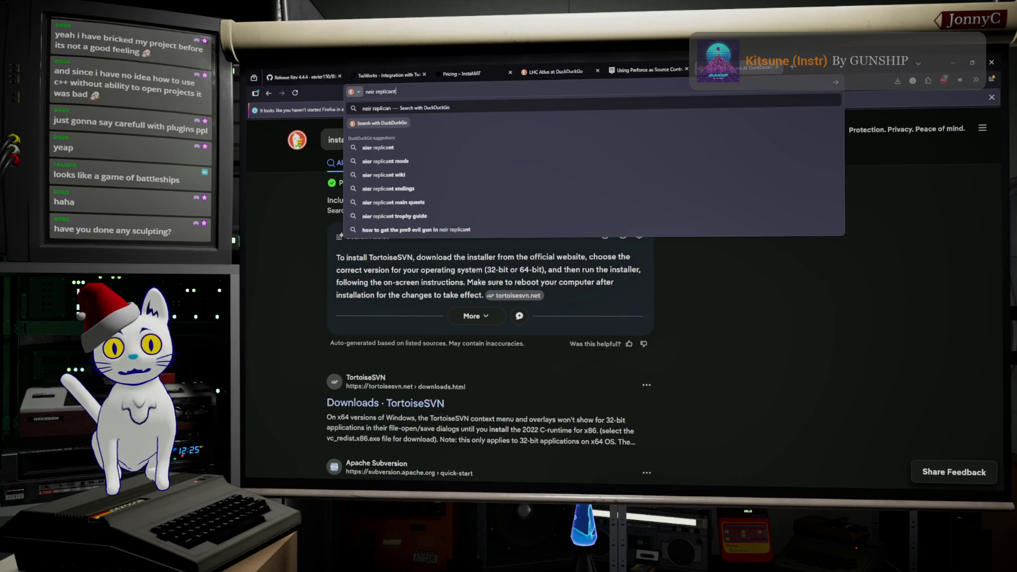
key("Return")
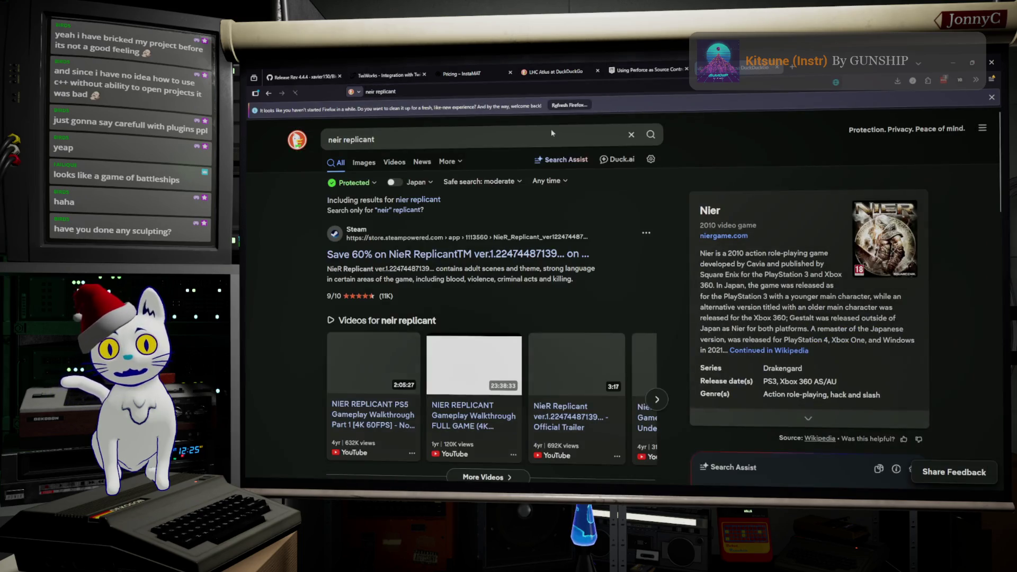
left_click(365, 162)
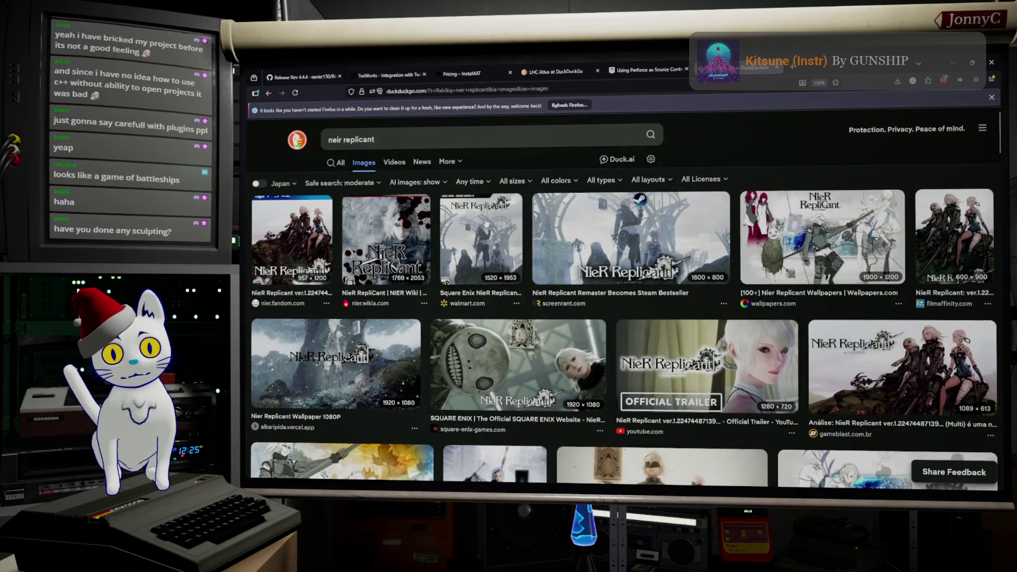
scroll(489, 222, "down", 2)
scroll(494, 286, "down", 1)
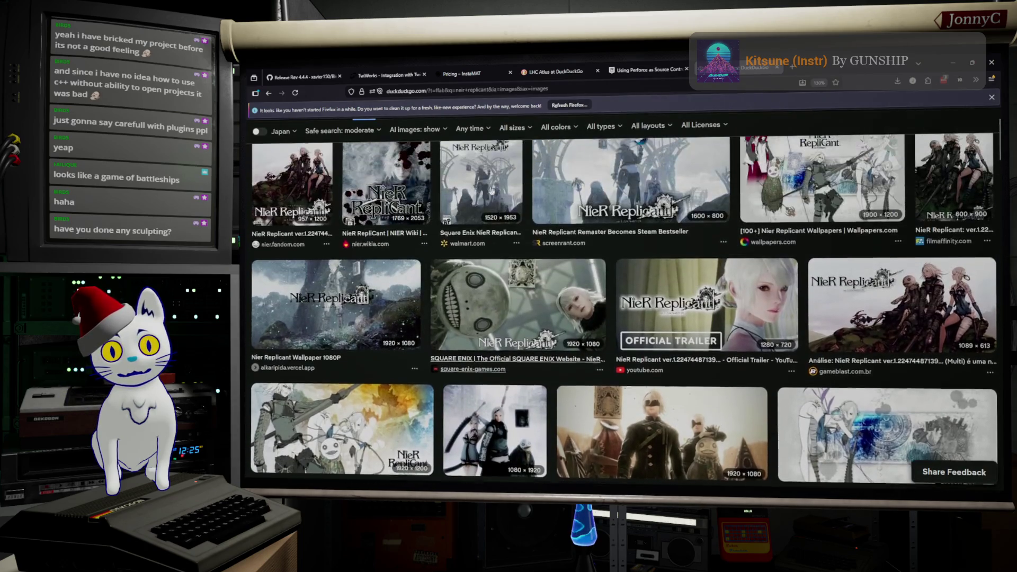
scroll(494, 286, "down", 1)
scroll(495, 286, "down", 1)
scroll(494, 286, "down", 1)
scroll(495, 286, "down", 1)
scroll(495, 253, "down", 1)
scroll(495, 252, "down", 1)
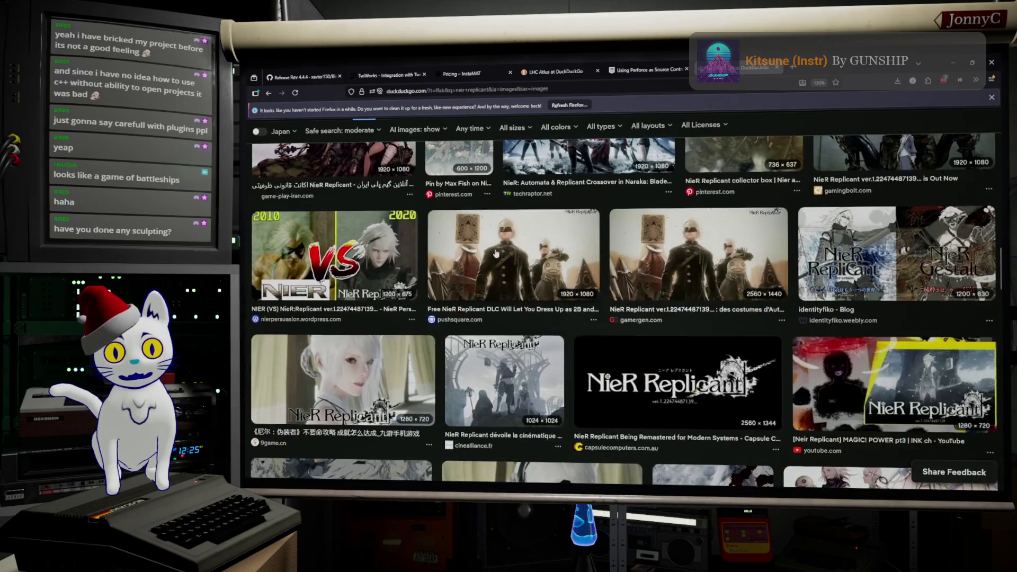
scroll(495, 252, "down", 1)
scroll(477, 239, "up", 3)
scroll(461, 207, "up", 3)
scroll(433, 165, "up", 2)
left_click(437, 144)
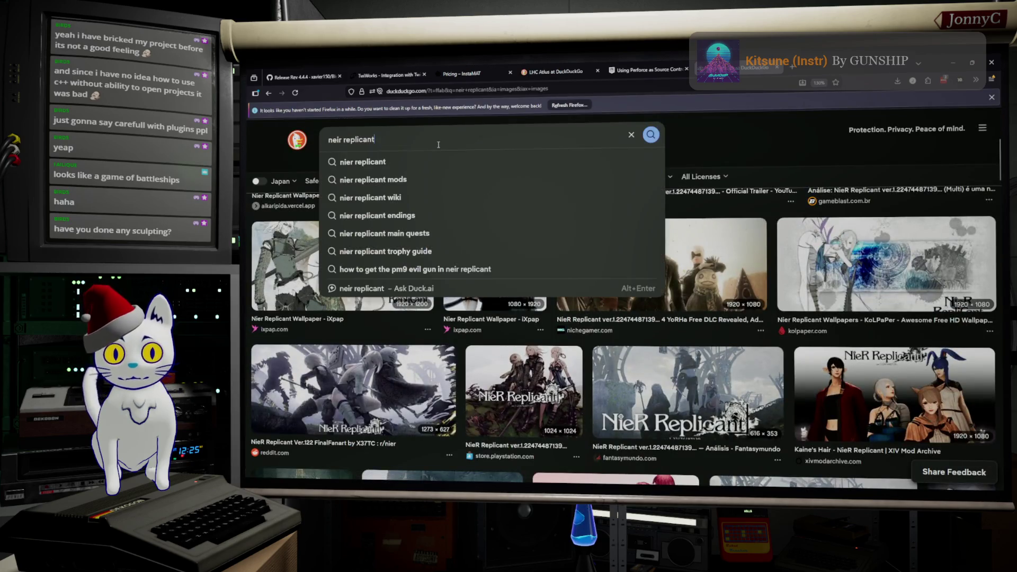
type("weiss")
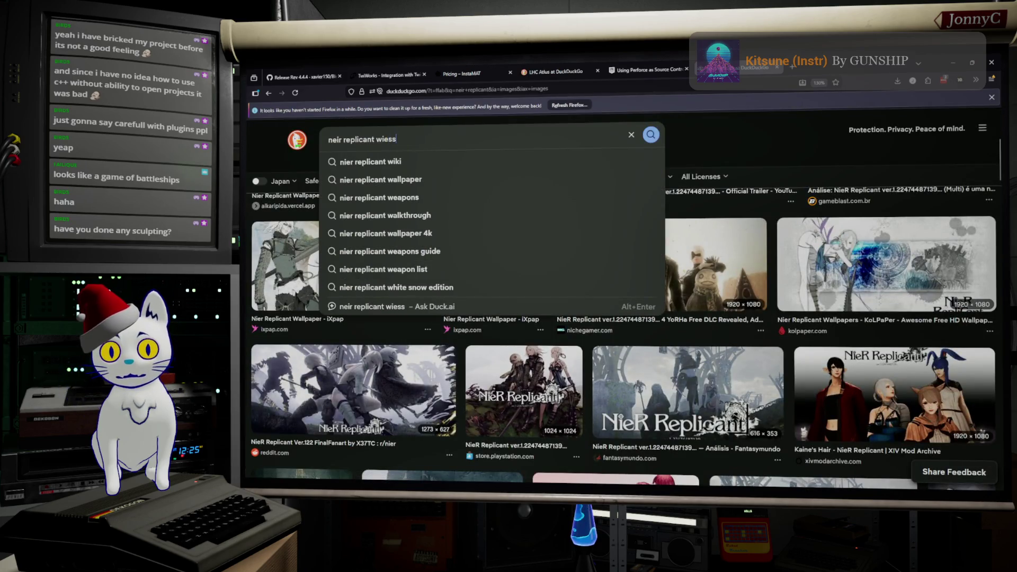
Step: Search images for 'neir replicant wiess' and preview the first gamerant result
key("Return")
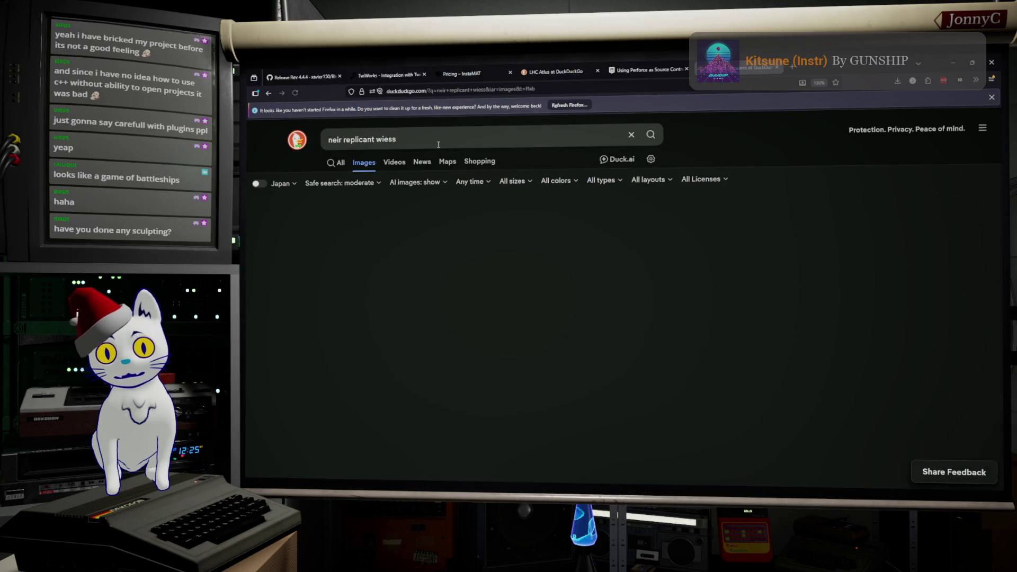
left_click(377, 233)
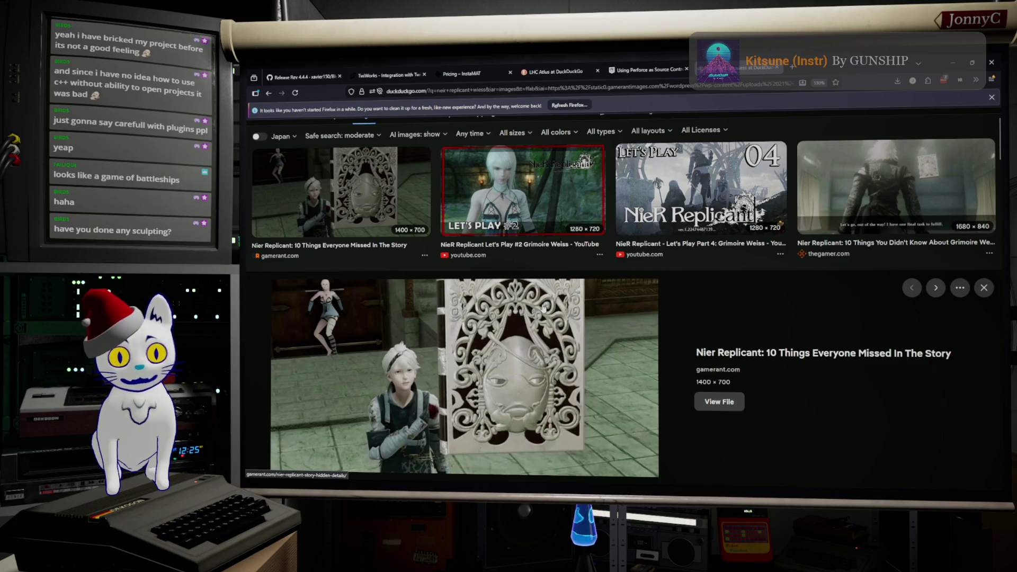
scroll(517, 330, "down", 3)
scroll(518, 331, "down", 3)
scroll(517, 329, "down", 2)
scroll(518, 330, "up", 3)
scroll(517, 330, "up", 3)
scroll(478, 262, "up", 2)
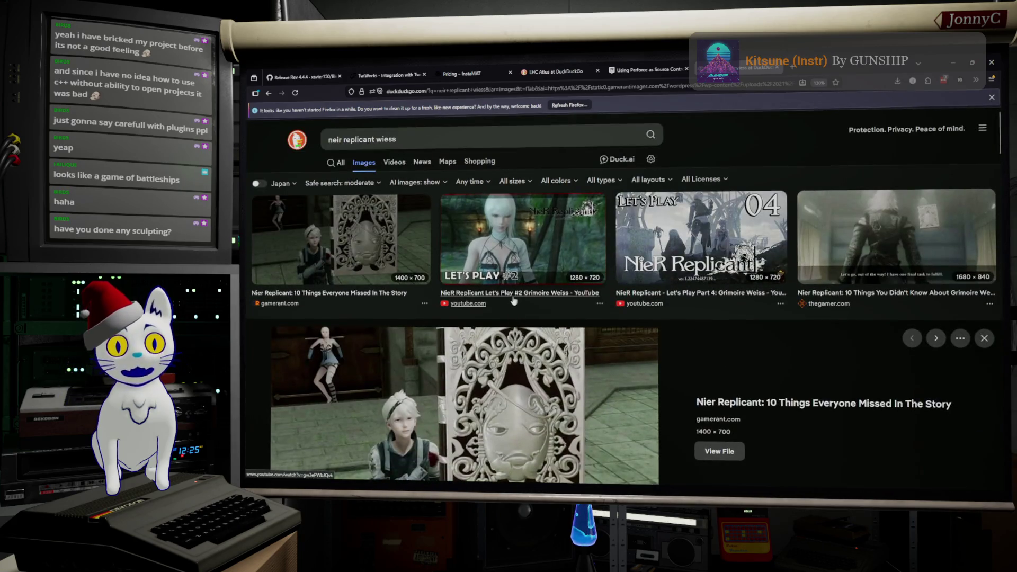
Step: Select the whole query text so it can be replaced with a new search
double_click(414, 139)
left_click(414, 140)
double_click(414, 140)
left_click(414, 139)
left_click_drag(405, 143, 311, 138)
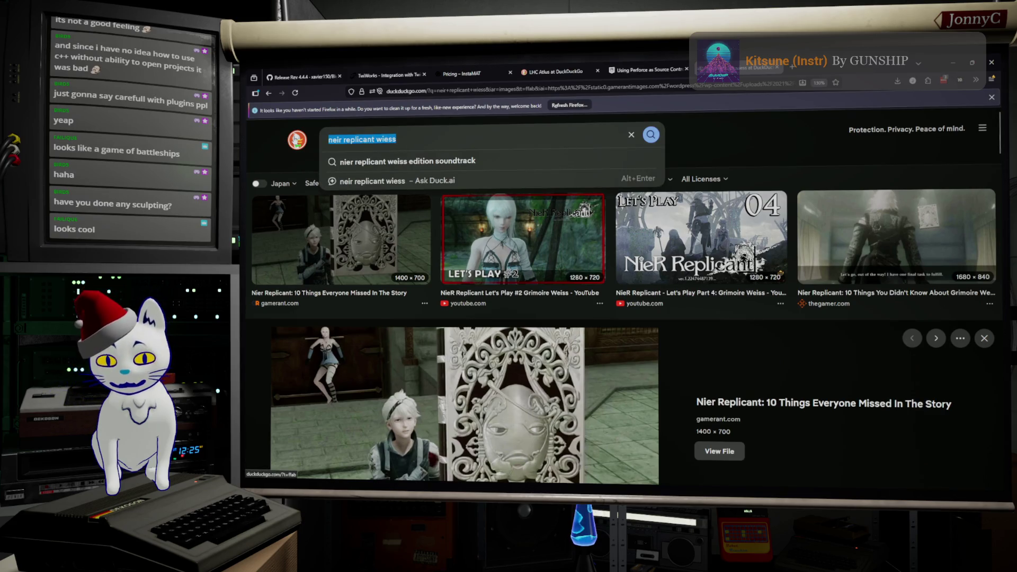
type("sc")
type("uplt")
Step: Search DuckDuckGo images for 'sculpting tools blender'
key("BackSpace")
key("BackSpace")
key("BackSpace")
type("l")
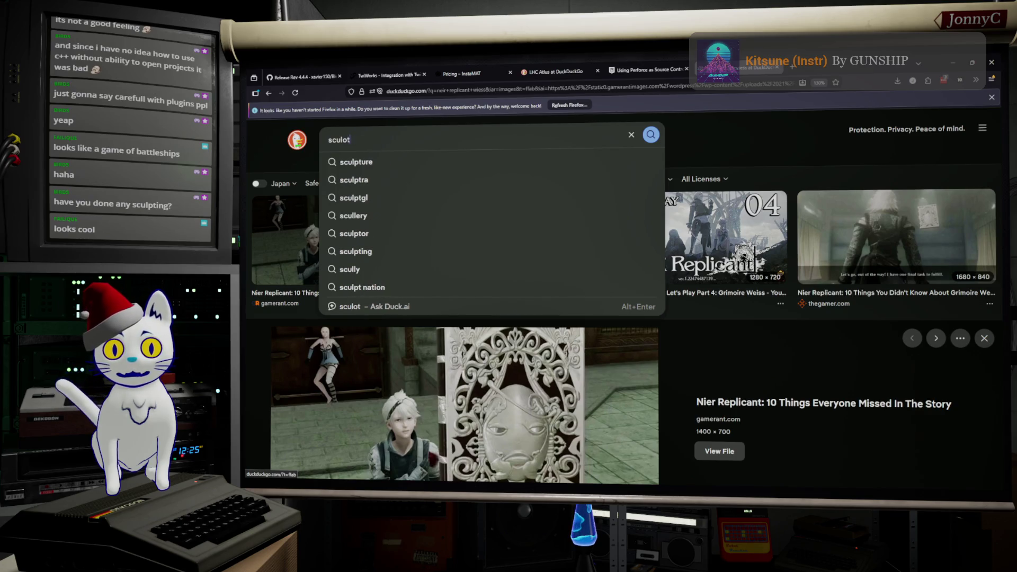
type("pting")
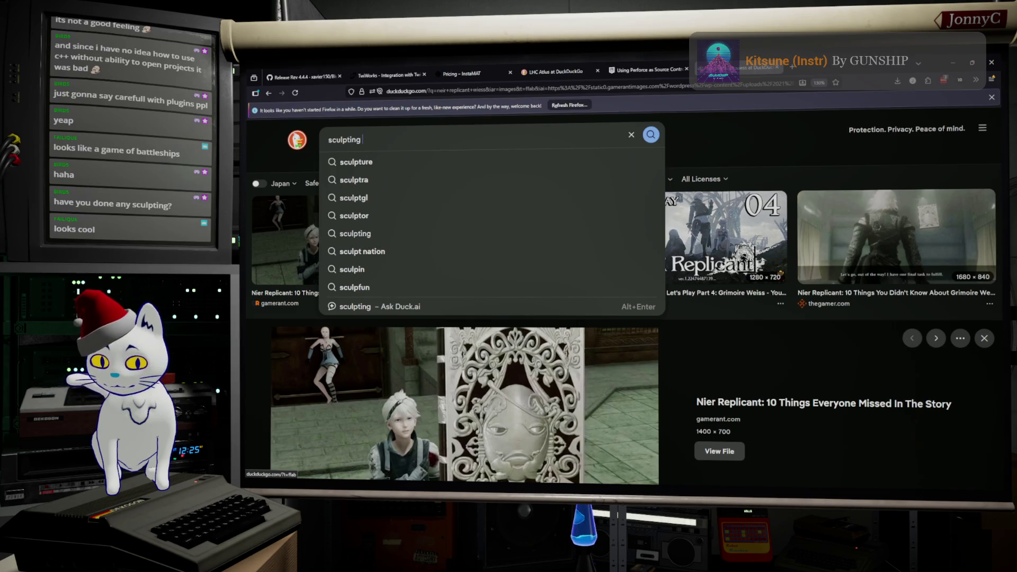
type("s v")
type("ender")
key("Return")
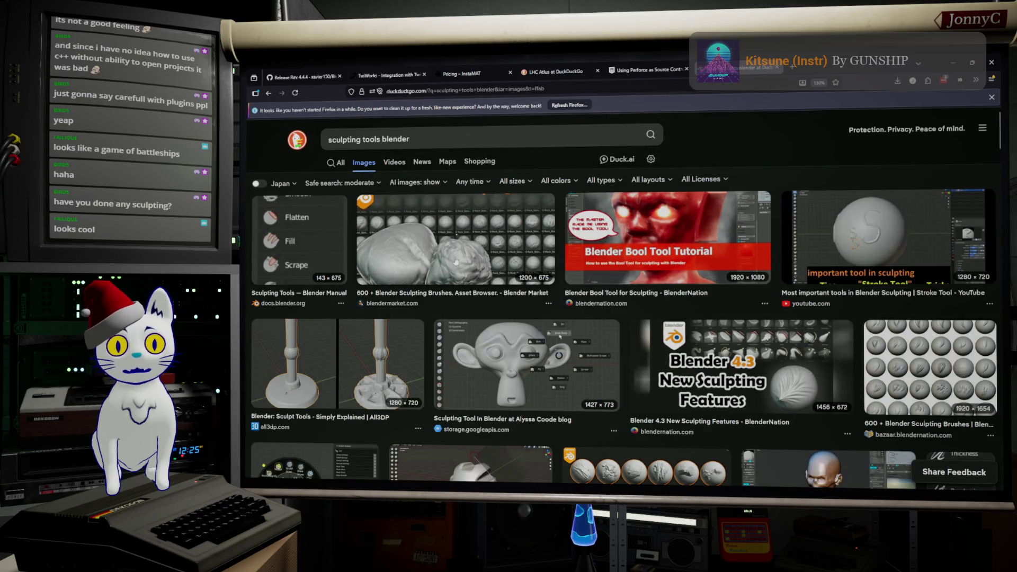
scroll(624, 310, "down", 2)
scroll(623, 310, "down", 2)
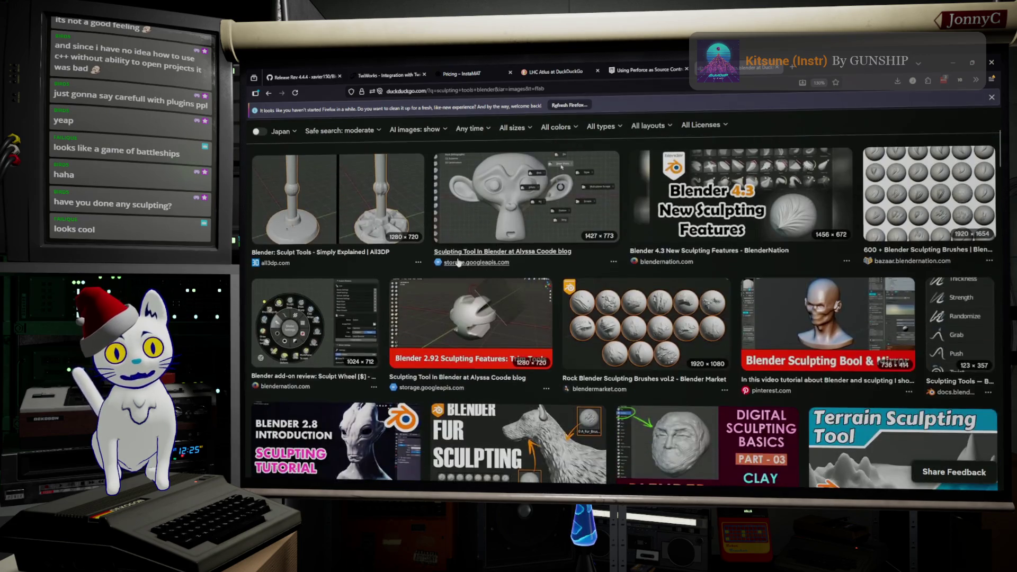
scroll(623, 310, "down", 2)
scroll(623, 310, "down", 2)
scroll(373, 230, "down", 2)
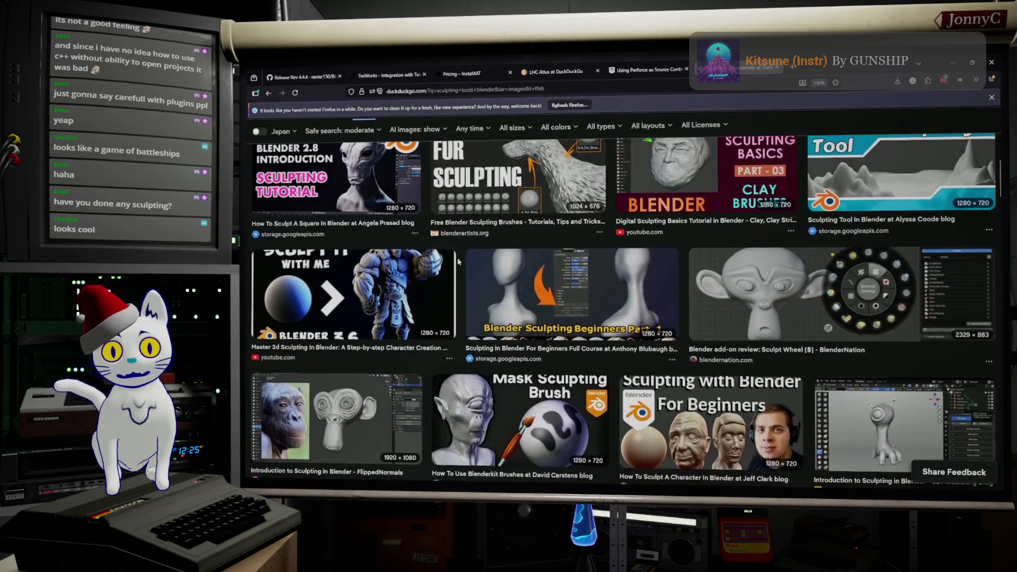
scroll(374, 230, "up", 1)
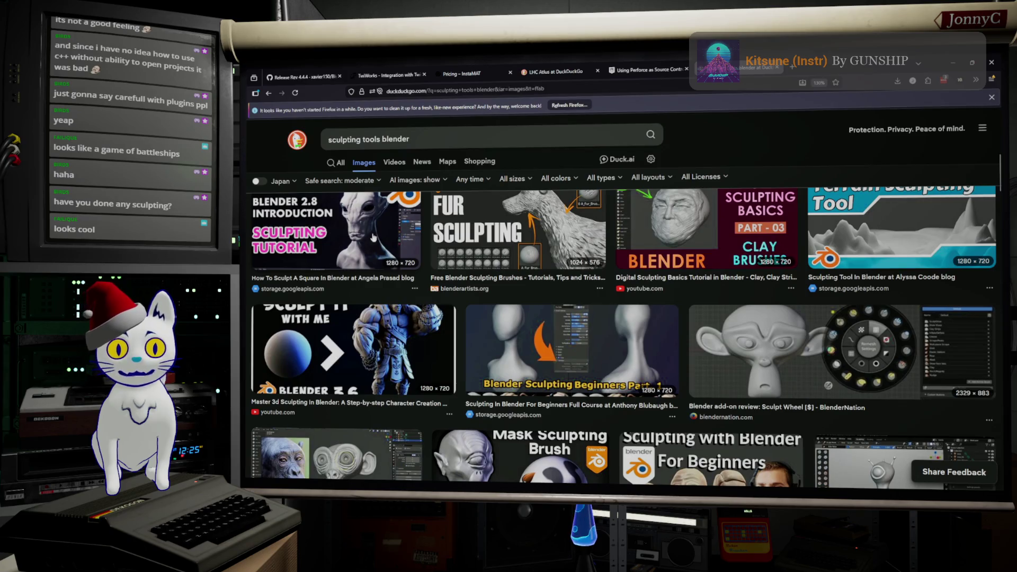
scroll(375, 236, "up", 1)
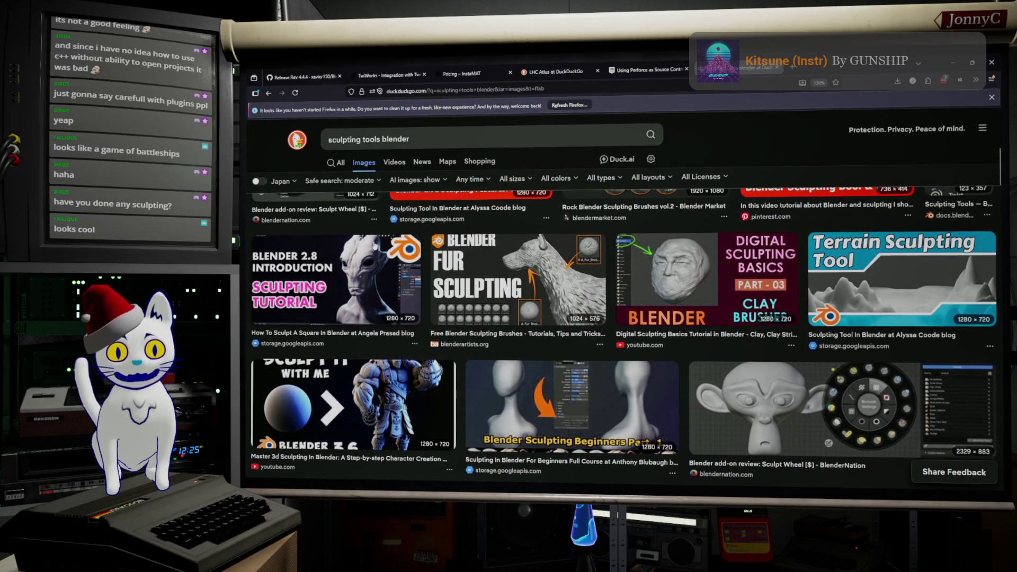
scroll(382, 267, "down", 4)
scroll(428, 257, "down", 1)
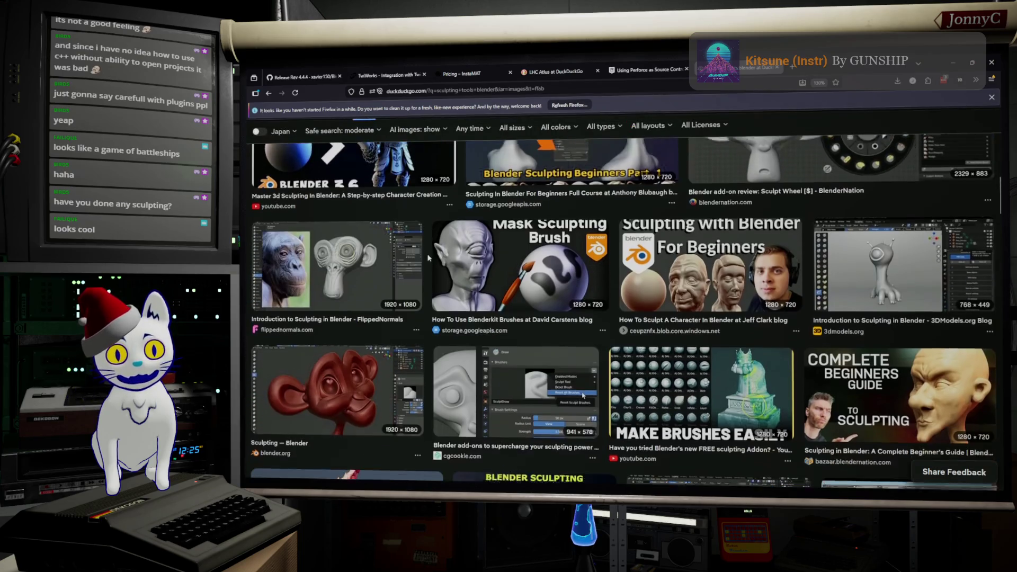
scroll(428, 257, "down", 3)
scroll(427, 256, "down", 2)
scroll(428, 256, "down", 1)
scroll(428, 257, "down", 1)
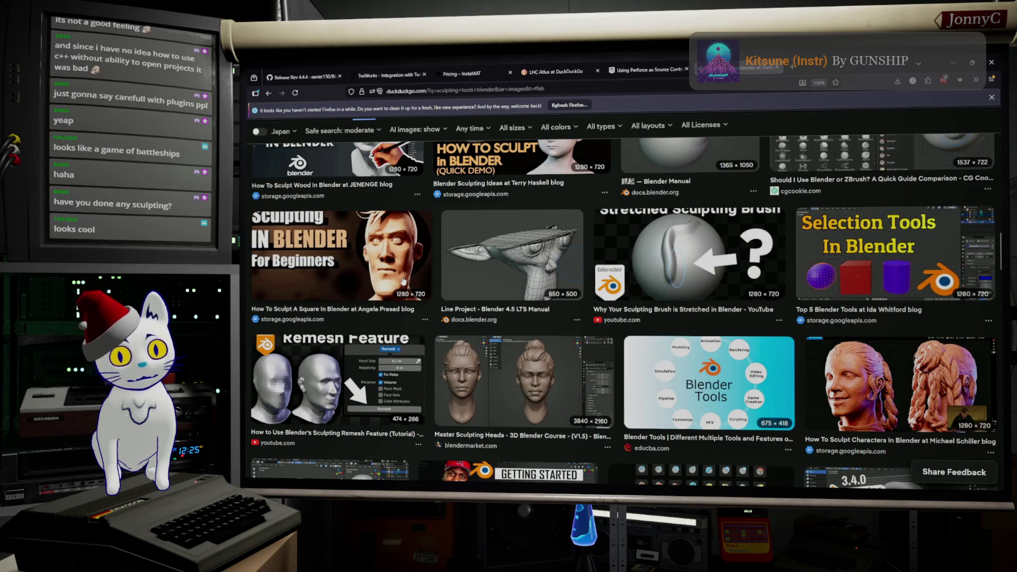
scroll(404, 282, "down", 1)
scroll(404, 281, "down", 1)
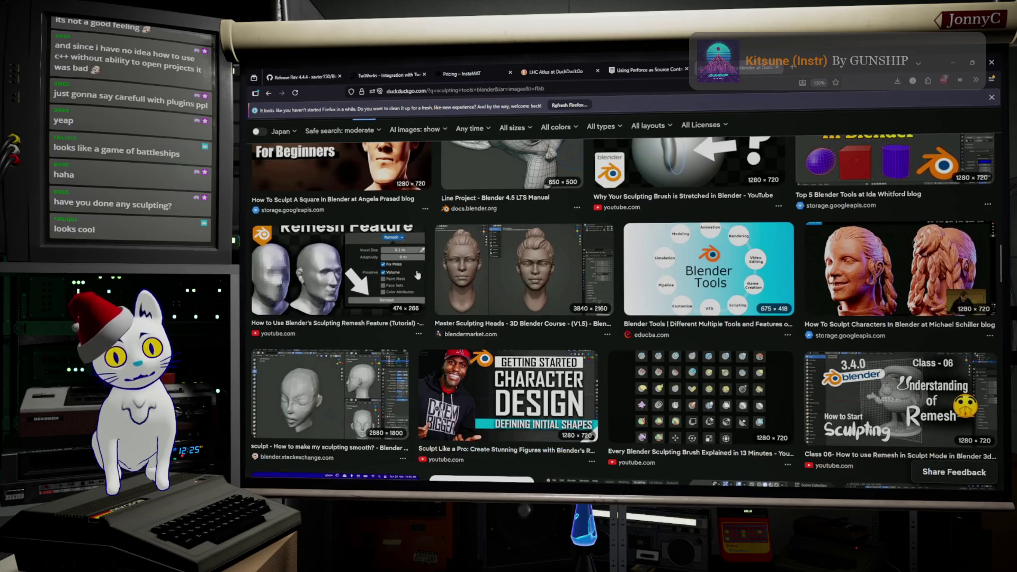
scroll(413, 277, "down", 1)
scroll(417, 275, "down", 1)
scroll(418, 274, "down", 1)
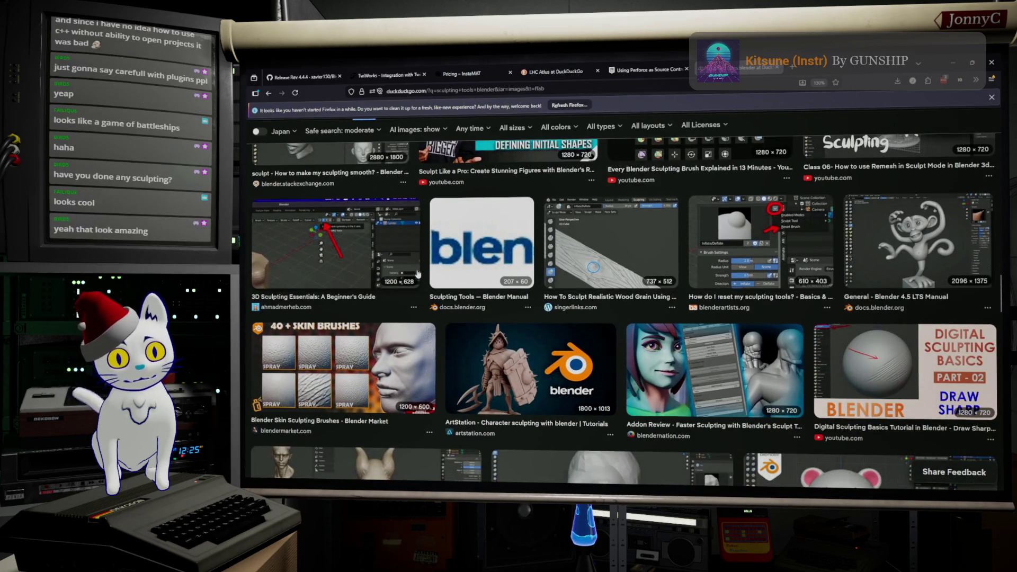
scroll(421, 273, "down", 1)
scroll(423, 271, "down", 1)
scroll(422, 271, "down", 1)
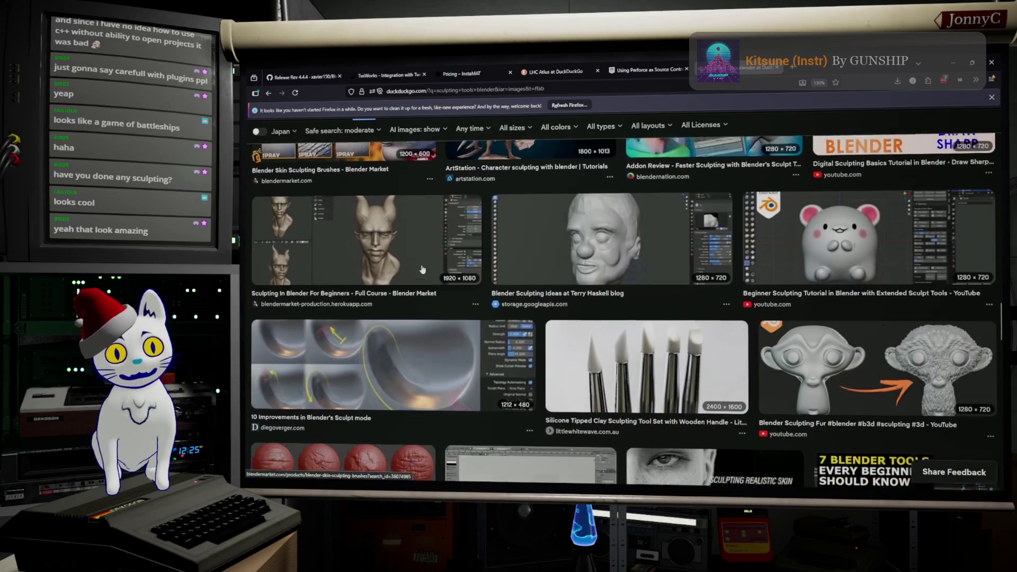
scroll(423, 270, "down", 1)
scroll(423, 270, "down", 1)
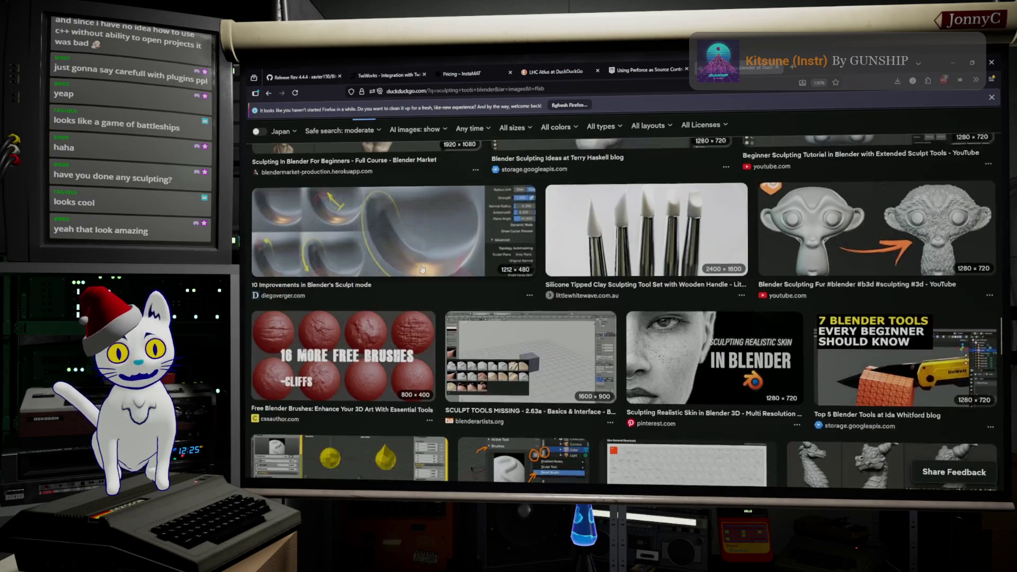
scroll(423, 271, "down", 1)
scroll(423, 270, "down", 1)
scroll(422, 271, "down", 1)
scroll(422, 271, "down", 1)
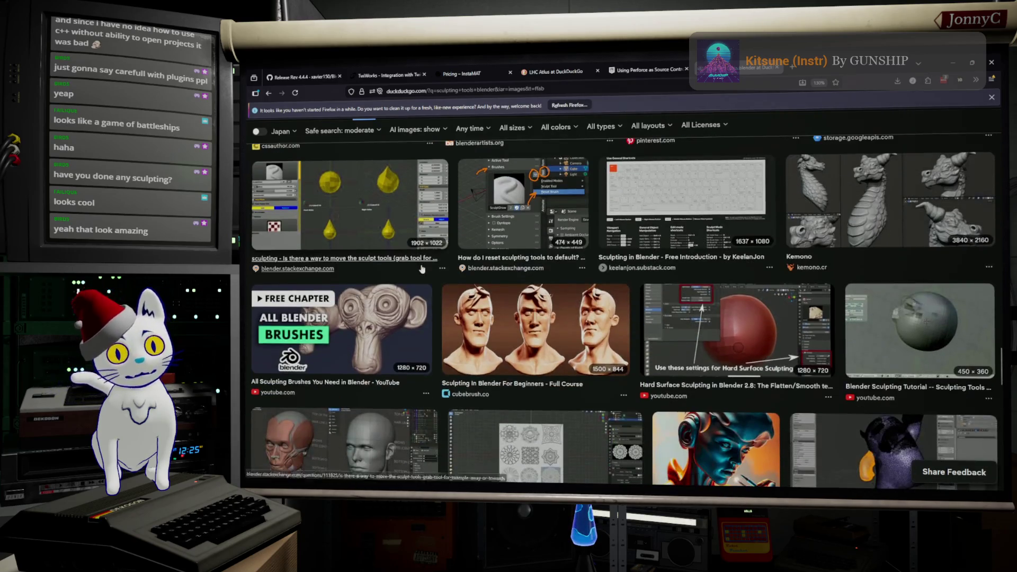
scroll(498, 338, "up", 1)
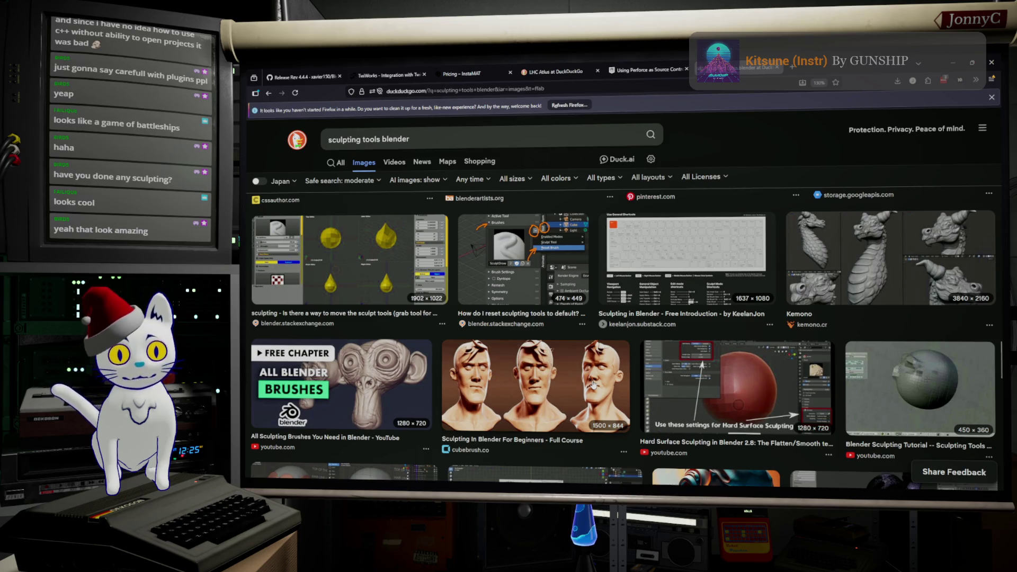
scroll(559, 383, "down", 2)
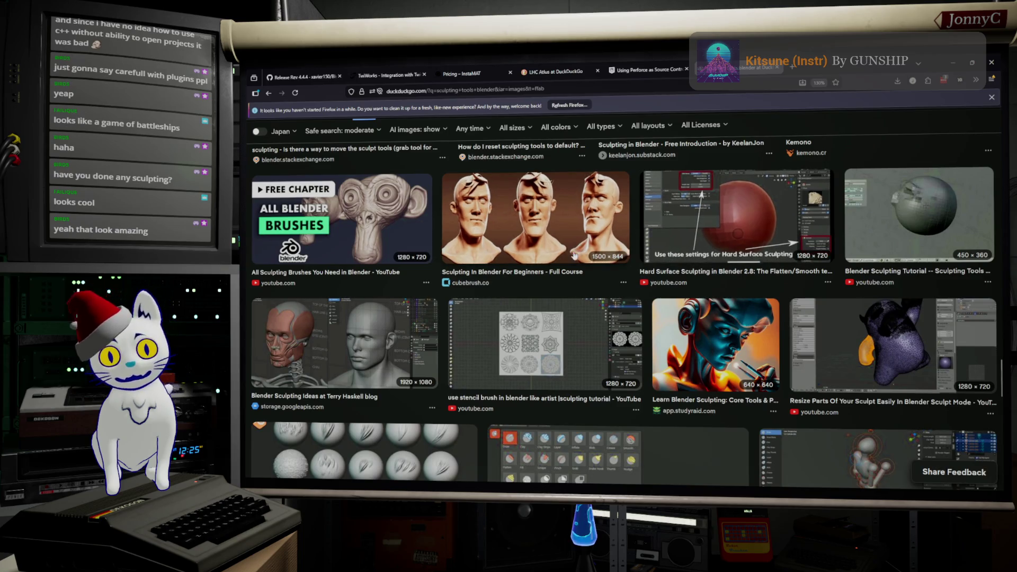
scroll(578, 282, "down", 3)
scroll(578, 282, "down", 2)
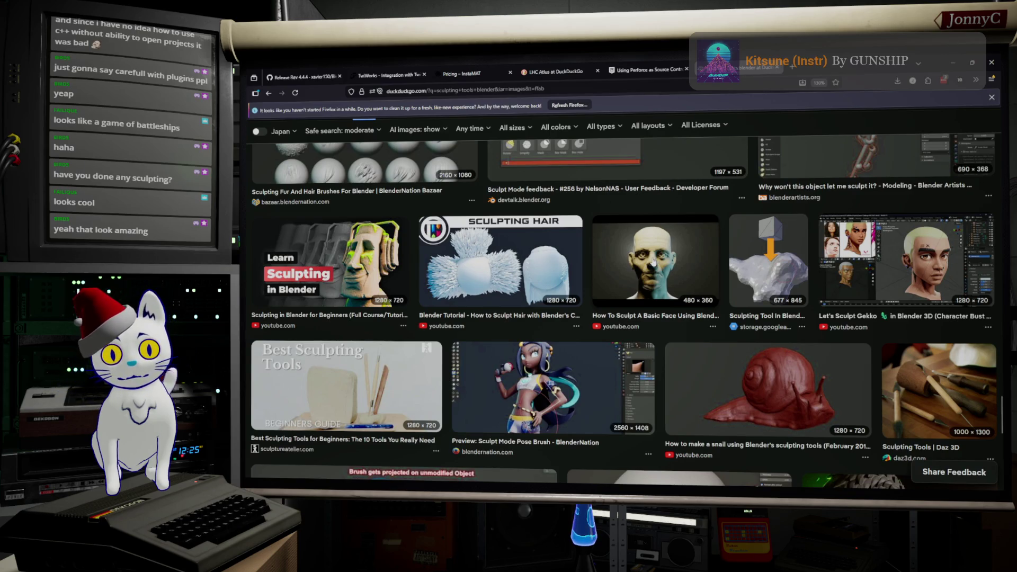
scroll(652, 262, "down", 5)
scroll(652, 262, "down", 2)
scroll(652, 263, "down", 2)
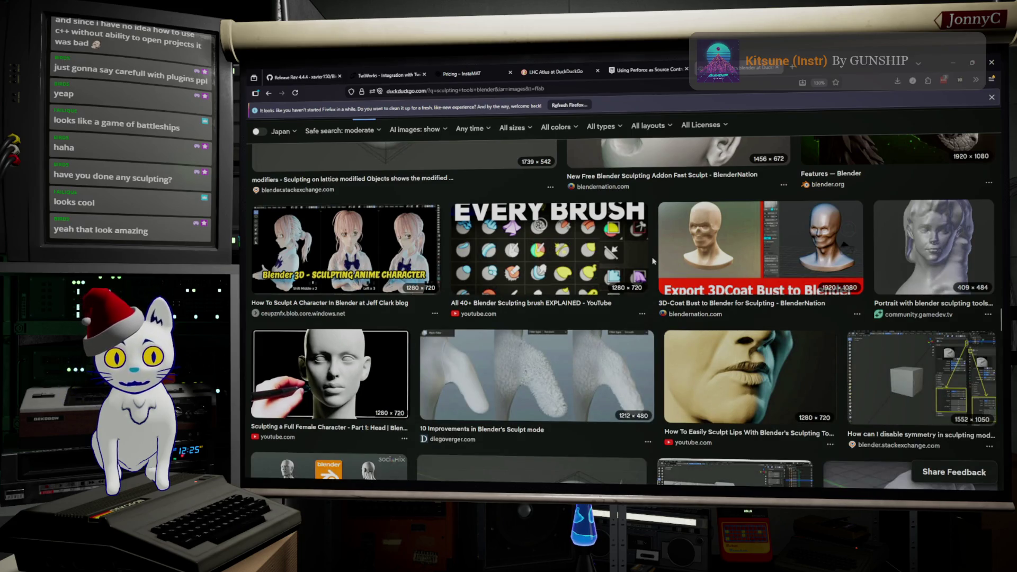
scroll(734, 333, "down", 3)
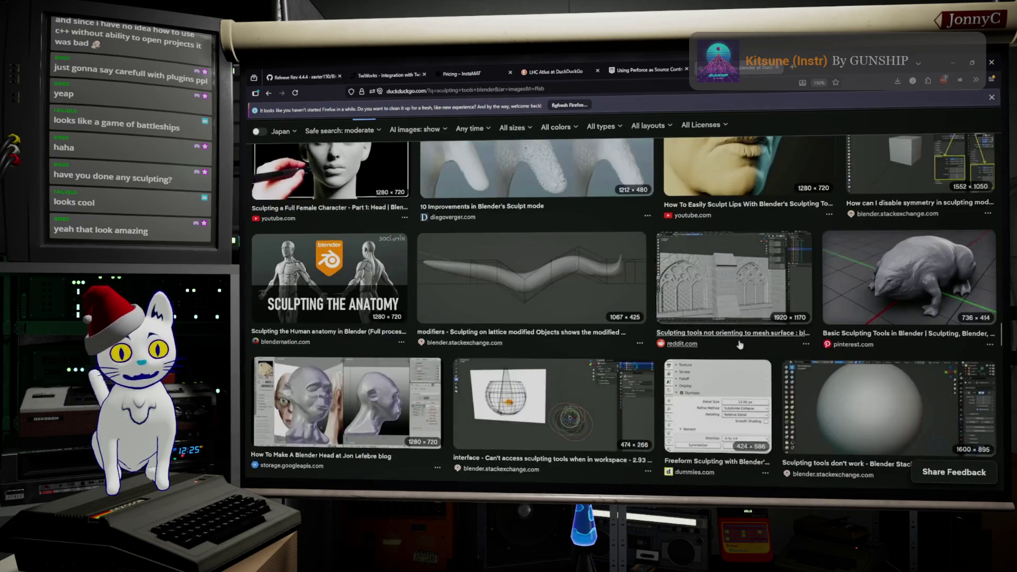
scroll(734, 333, "up", 2)
scroll(734, 332, "up", 3)
scroll(734, 332, "up", 3)
scroll(714, 318, "up", 3)
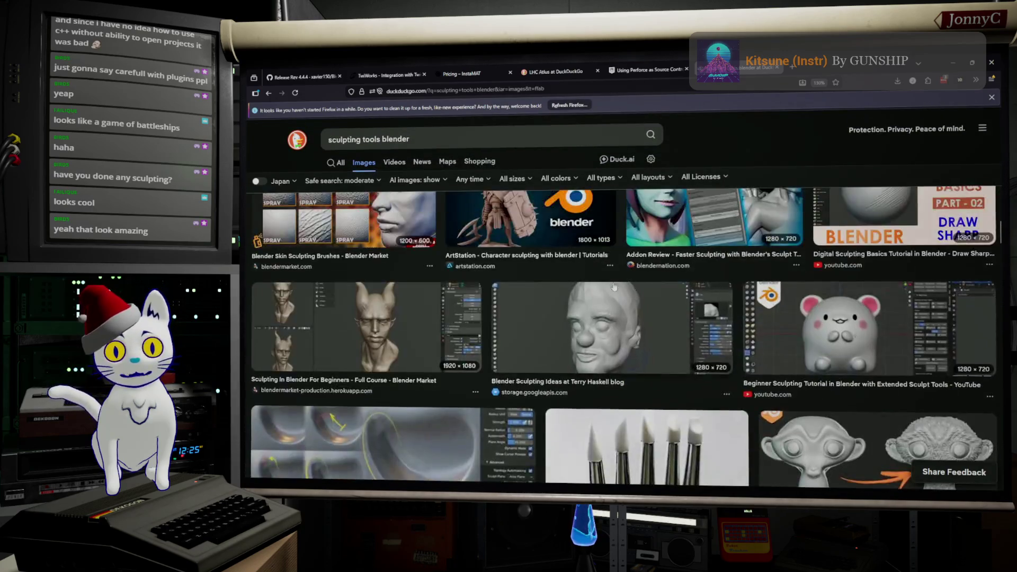
scroll(610, 286, "up", 3)
scroll(609, 286, "down", 3)
scroll(604, 284, "down", 3)
scroll(596, 281, "down", 3)
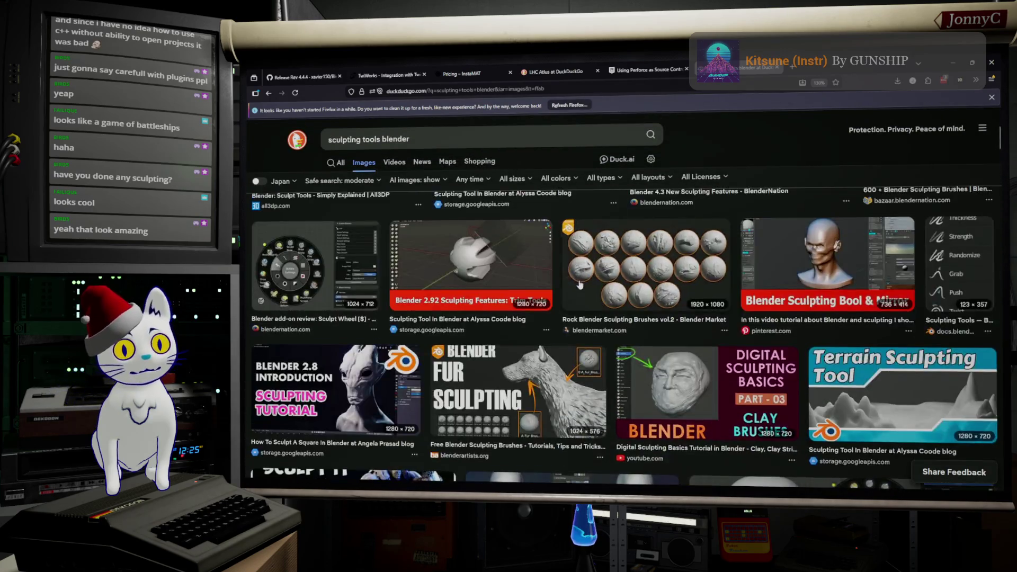
scroll(586, 277, "down", 3)
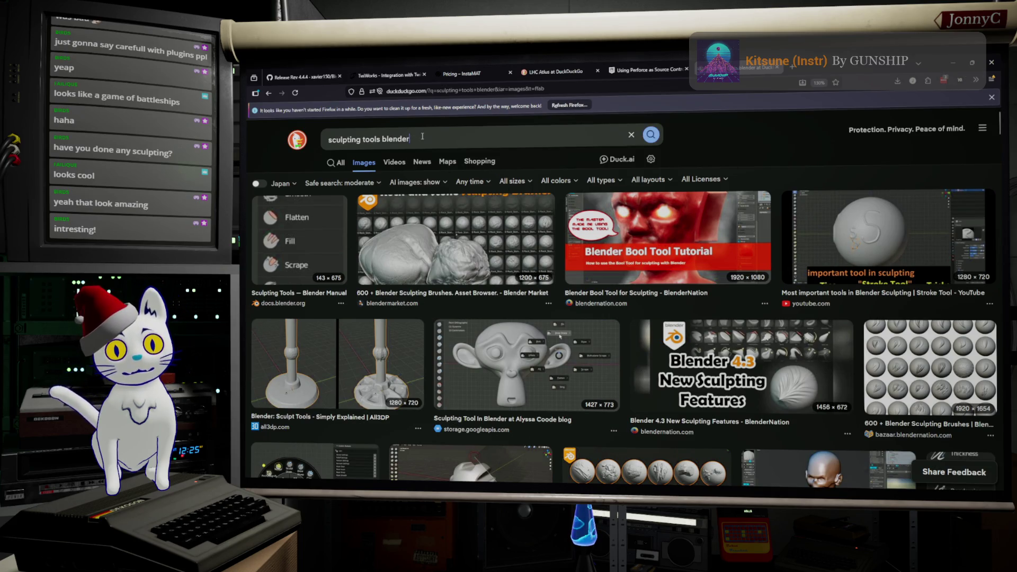
Step: Search images for 'tablet bamboo', then switch over to the Blender project
left_click(419, 137)
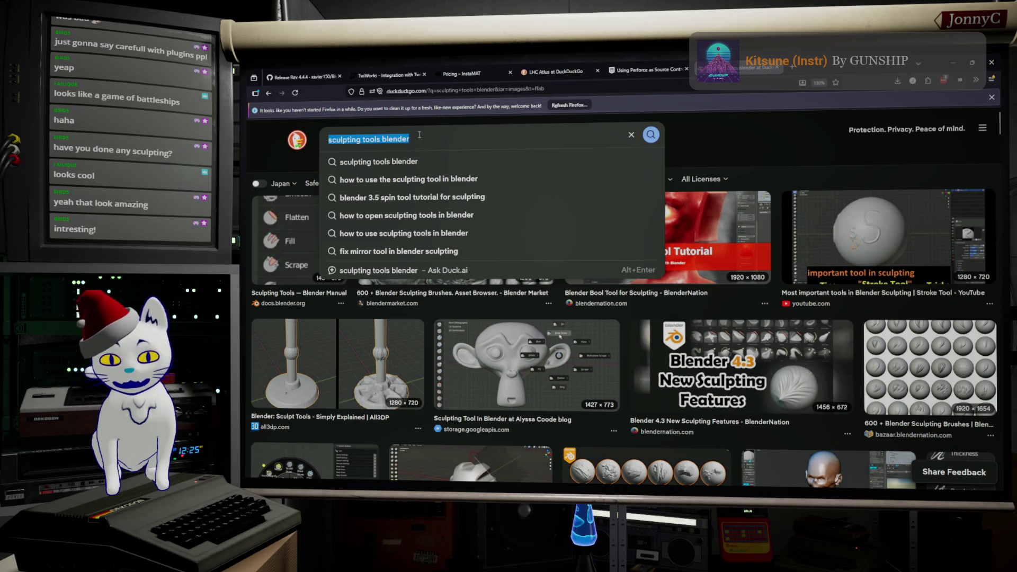
type("tabl")
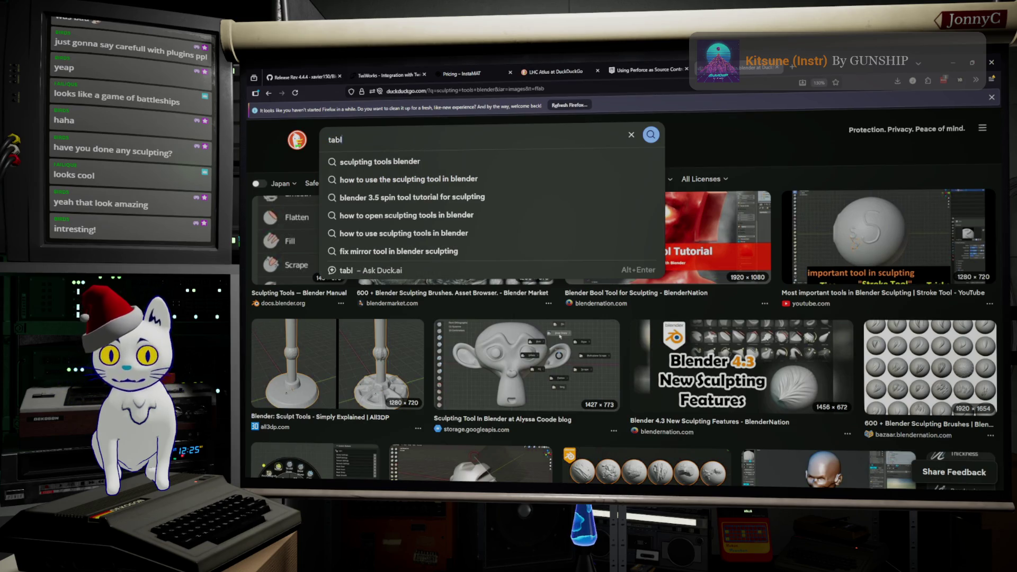
type("et bamboo")
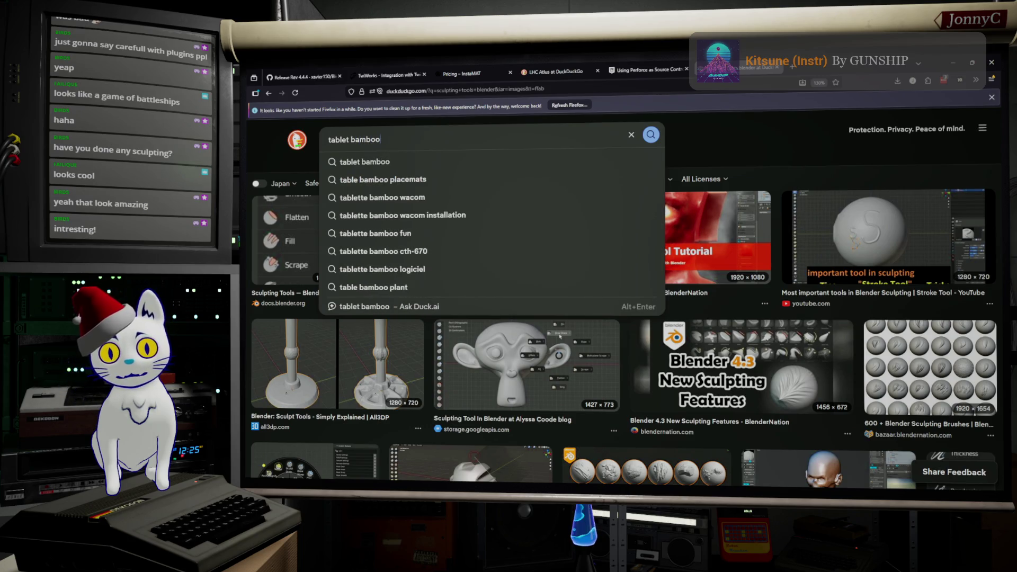
key("Return")
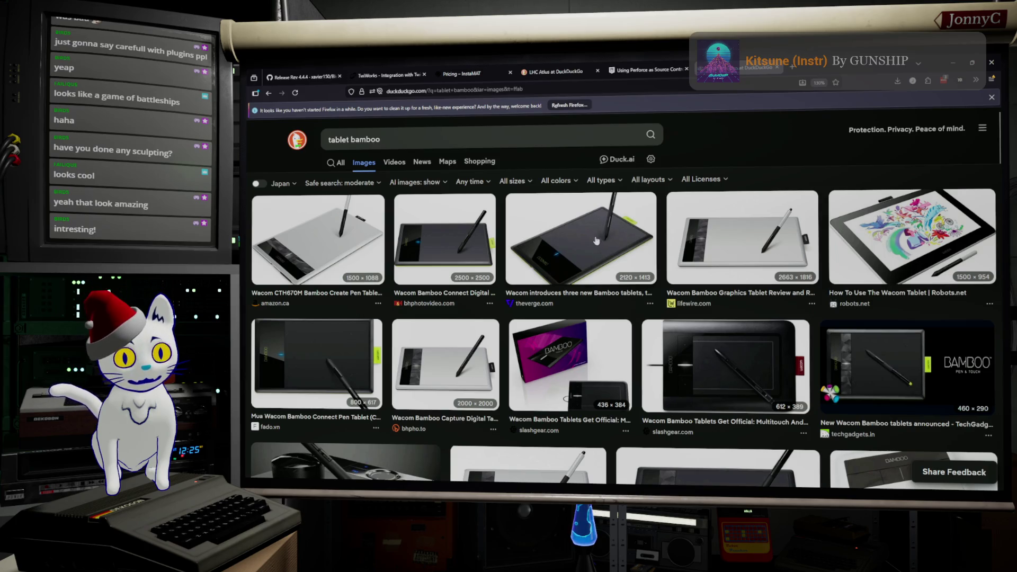
scroll(616, 236, "down", 2)
scroll(588, 227, "down", 2)
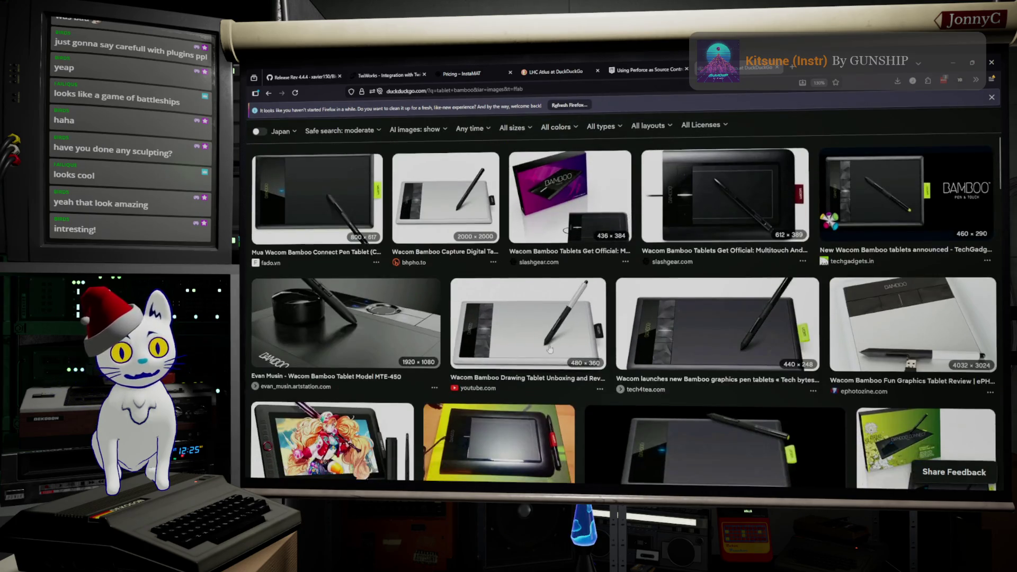
scroll(557, 214, "down", 2)
scroll(604, 227, "down", 2)
scroll(636, 235, "down", 1)
scroll(673, 243, "down", 2)
scroll(673, 244, "down", 2)
scroll(674, 243, "down", 1)
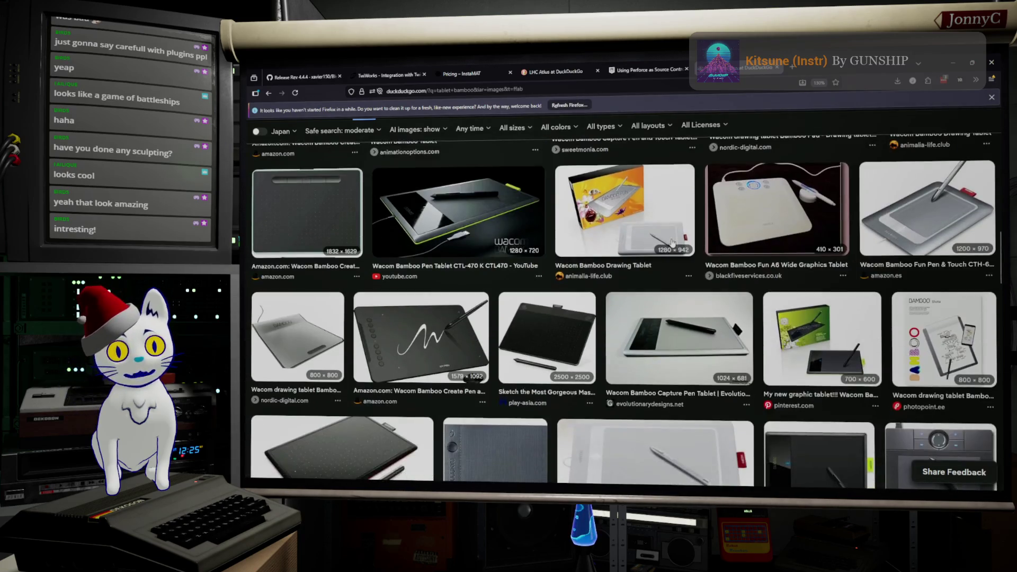
scroll(675, 243, "down", 2)
scroll(676, 242, "down", 1)
scroll(677, 243, "down", 2)
scroll(699, 242, "down", 2)
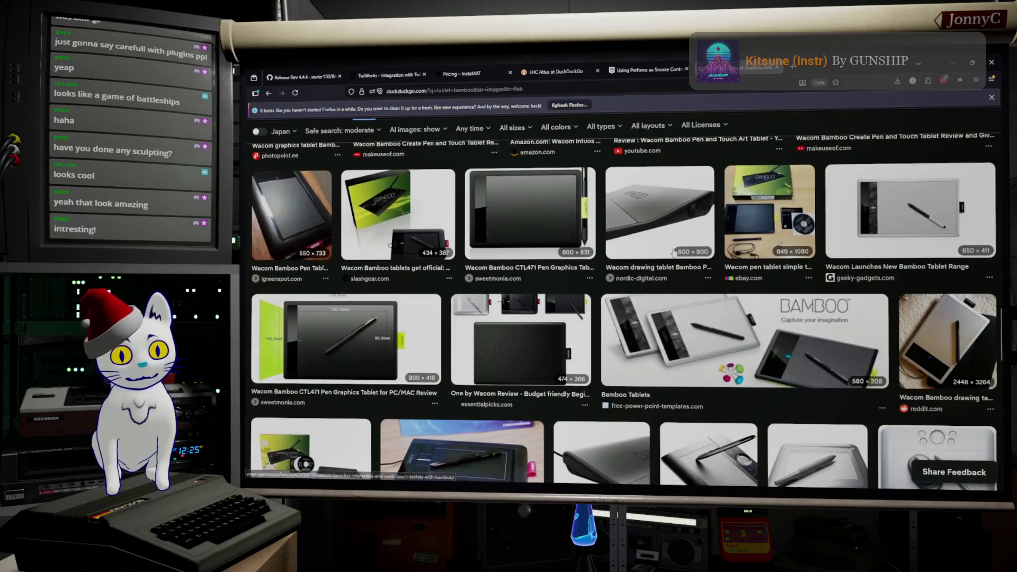
scroll(714, 279, "down", 2)
scroll(714, 279, "up", 3)
scroll(713, 278, "up", 3)
scroll(712, 278, "up", 3)
scroll(712, 278, "up", 3)
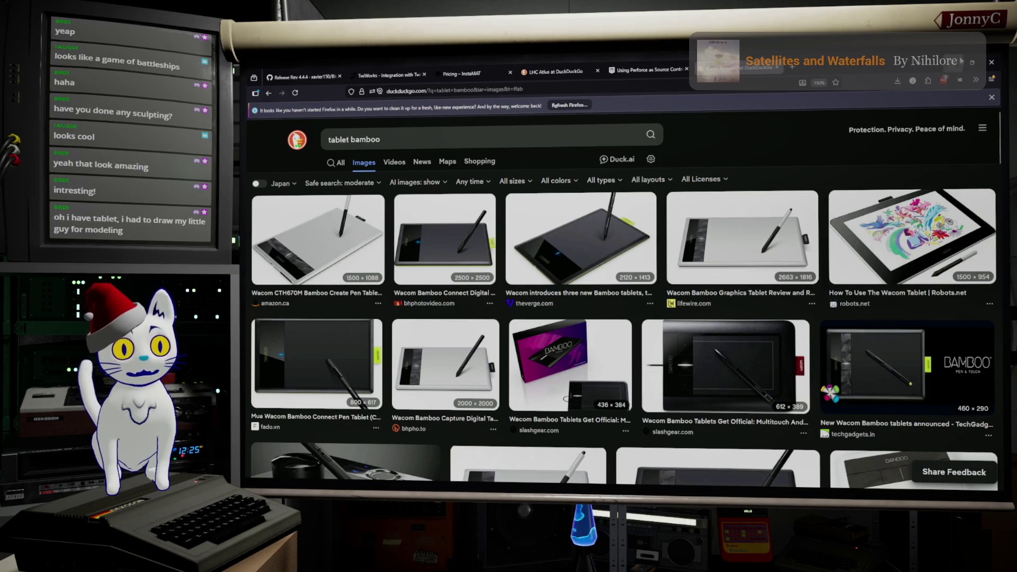
key("alt+Tab")
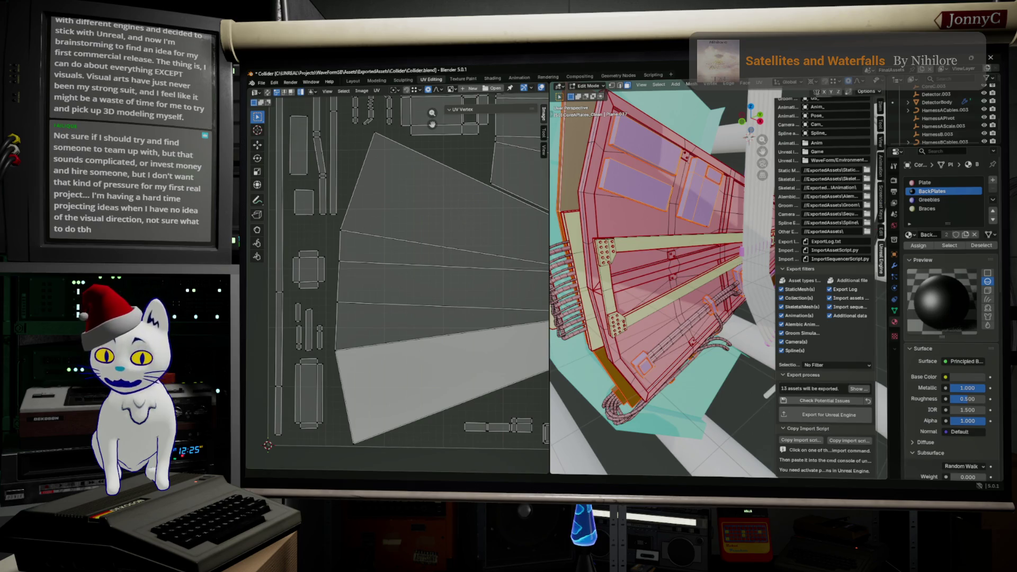
key("alt+Tab")
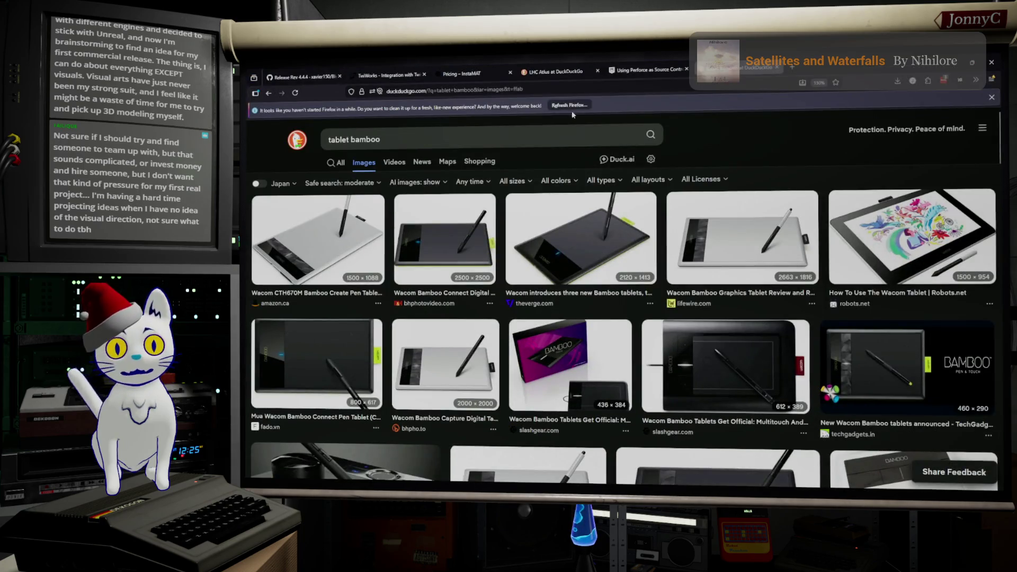
Step: Go to the LHC Atlus image search and view the ATLAS Experiment image in detail
left_click(560, 135)
key("ctrl+shift+Left")
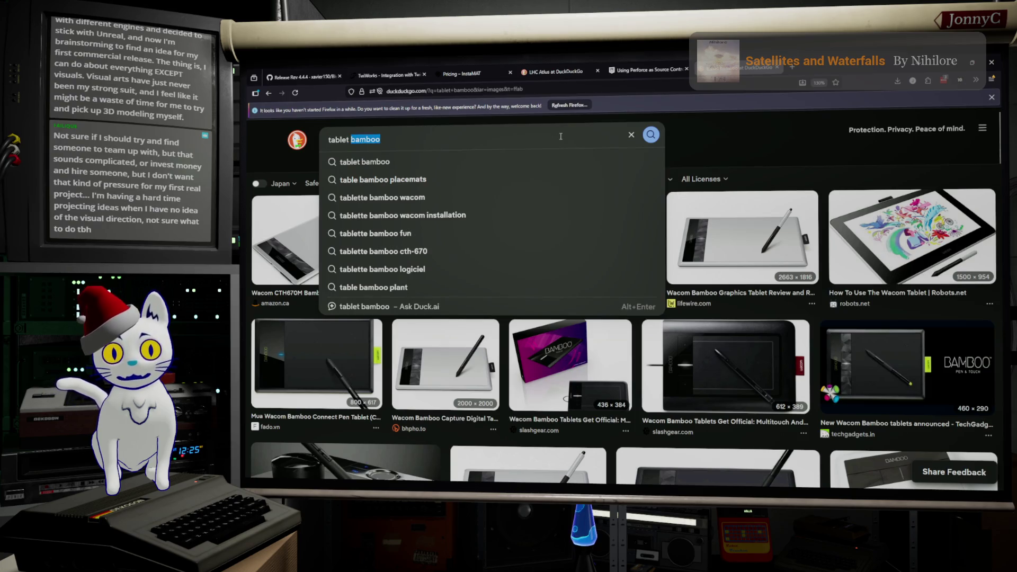
left_click(556, 70)
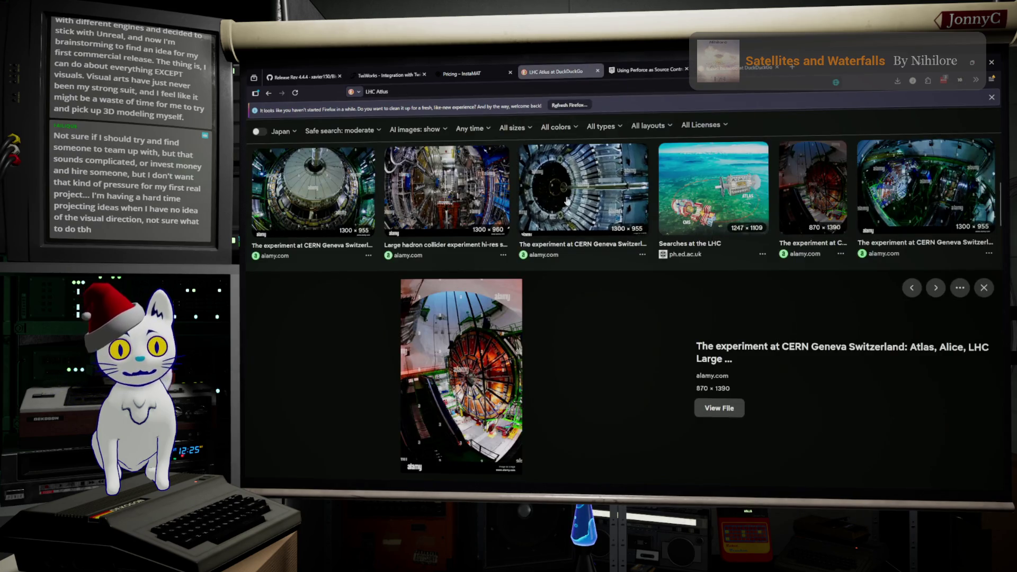
scroll(568, 200, "up", 3)
scroll(567, 200, "up", 5)
scroll(568, 201, "up", 5)
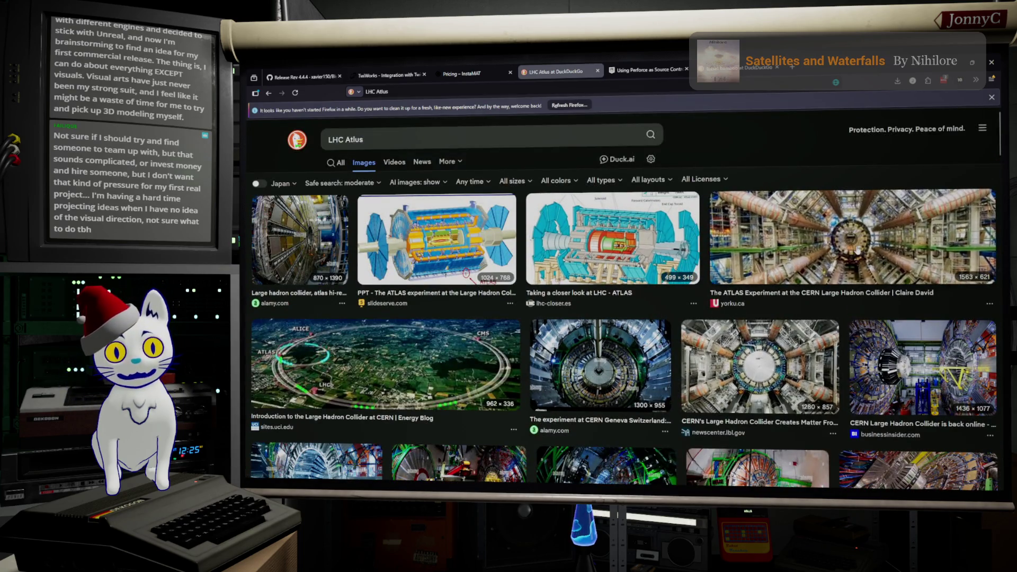
left_click(847, 227)
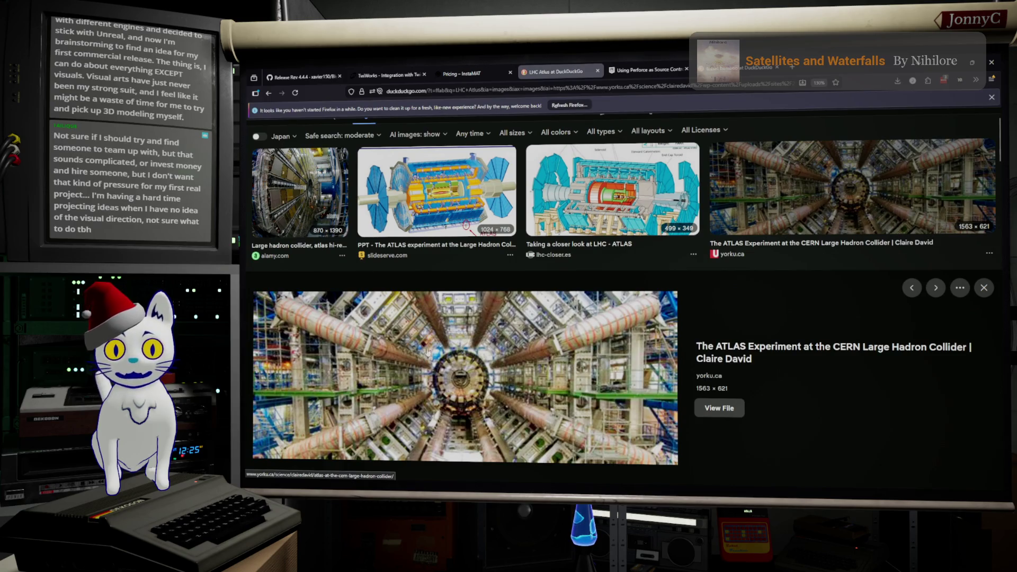
scroll(473, 357, "down", 4)
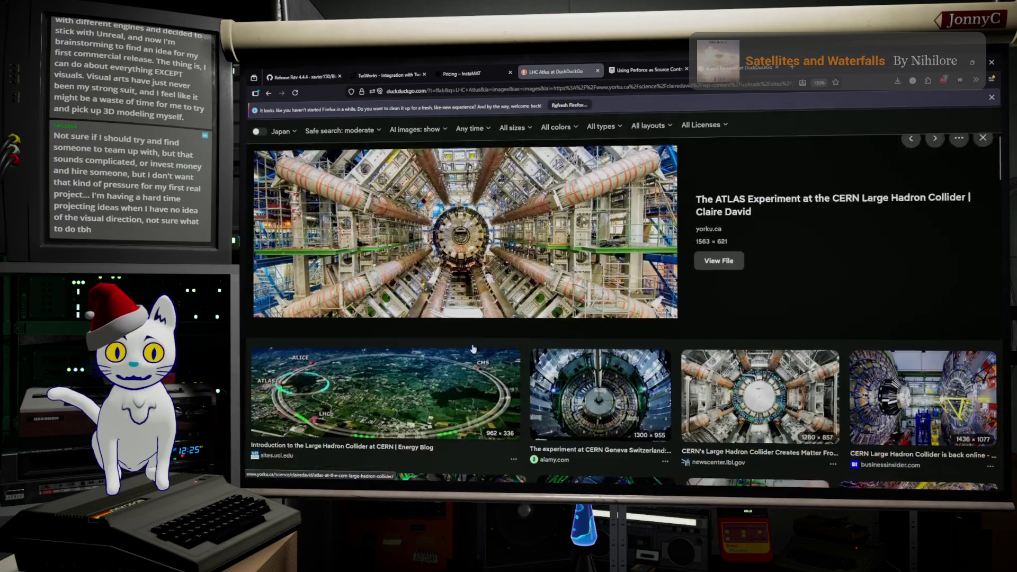
scroll(485, 299, "down", 4)
scroll(485, 299, "down", 3)
scroll(492, 300, "up", 5)
scroll(495, 299, "up", 5)
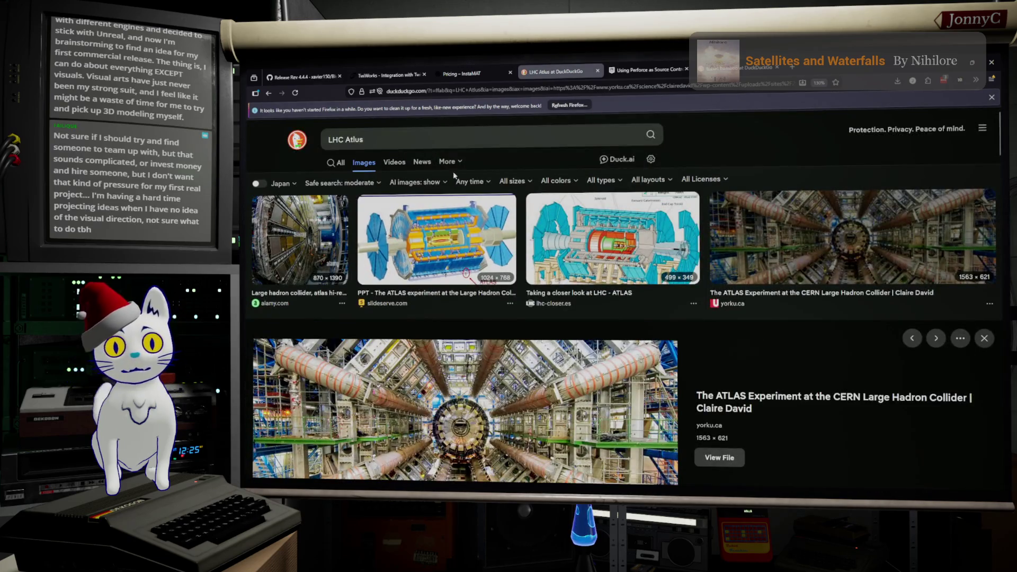
Step: Replace the LHC Atlus query with a Steins;Gate image search
triple_click(438, 142)
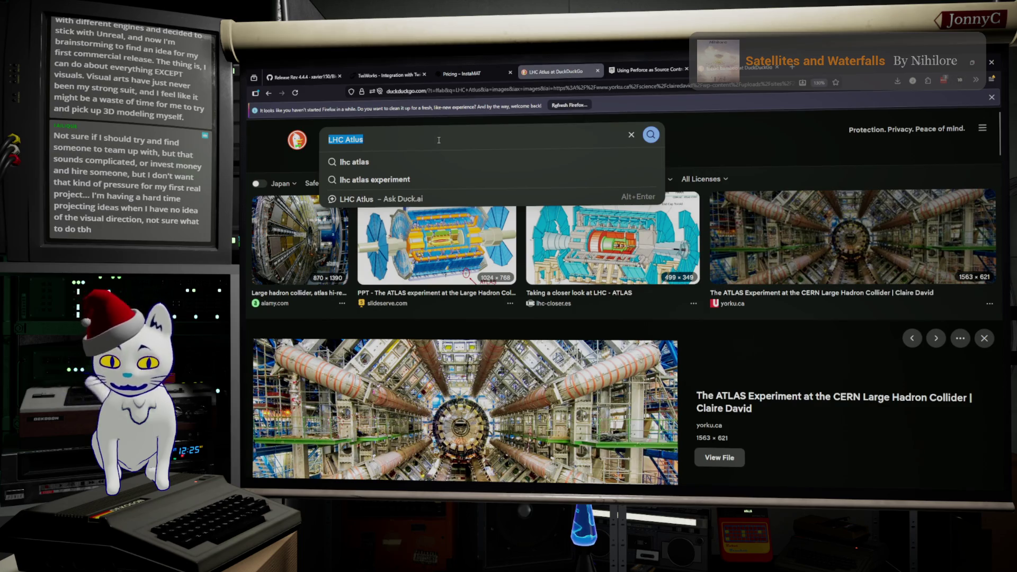
type("Stien")
key("BackSpace")
key("BackSpace")
key("BackSpace")
type("eins;gate")
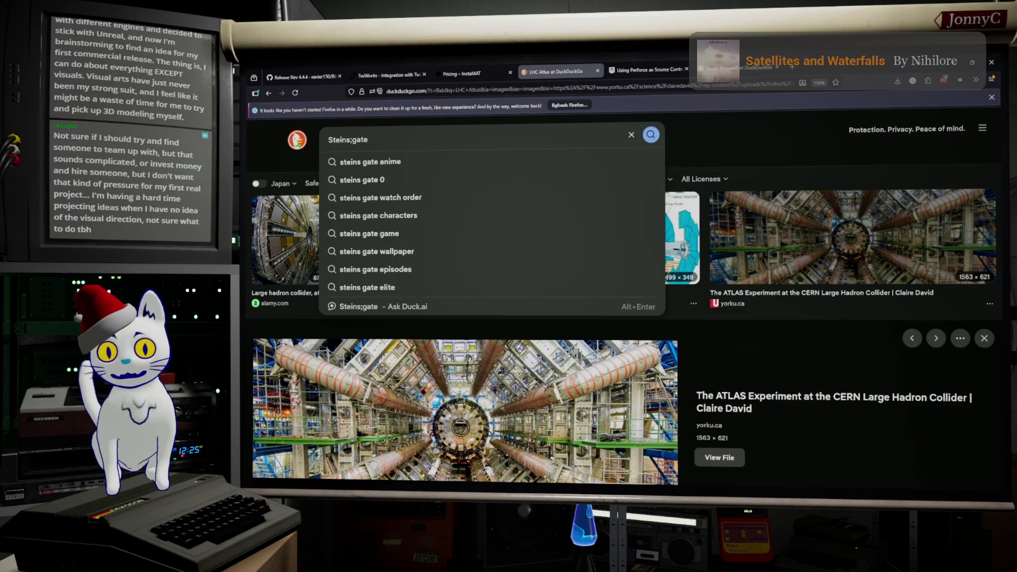
key("Return")
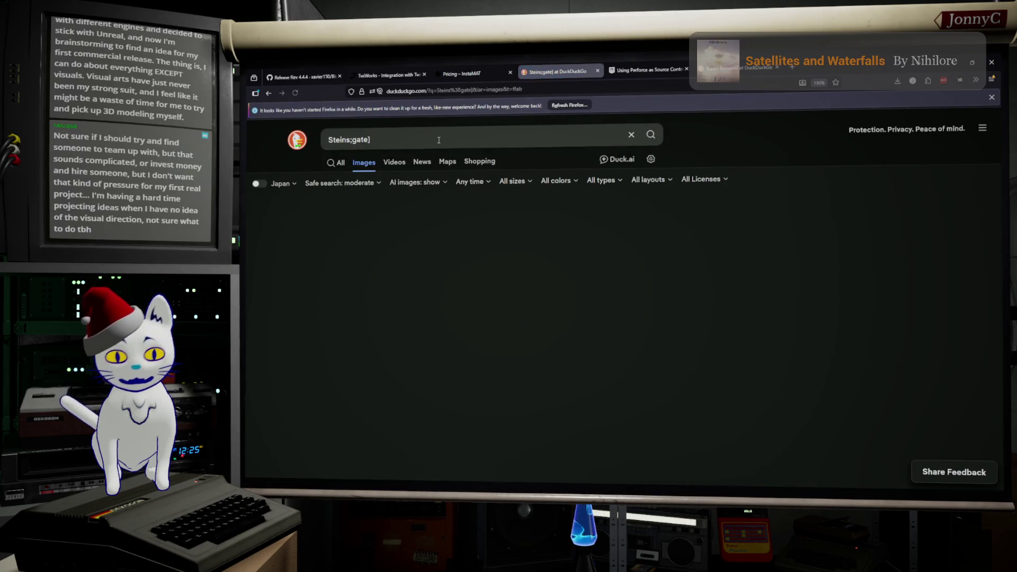
left_click(438, 140)
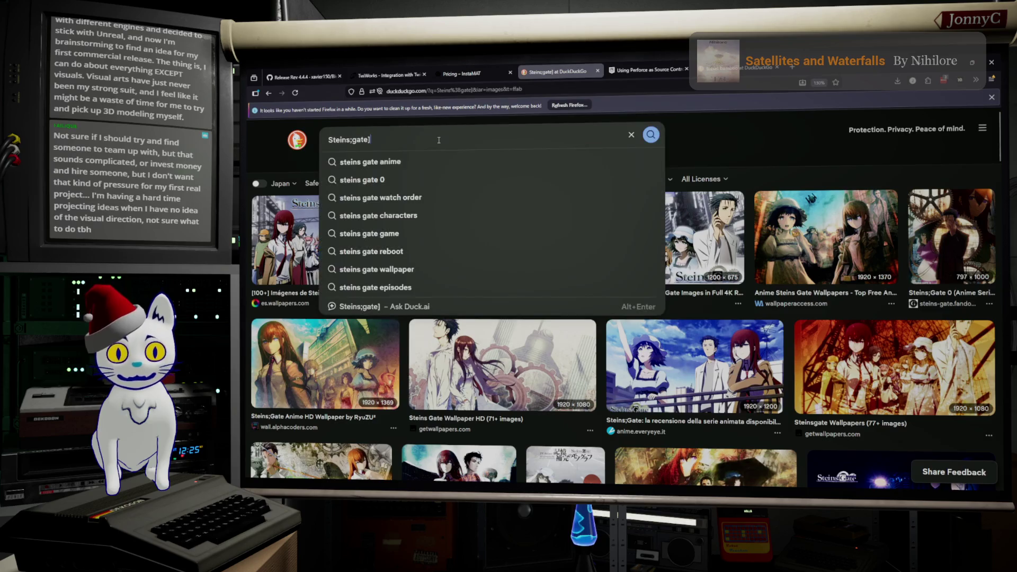
left_click(795, 161)
scroll(475, 272, "down", 2)
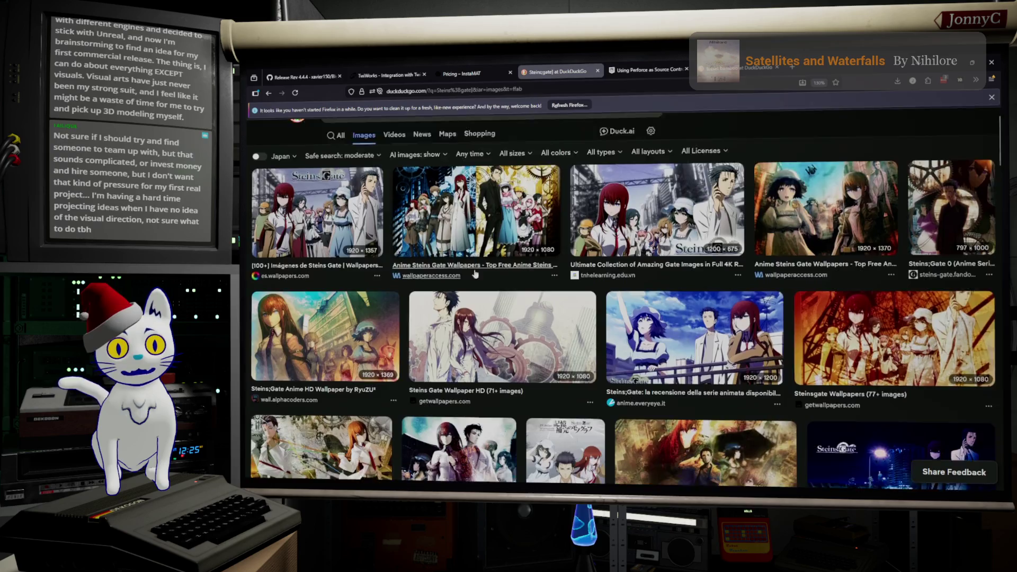
scroll(475, 272, "down", 3)
scroll(476, 270, "down", 3)
scroll(478, 267, "down", 3)
scroll(480, 263, "down", 3)
scroll(481, 262, "down", 3)
scroll(479, 262, "down", 3)
scroll(480, 262, "down", 3)
scroll(481, 262, "up", 5)
scroll(480, 262, "up", 5)
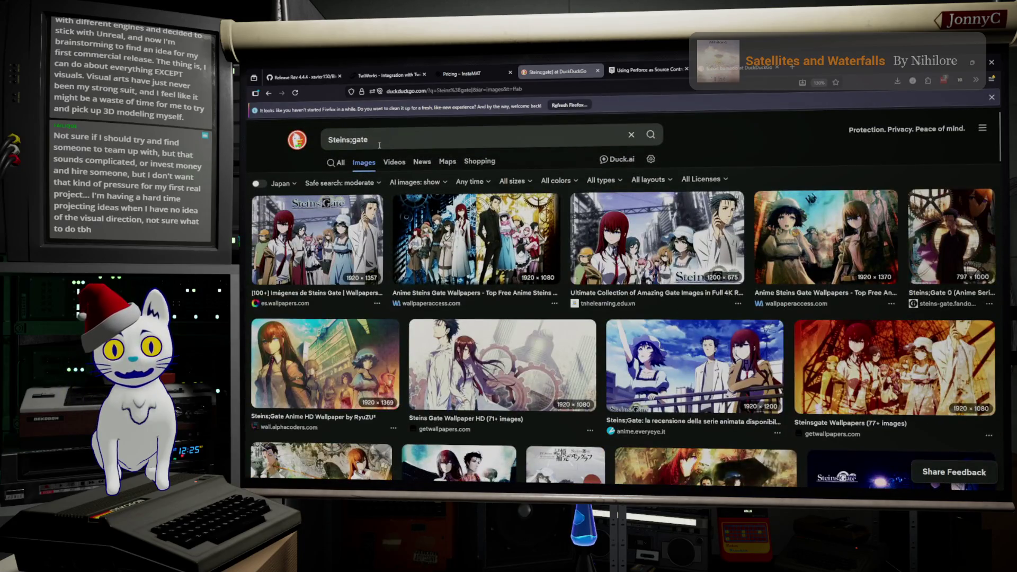
Step: Refine the search to 'steins gate ibn 5100' using the suggestion
left_click(387, 139)
type("ib")
key("Down")
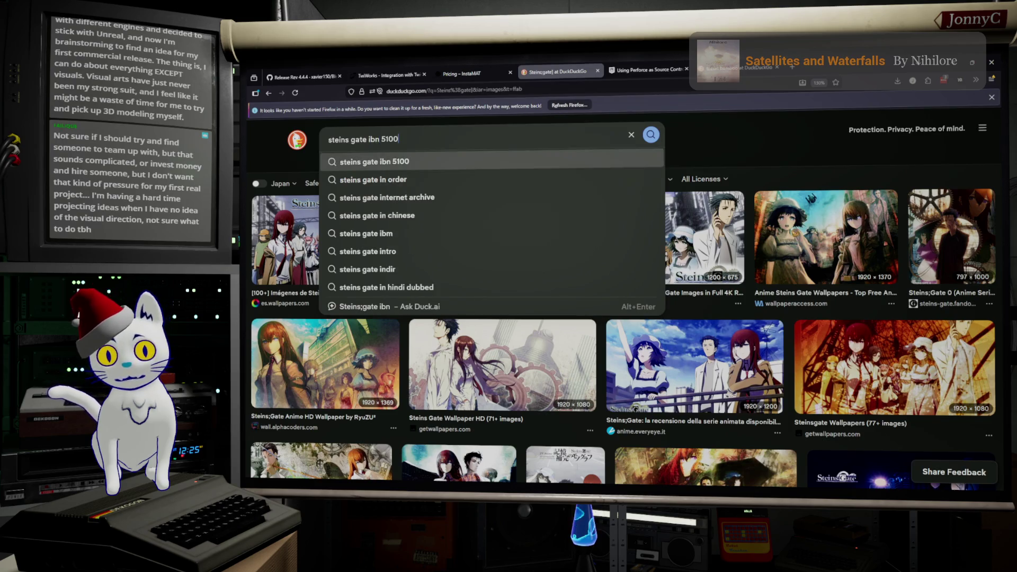
key("Return")
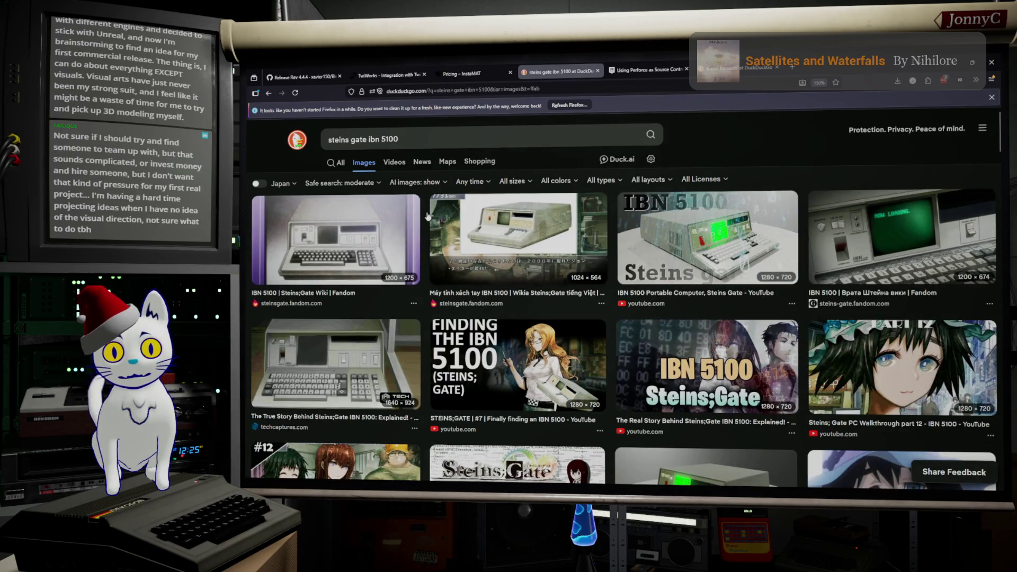
Step: Preview the second IBN 5100 image result, then switch to the Blender model
left_click(335, 238)
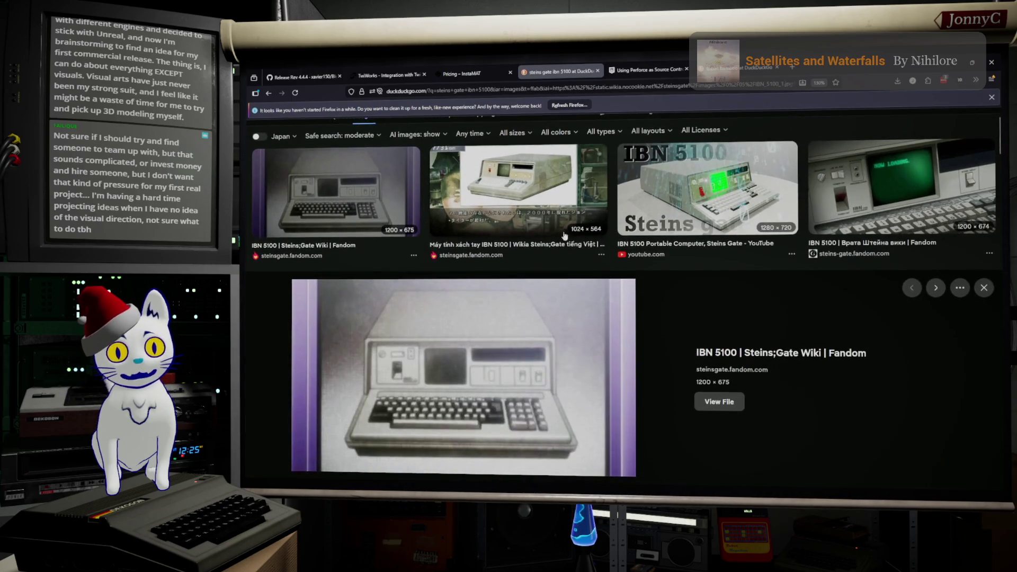
left_click(556, 197)
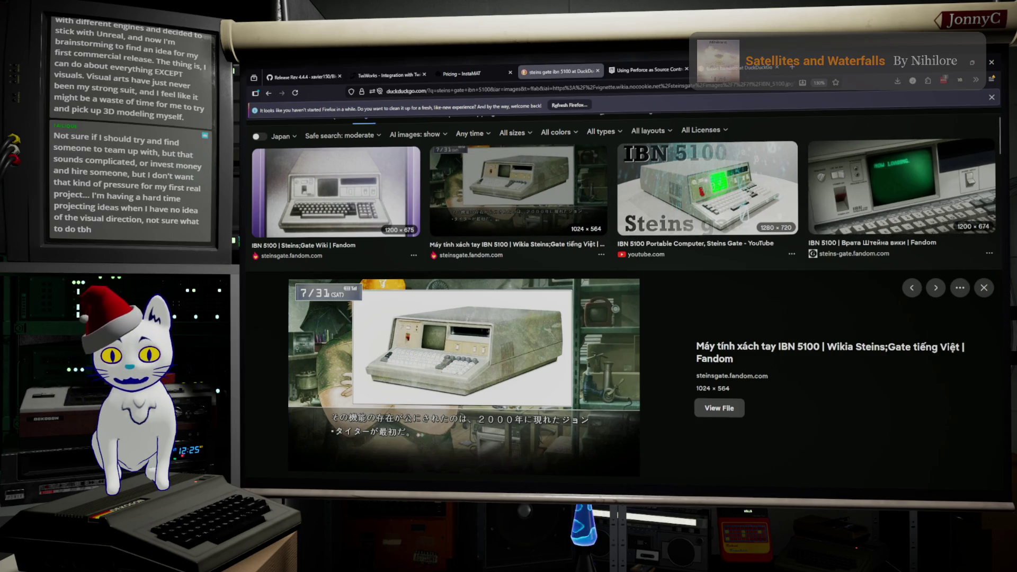
key("alt+Tab")
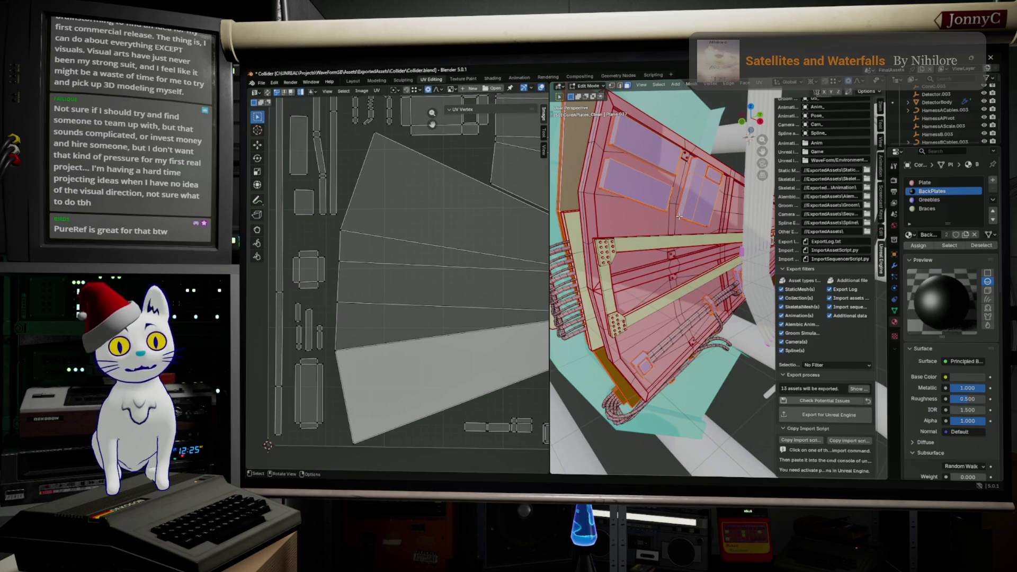
Step: Orbit and zoom to inspect the pink plates along the beams, then bring up the reference image
middle_click_drag(680, 216, 668, 218)
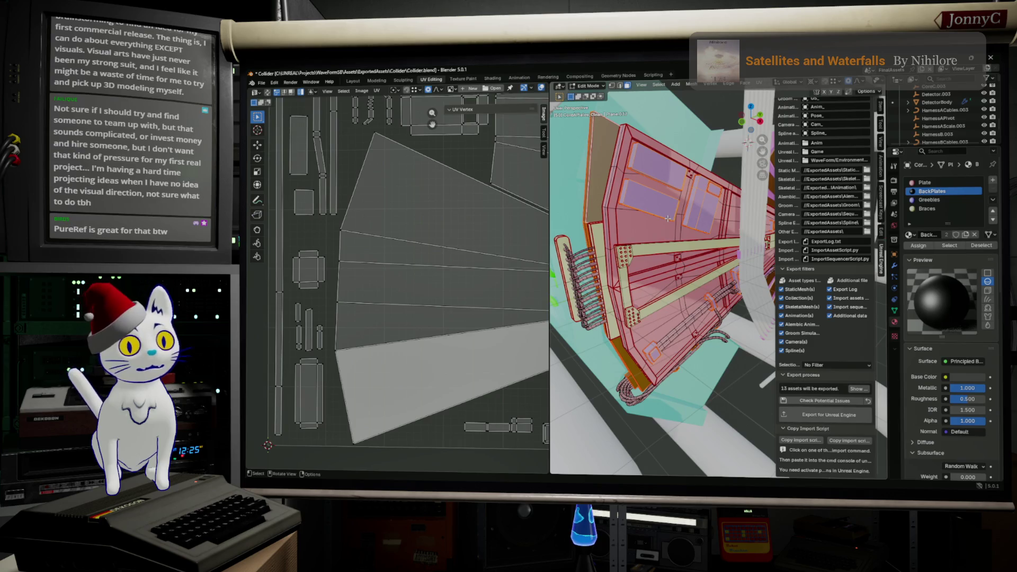
scroll(667, 218, "up", 2)
scroll(668, 218, "up", 2)
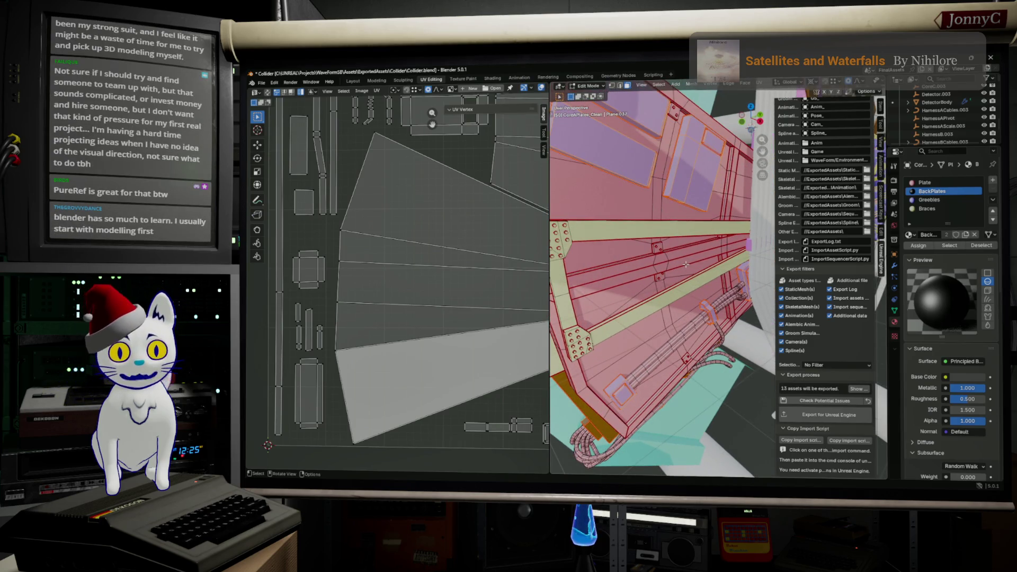
middle_click_drag(686, 264, 672, 234)
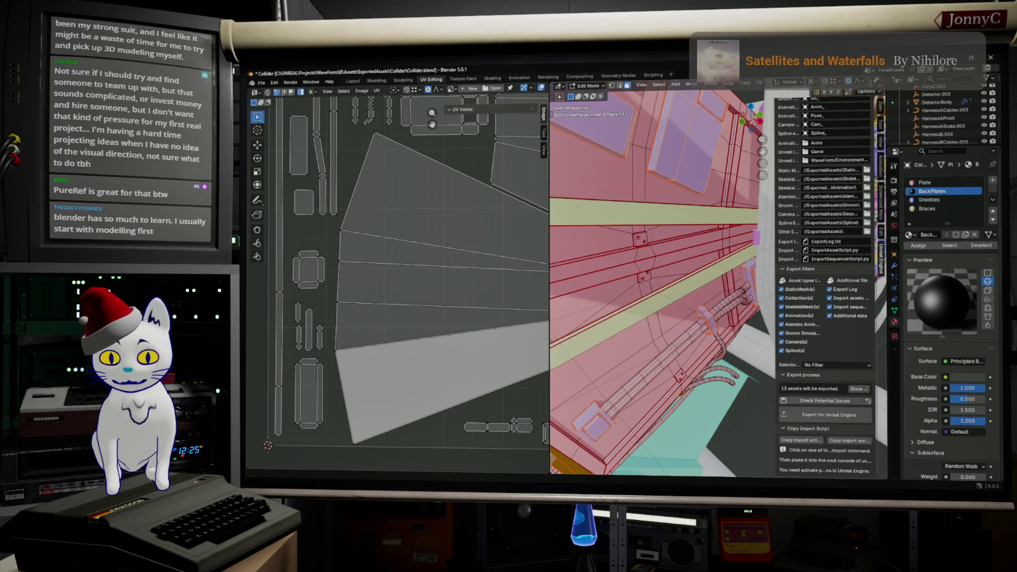
key("alt+Tab")
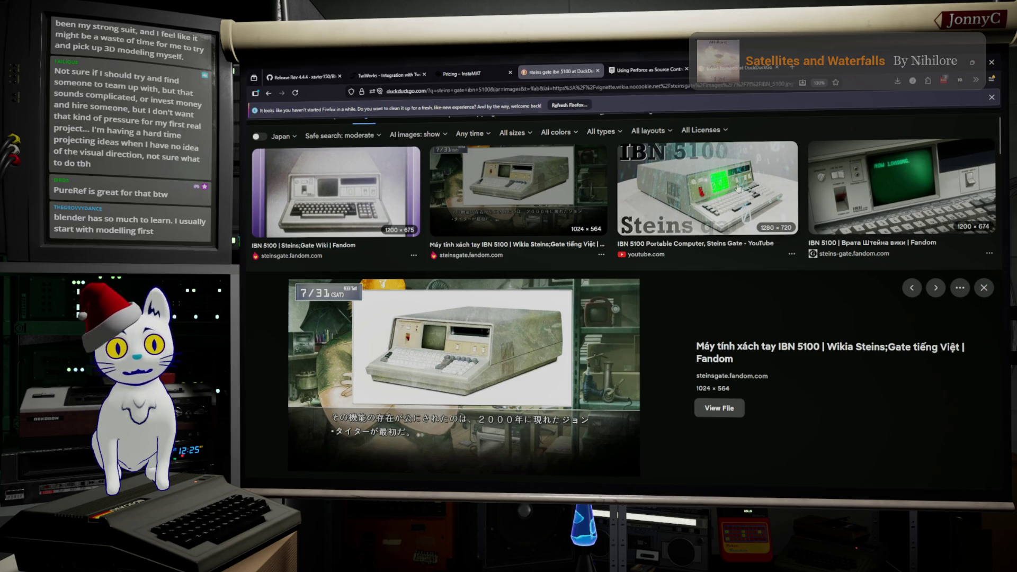
Step: Return from the IBN 5100 reference image to the Blender model
key("alt+Tab")
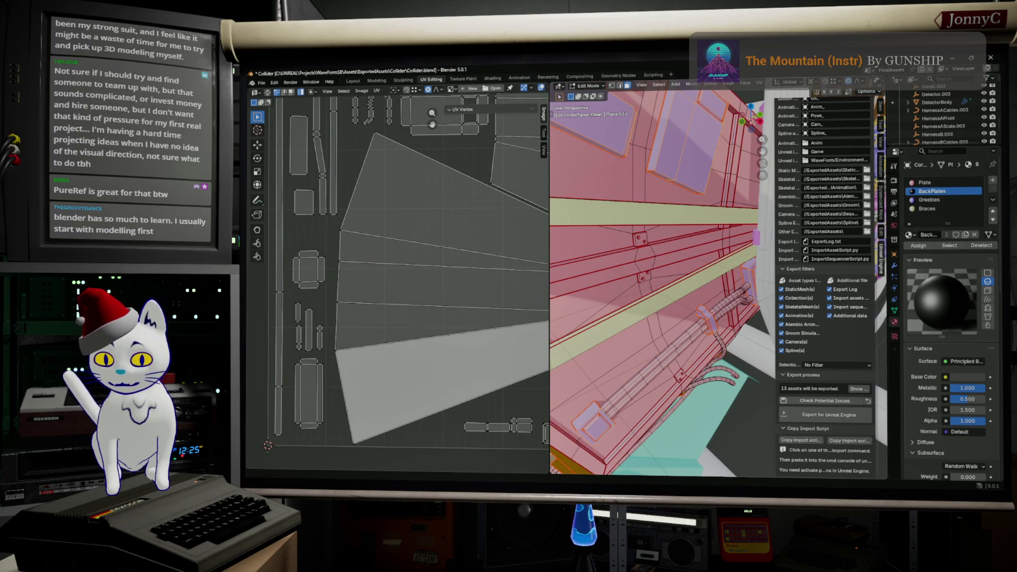
Step: Switch from Blender back to the IBN 5100 image results in Firefox
key("alt+Tab")
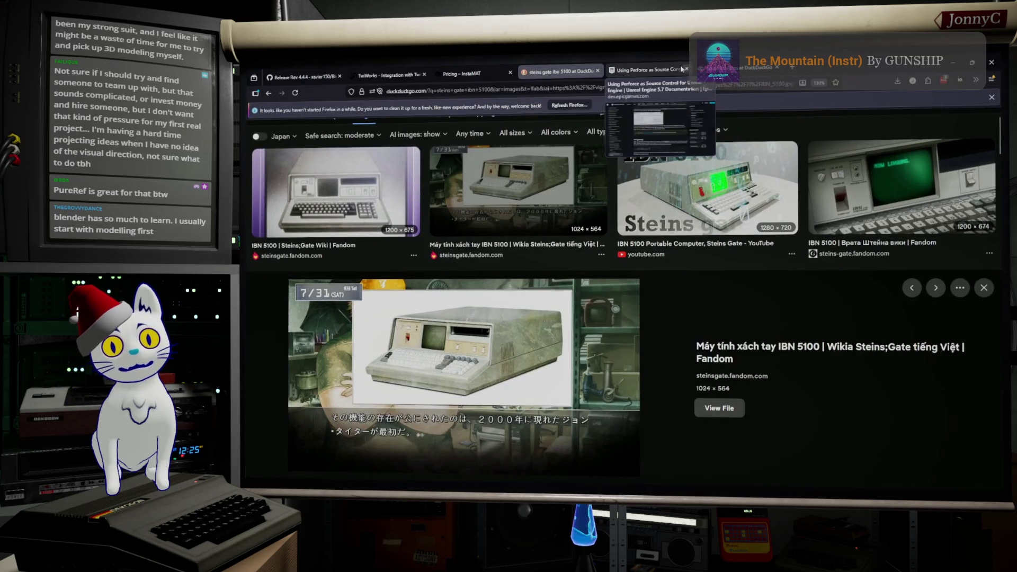
Step: Search DuckDuckGo for 'Duskers' from the address bar and open the Duskers on Steam result
left_click(647, 70)
left_click(676, 84)
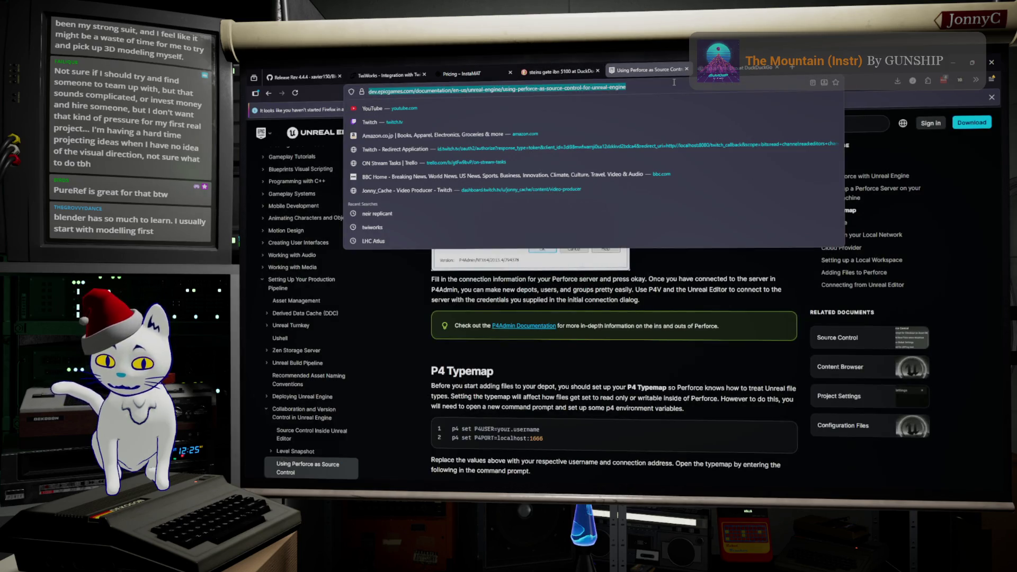
type("Duskers")
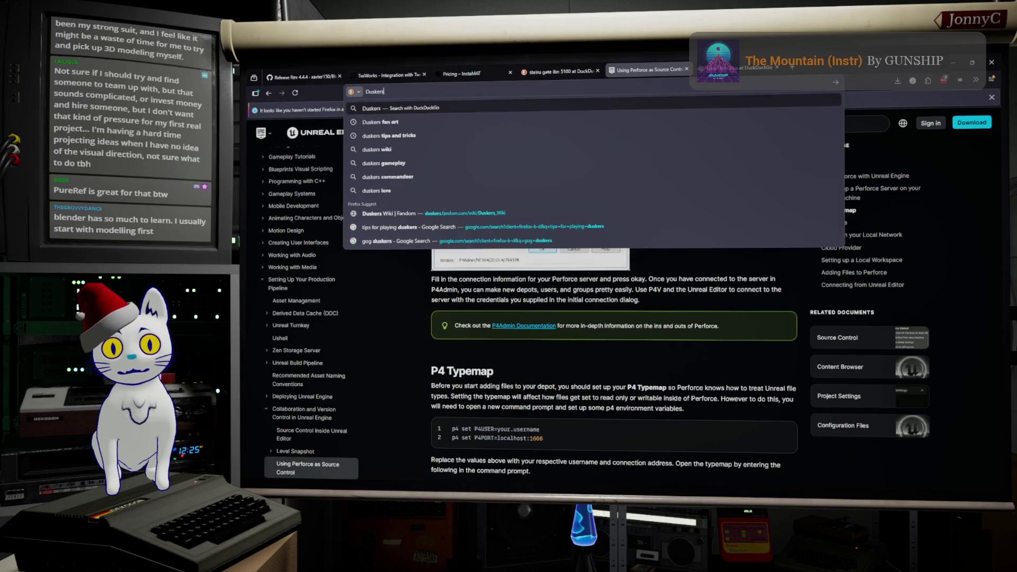
key("Return")
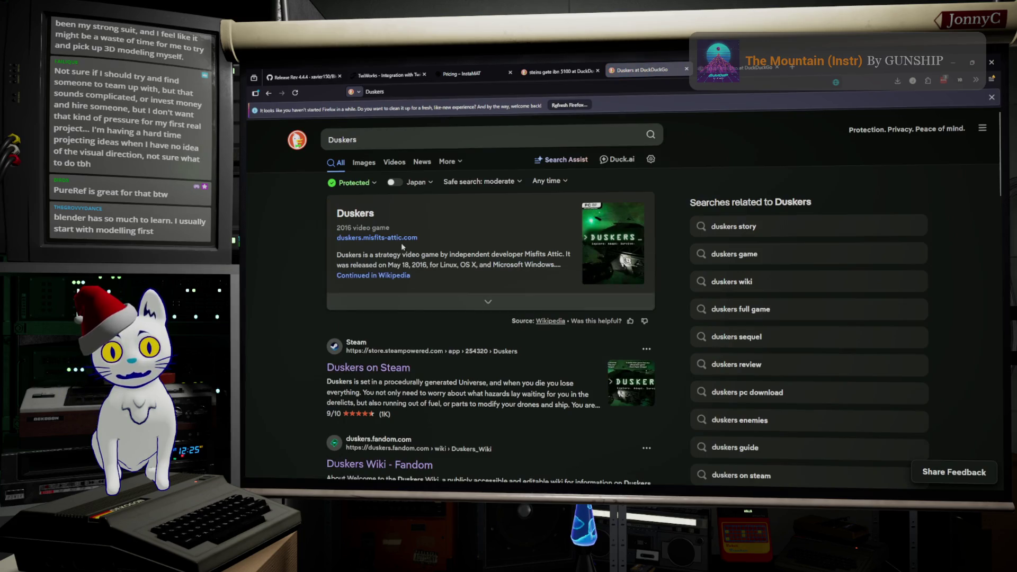
left_click(380, 374)
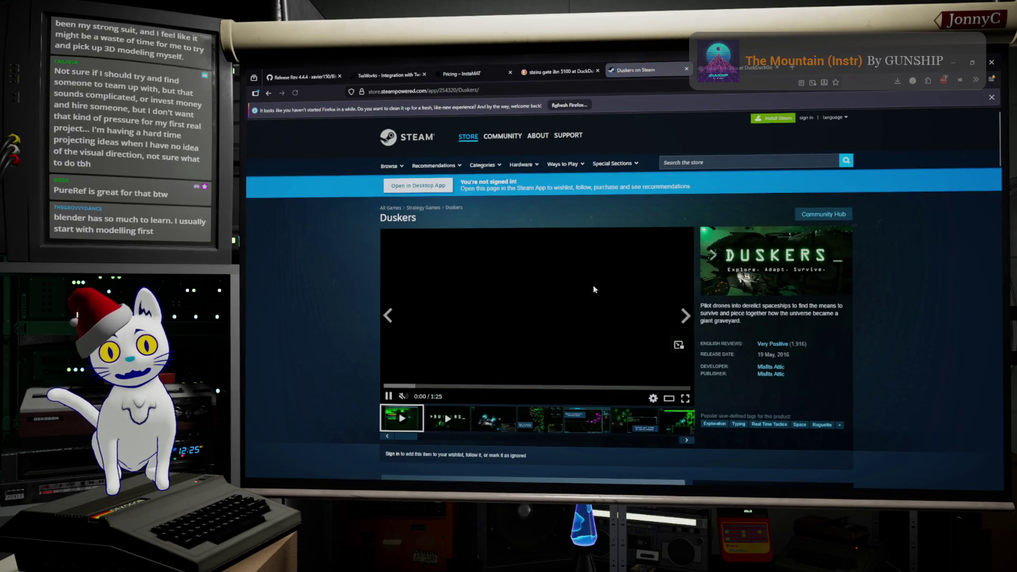
Step: Step through the Duskers screenshots in the media carousel, then resume the gameplay overview video
left_click(467, 421)
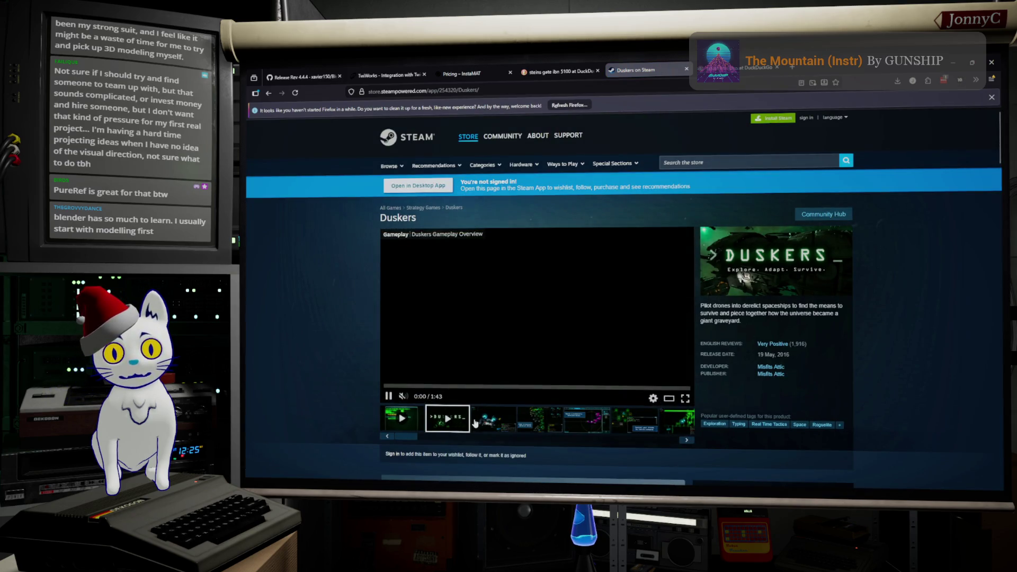
left_click(482, 423)
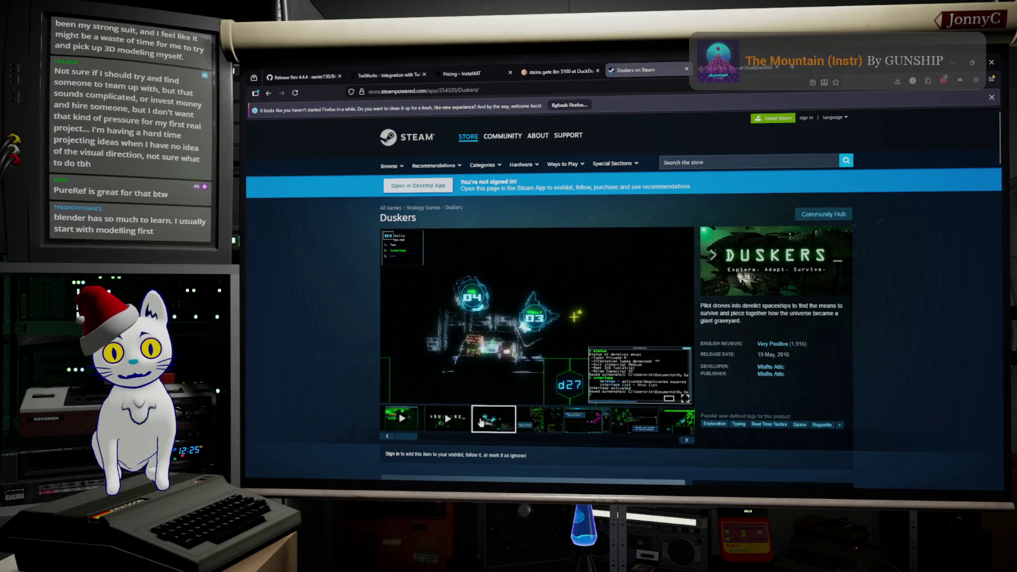
left_click(580, 421)
left_click(631, 421)
left_click(408, 419)
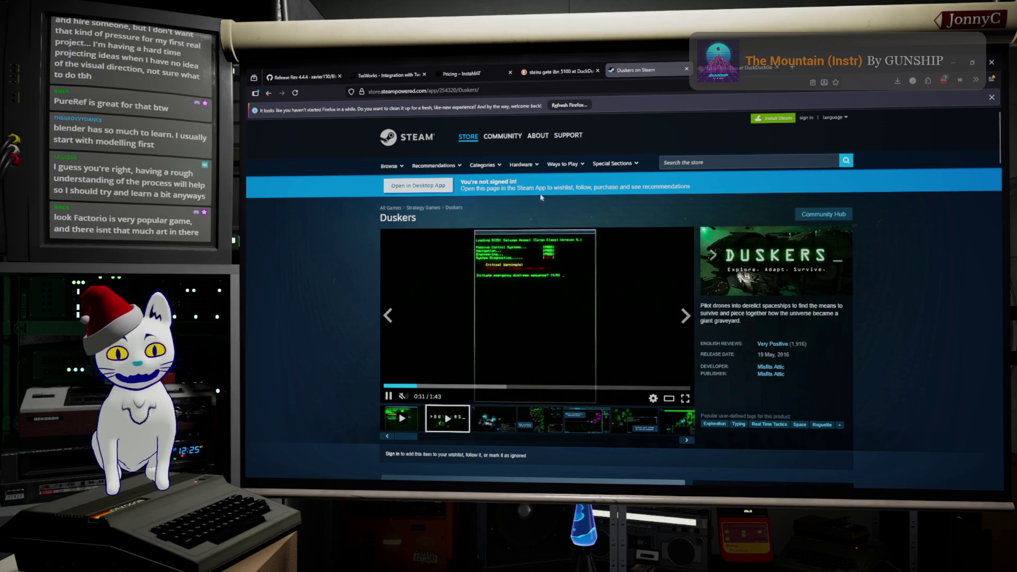
left_click(713, 164)
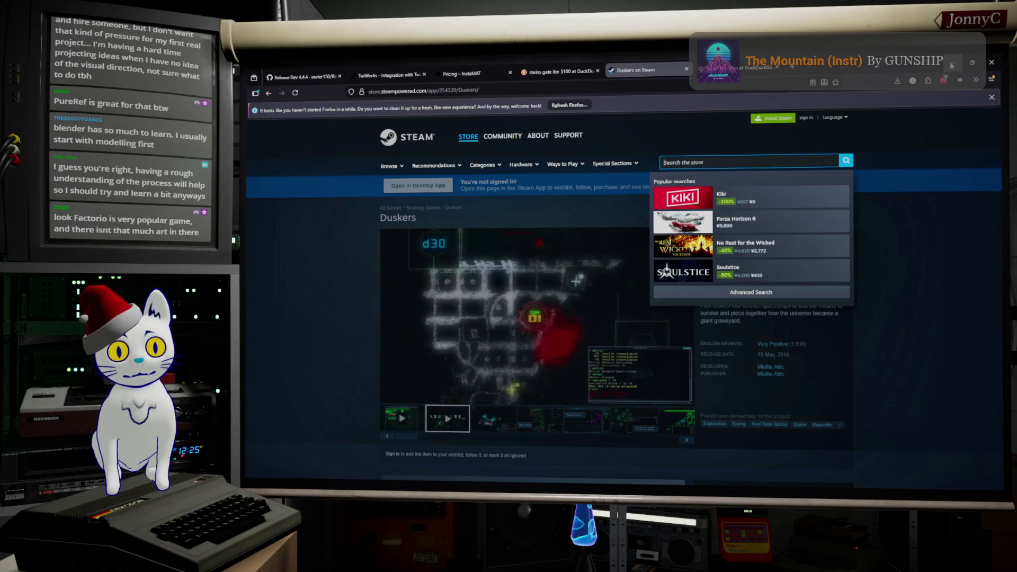
Step: Switch from Firefox back to the Blender UV Editing window
key("alt+Tab")
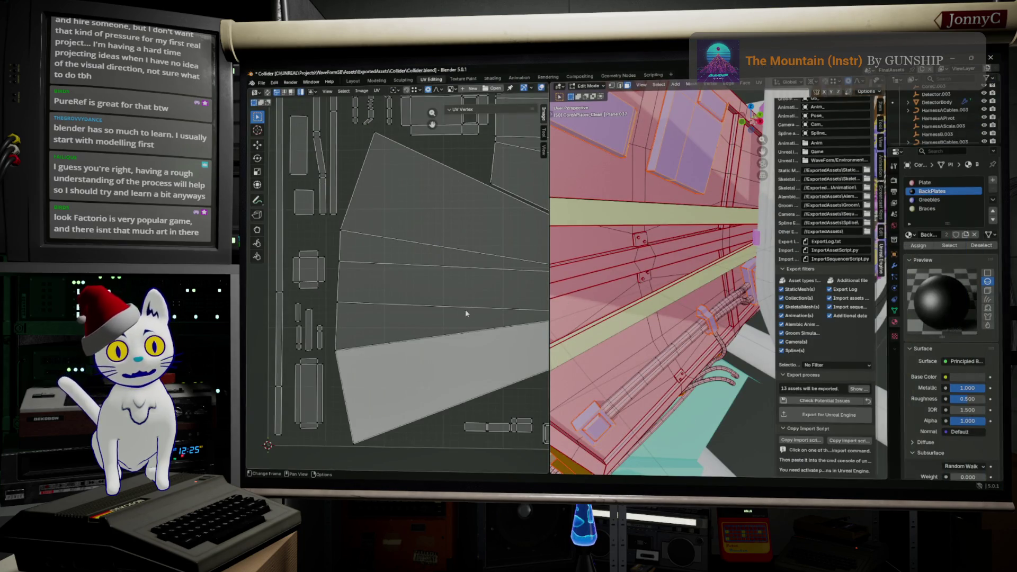
scroll(436, 258, "down", 5)
scroll(422, 243, "up", 4)
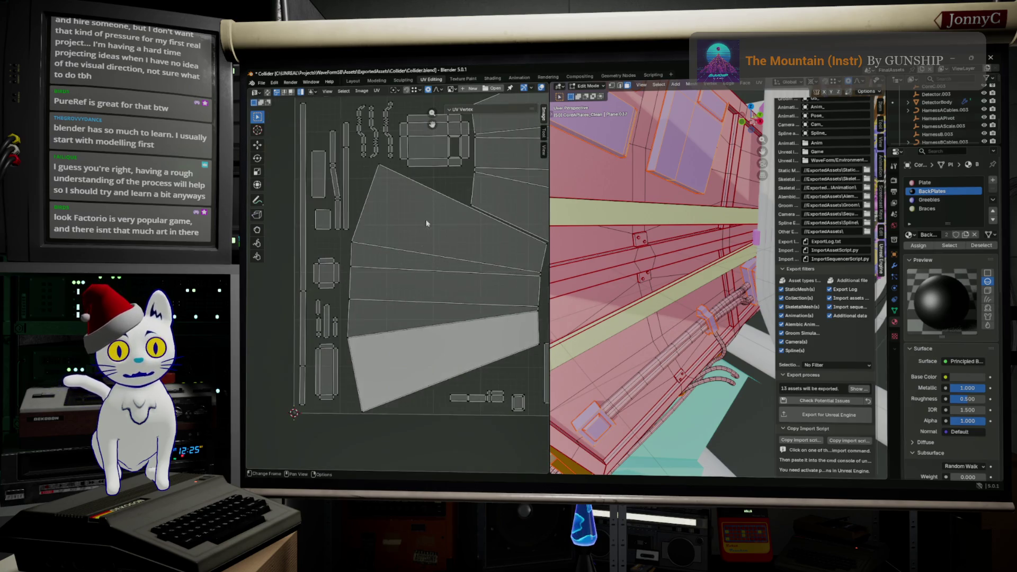
scroll(460, 191, "down", 2)
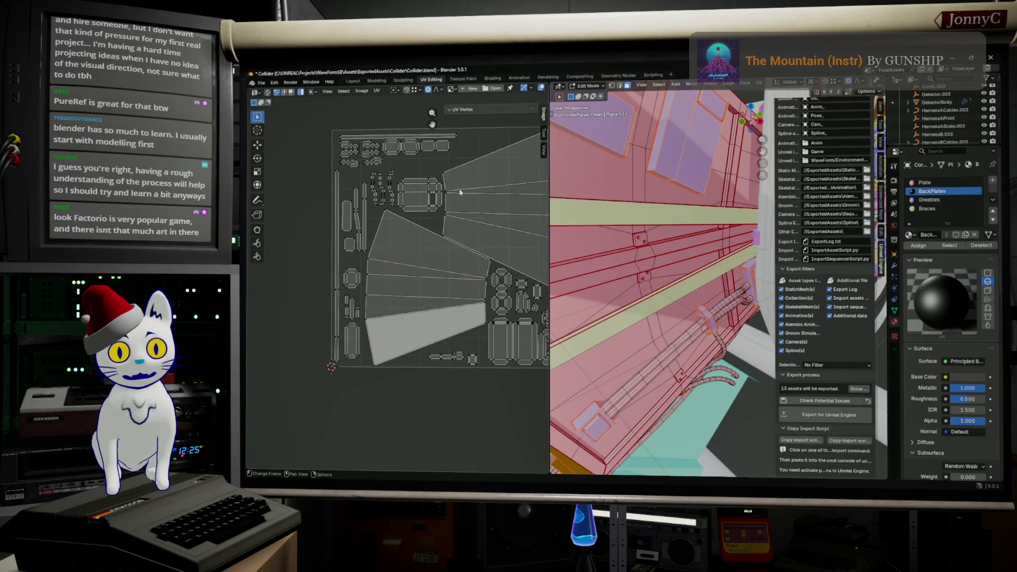
Step: Attempt File > Save on the Collider blend file, which is refused as not writable
left_click(266, 84)
left_click(303, 134)
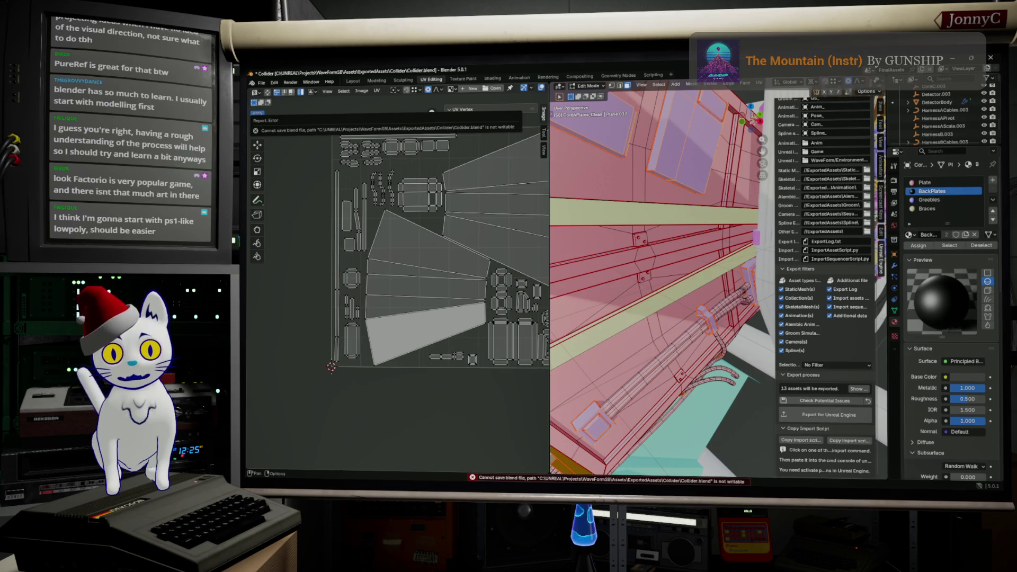
Step: Visit P4V, save Collider.blend successfully in Blender with Ctrl+S, then return to the Duskers Steam page
key("alt+Tab")
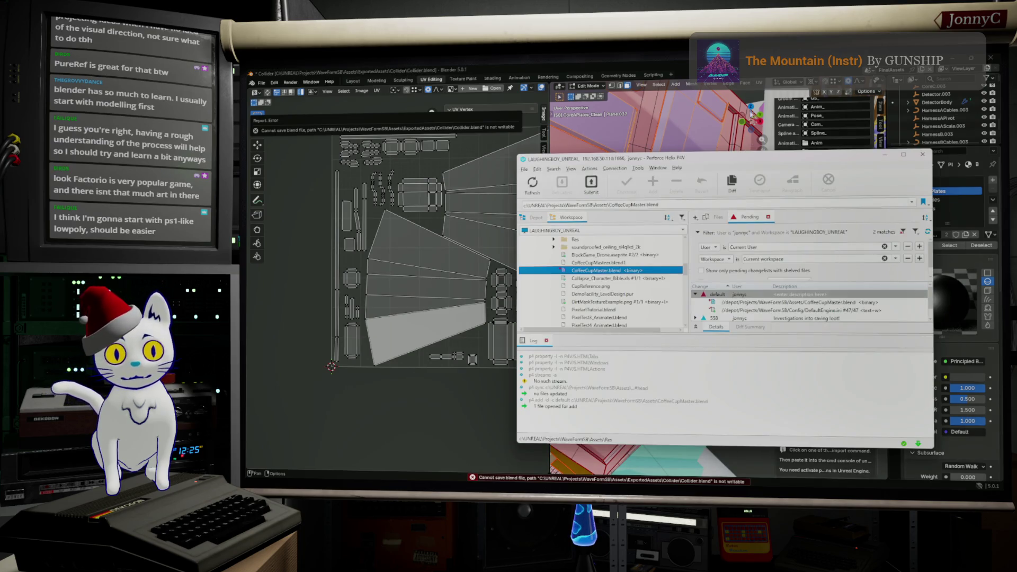
key("alt+Tab")
key("ctrl+s")
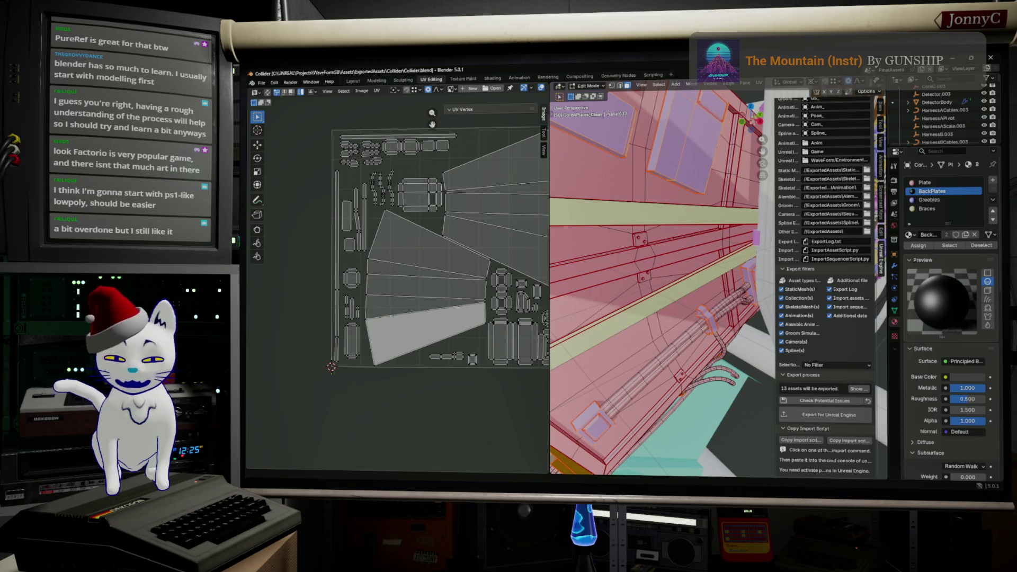
key("alt+Tab")
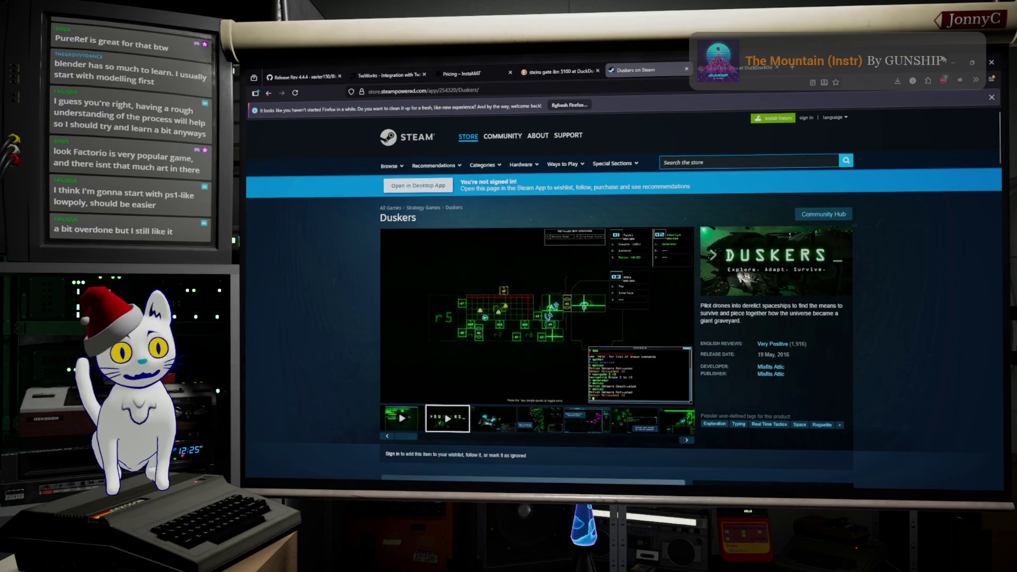
Step: Search DuckDuckGo for 'shadow tower from soft' from the address bar
left_click(598, 89)
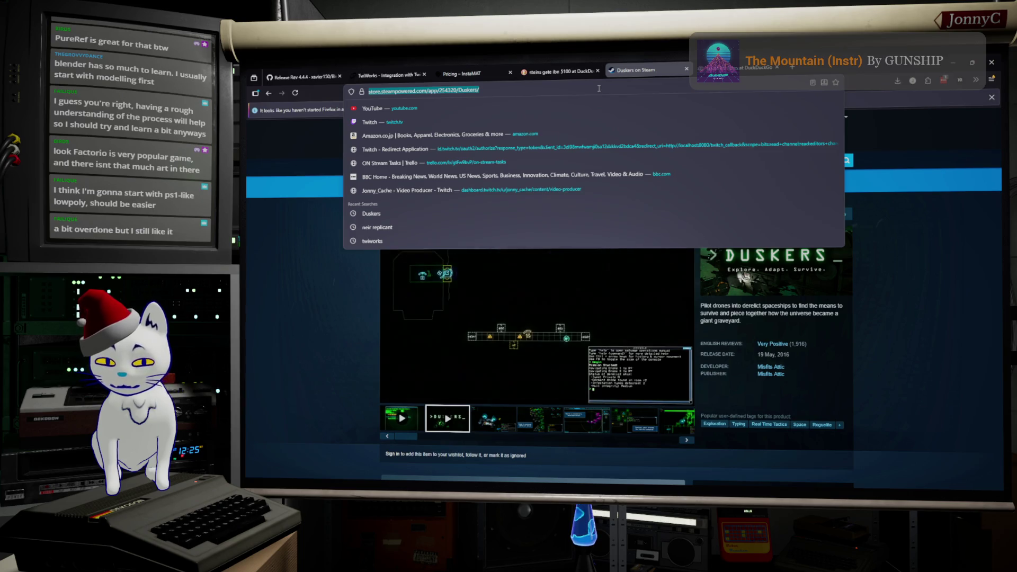
type("dsh")
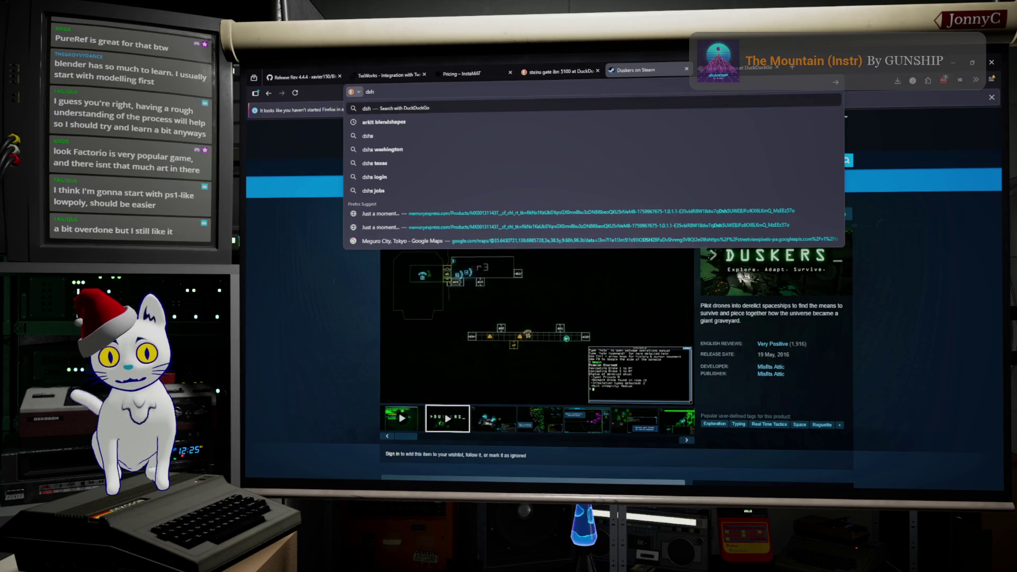
key("BackSpace")
key("BackSpace")
key("BackSpace")
type("shado")
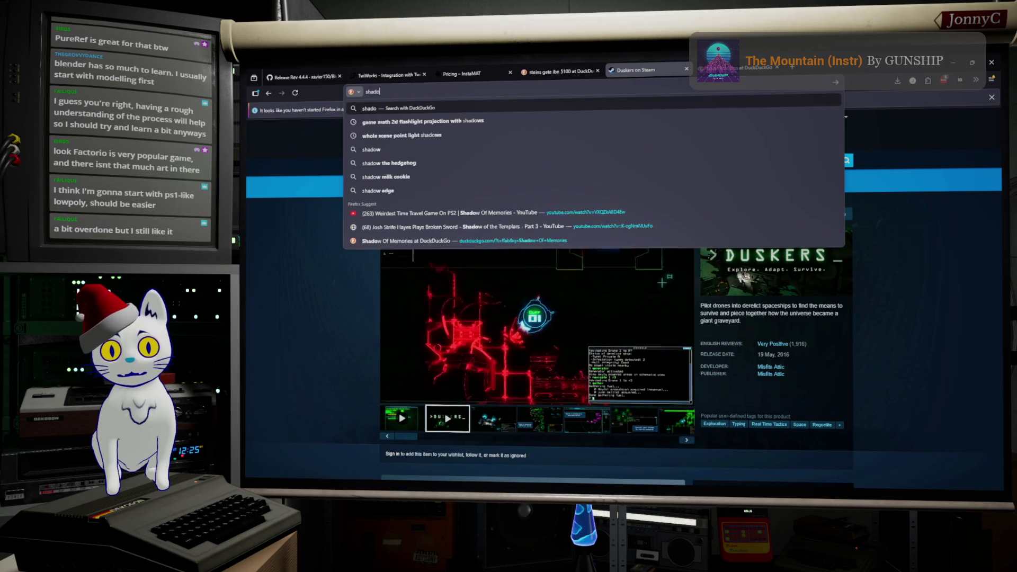
type("w tower from soft")
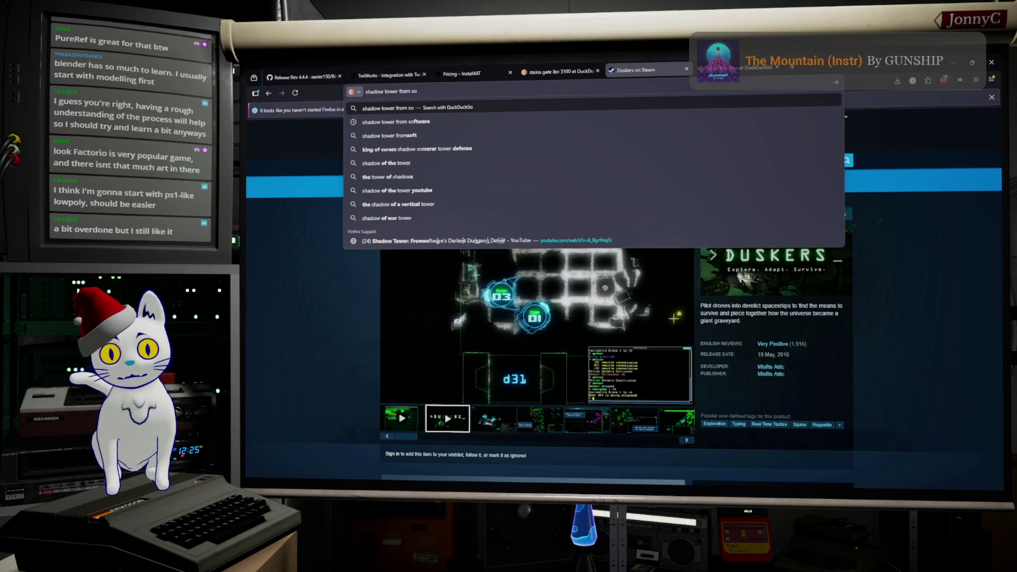
key("Return")
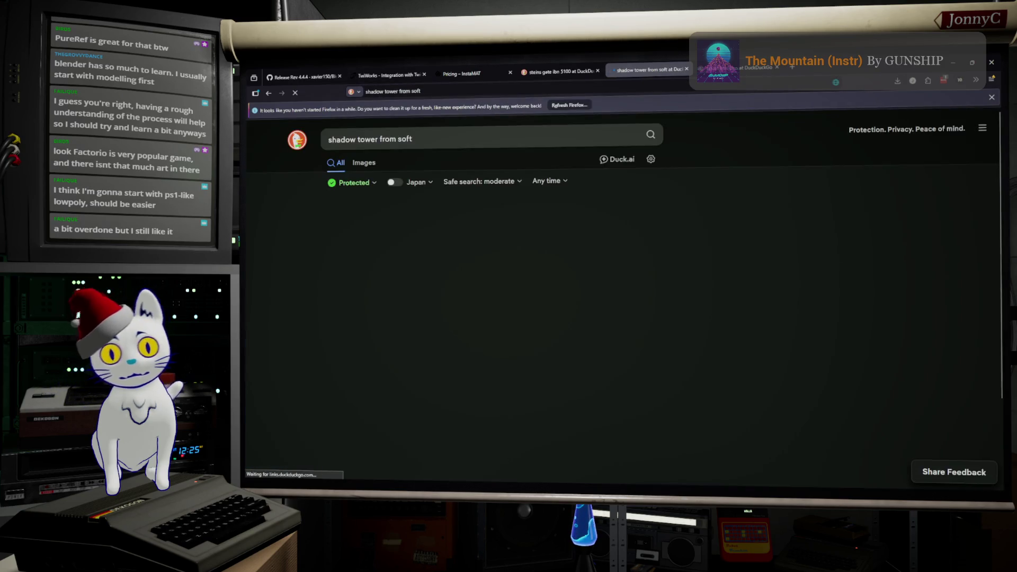
Step: Switch to image results and preview the creature screenshot, then the spider screenshot
left_click(364, 162)
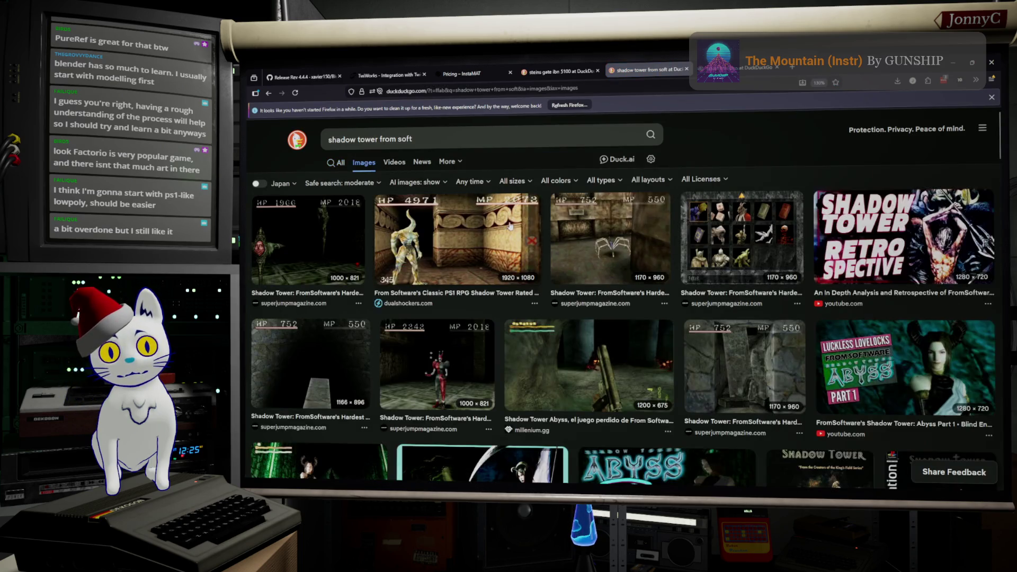
left_click(511, 242)
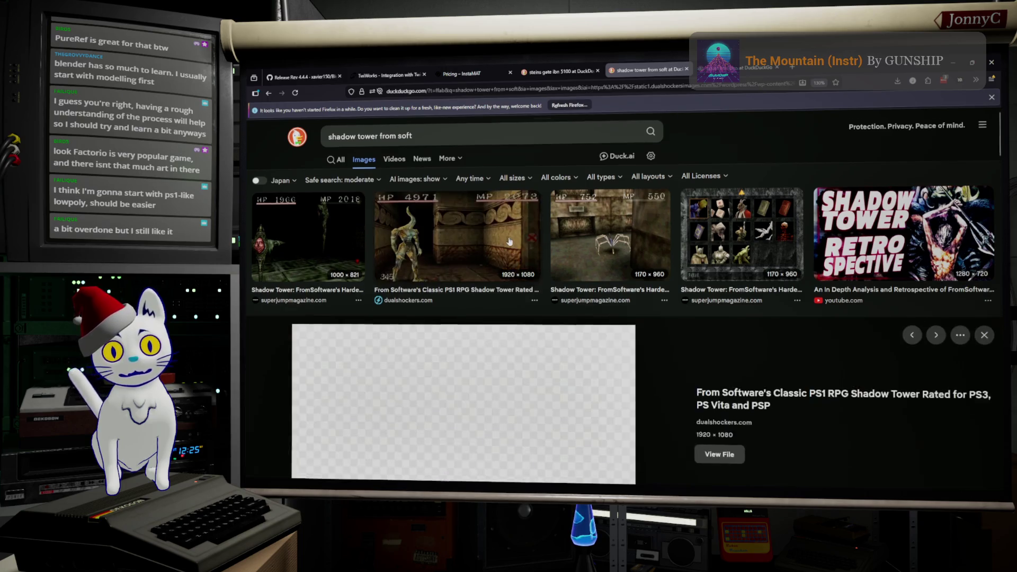
left_click(630, 213)
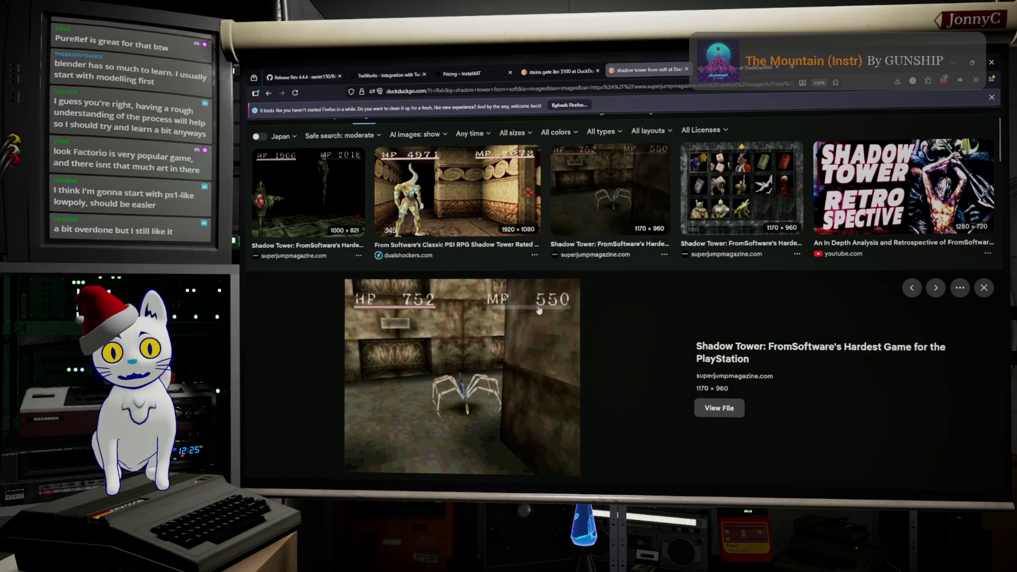
scroll(507, 381, "down", 1)
scroll(507, 376, "down", 1)
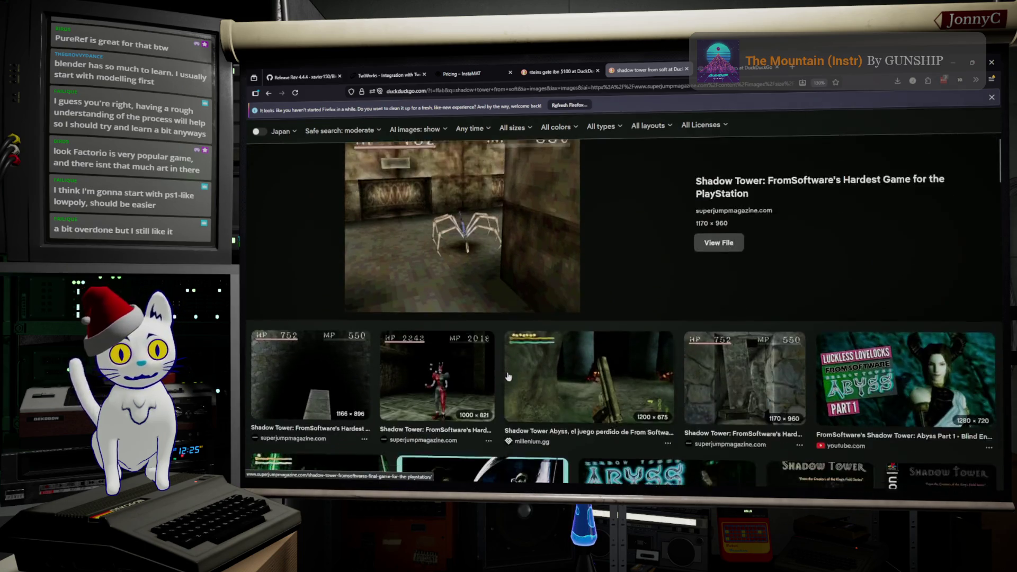
scroll(513, 367, "down", 1)
scroll(513, 367, "down", 1)
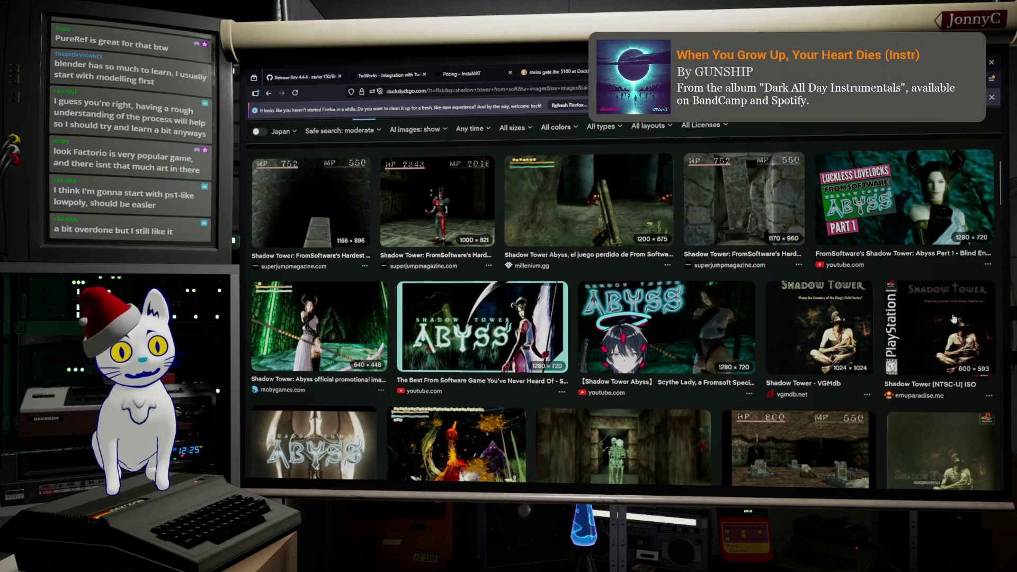
scroll(585, 299, "up", 1)
scroll(585, 300, "up", 1)
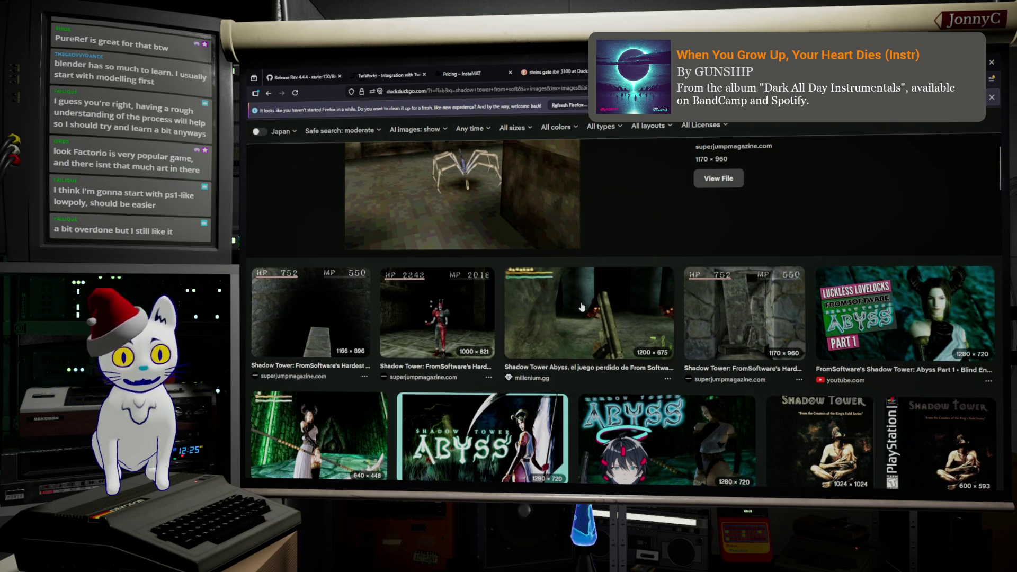
scroll(581, 307, "up", 2)
scroll(556, 270, "up", 1)
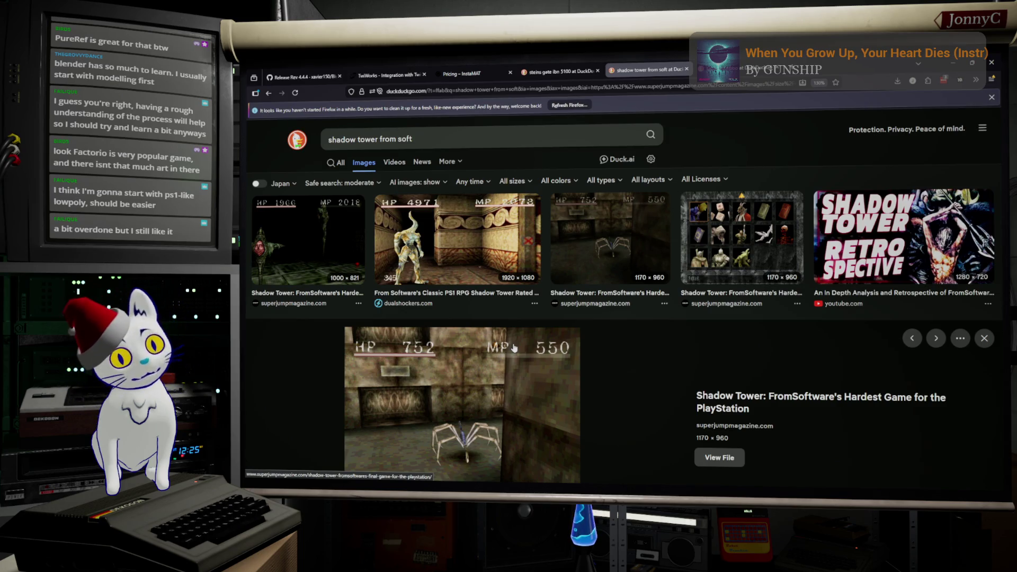
scroll(575, 326, "down", 3)
scroll(596, 328, "down", 2)
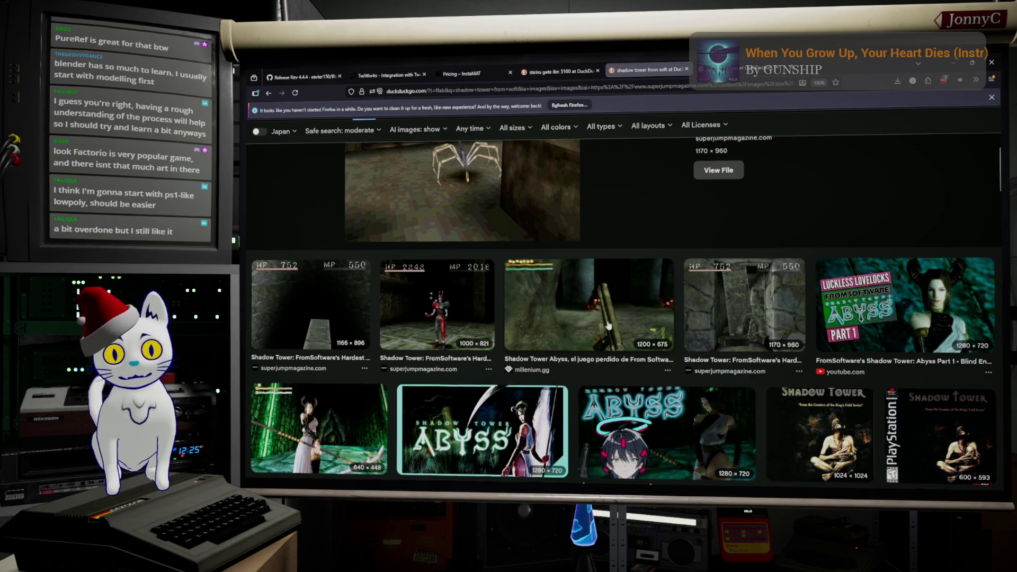
scroll(610, 327, "down", 3)
scroll(609, 327, "down", 2)
Step: Preview the skeleton corridor and Trove shadow tower bosses images, then minimize Firefox
left_click(649, 234)
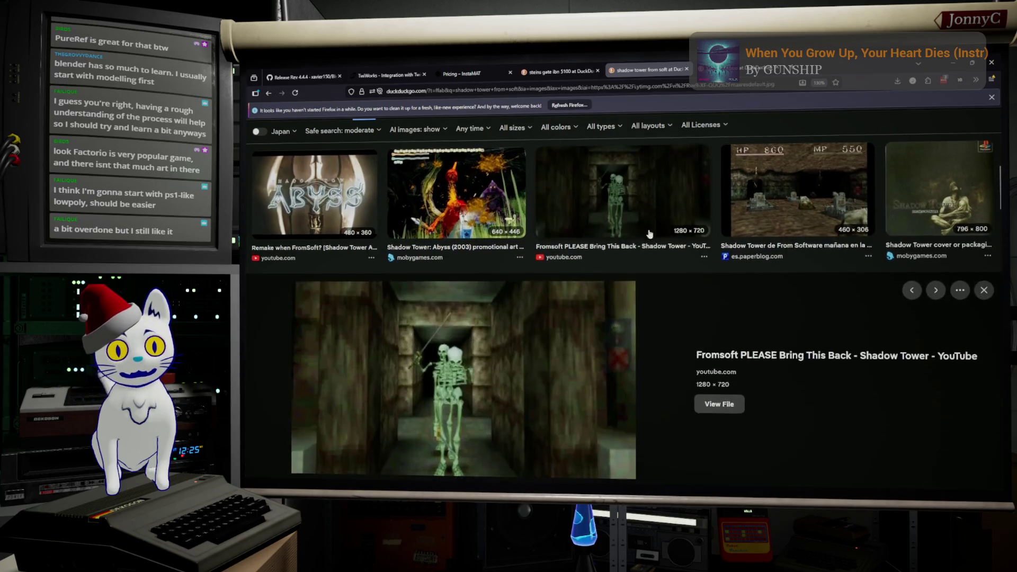
scroll(527, 323, "down", 3)
scroll(527, 323, "down", 3)
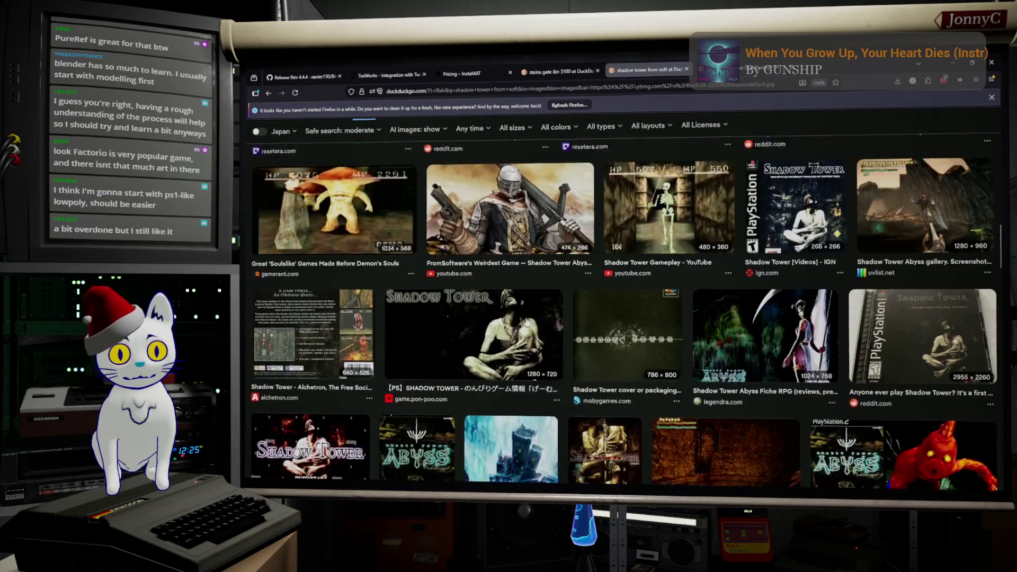
scroll(532, 312, "up", 2)
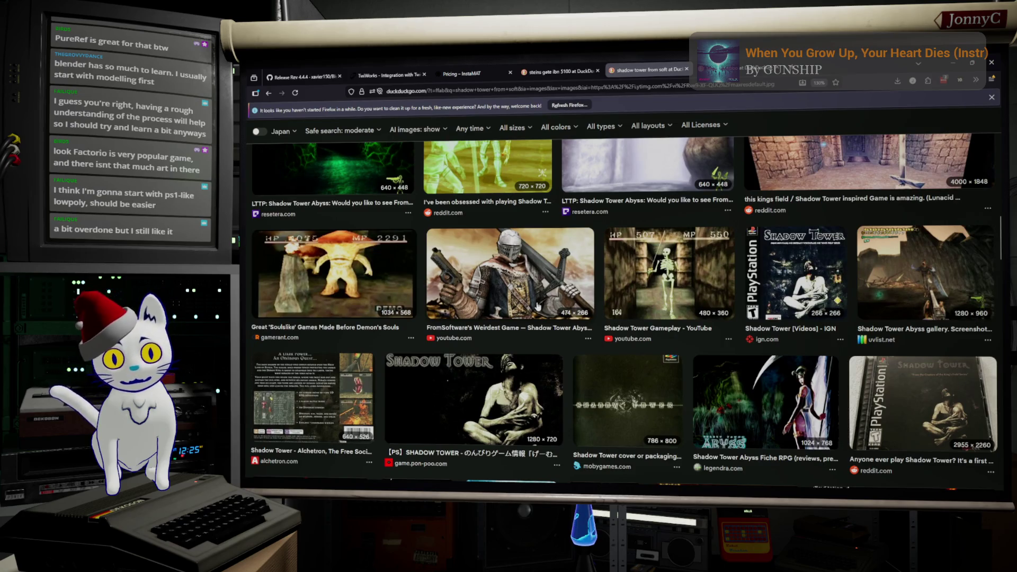
scroll(536, 306, "down", 3)
scroll(536, 307, "down", 3)
scroll(537, 307, "down", 3)
scroll(536, 307, "down", 3)
scroll(536, 307, "down", 3)
scroll(536, 306, "down", 3)
scroll(536, 307, "down", 3)
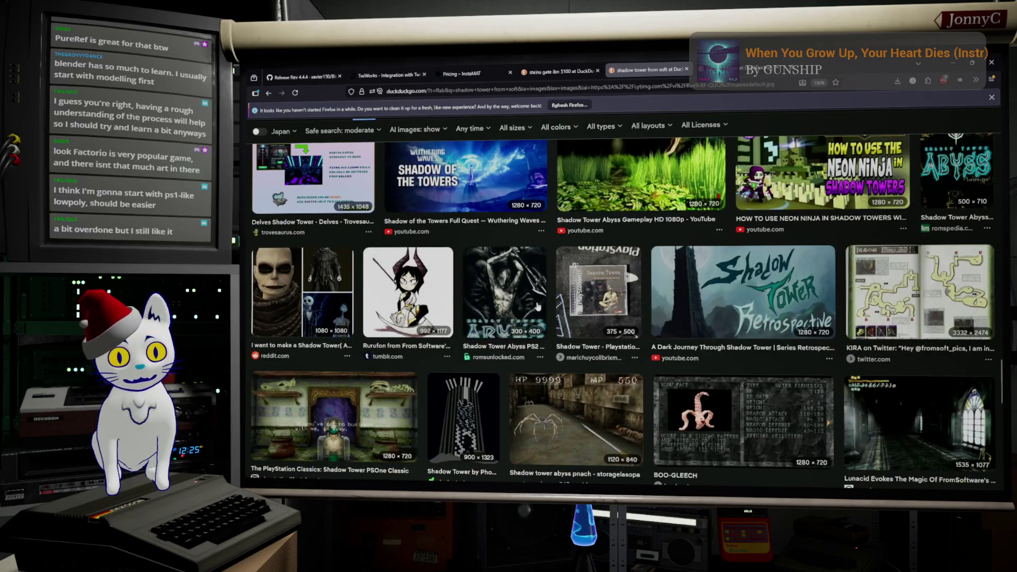
scroll(536, 305, "down", 3)
scroll(536, 306, "down", 3)
scroll(537, 306, "down", 3)
scroll(536, 305, "down", 2)
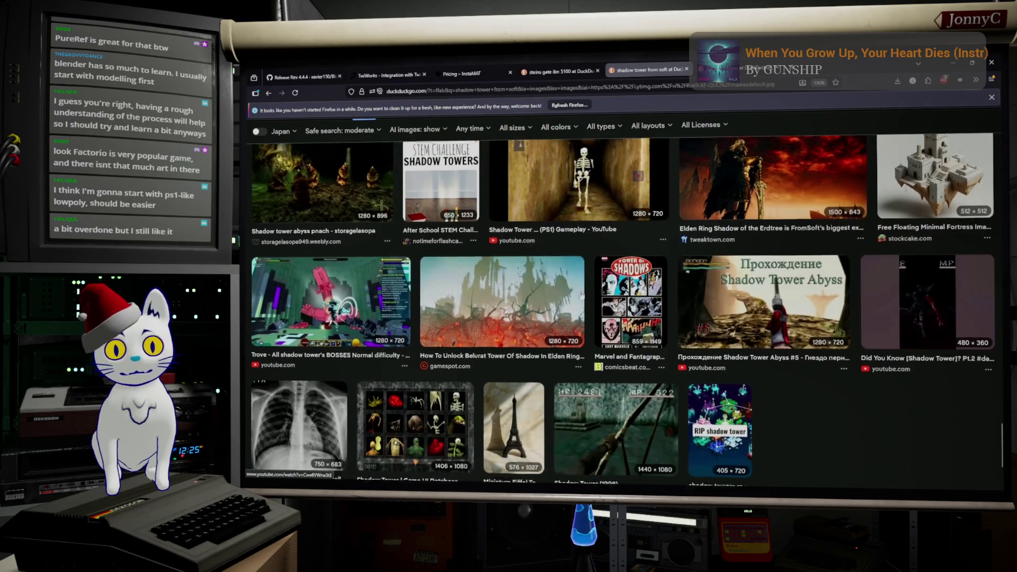
left_click(285, 295)
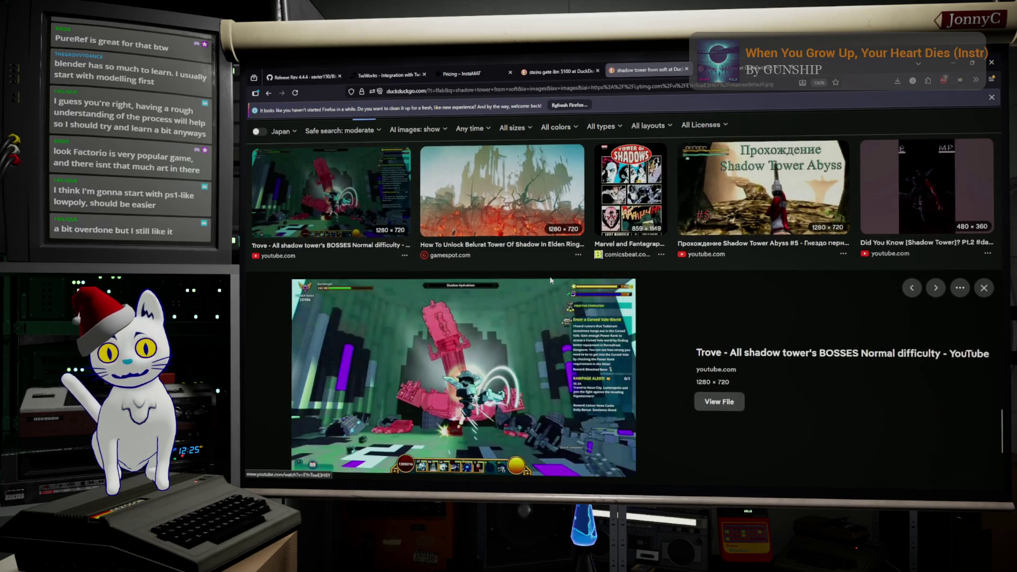
scroll(550, 276, "down", 2)
scroll(549, 275, "down", 3)
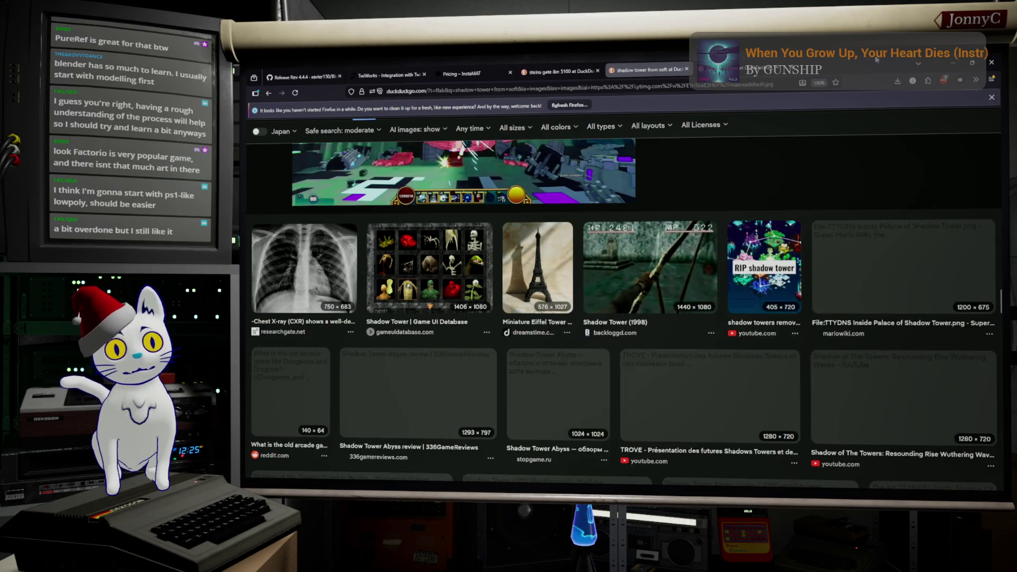
left_click(954, 63)
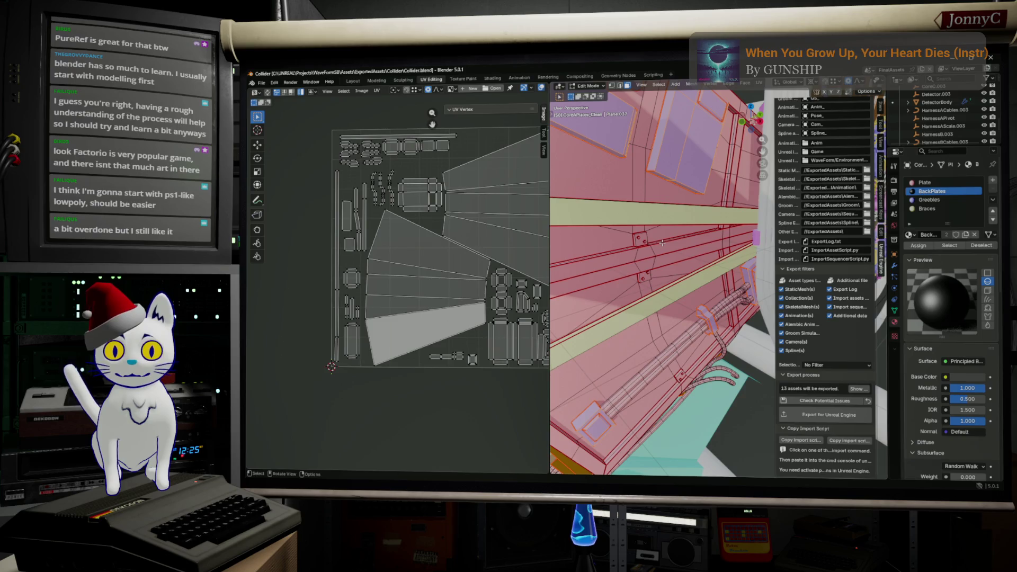
middle_click_drag(673, 229, 659, 236)
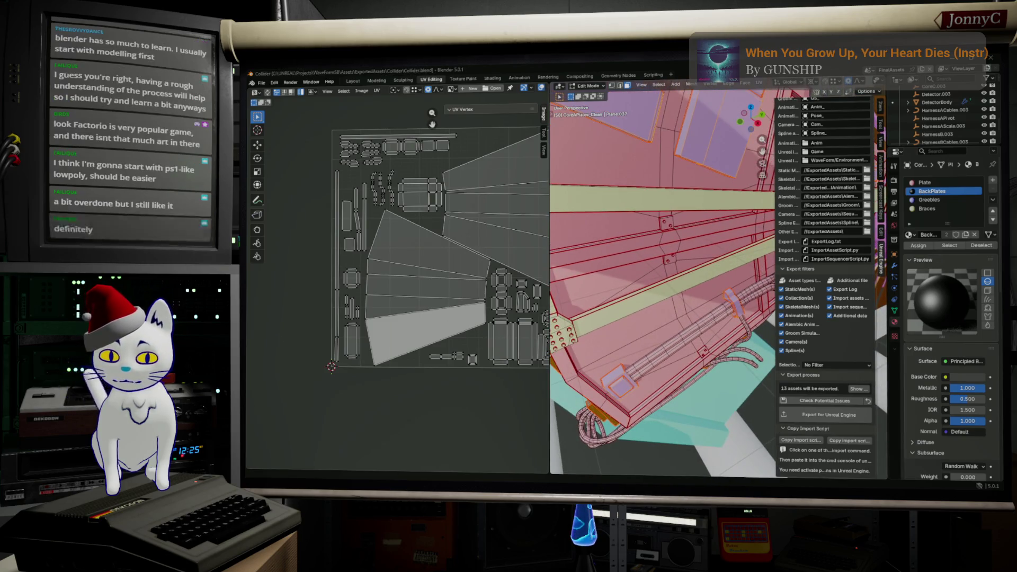
key("alt+Tab")
key("alt+Tab")
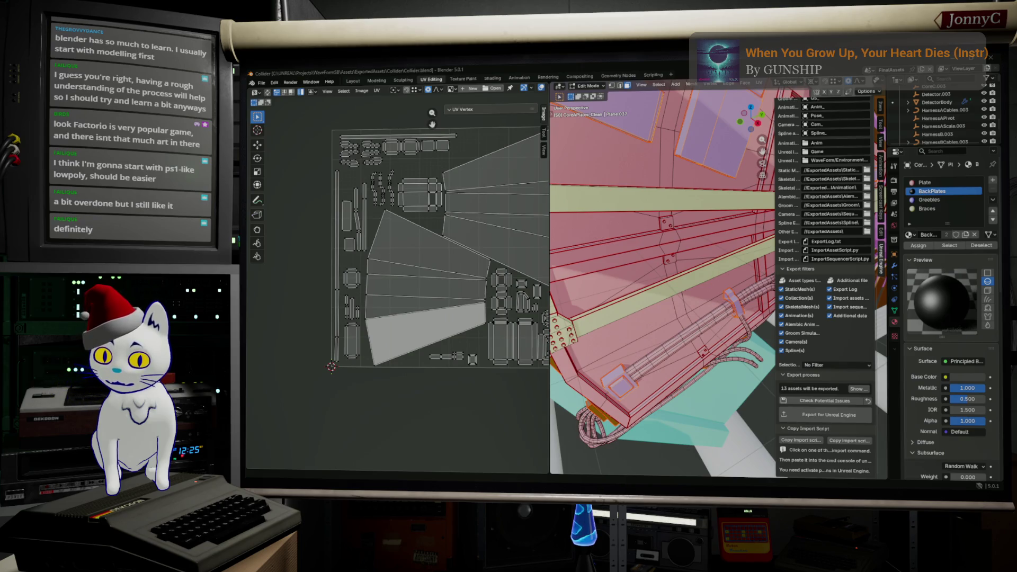
key("alt+Tab")
Step: Restore the browser to full screen and preview the Nintendo Store and gamespew Crow Country images
key("super+Right")
key("super+Up")
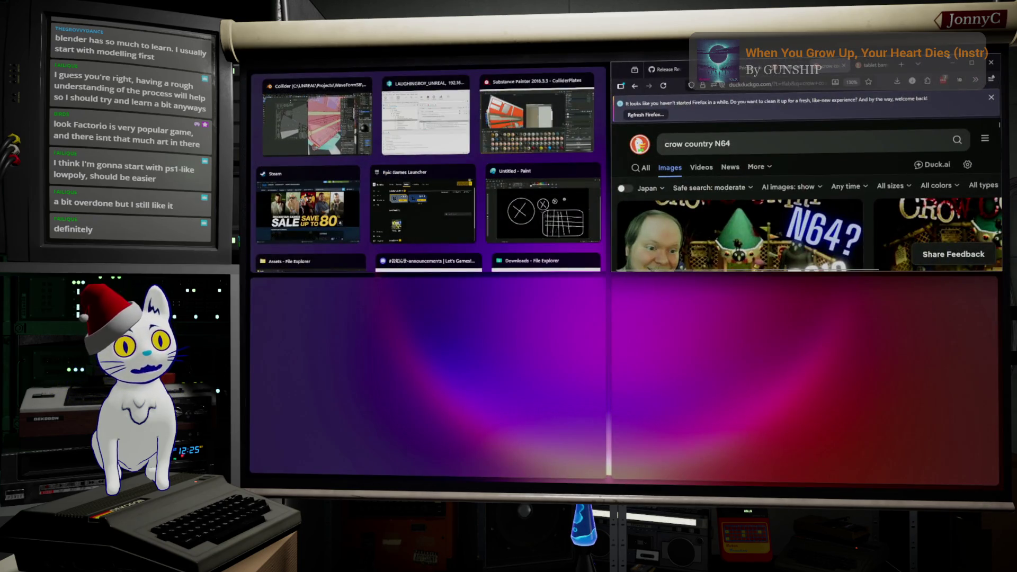
left_click(960, 69)
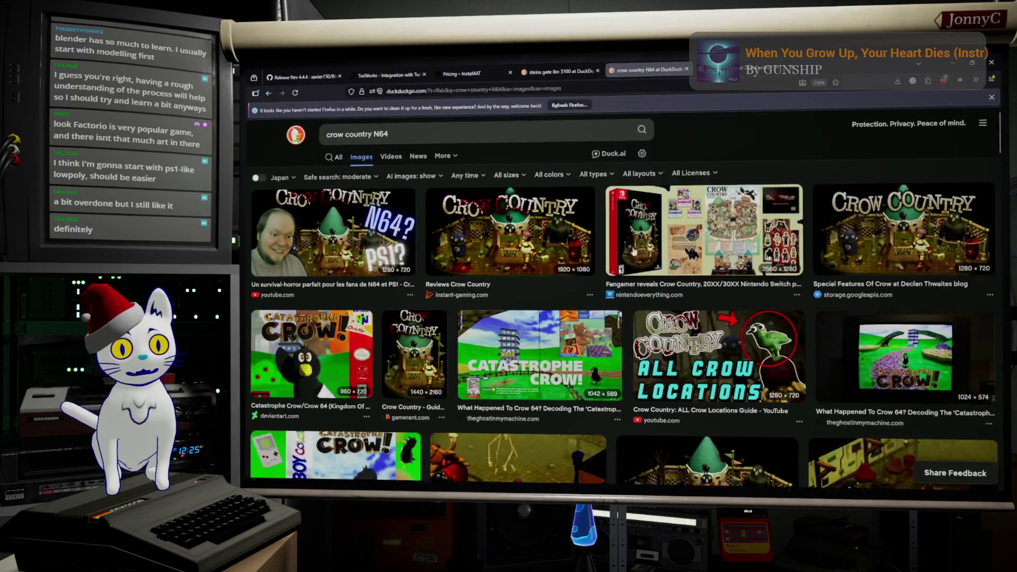
scroll(631, 252, "down", 3)
scroll(630, 252, "down", 2)
left_click(539, 278)
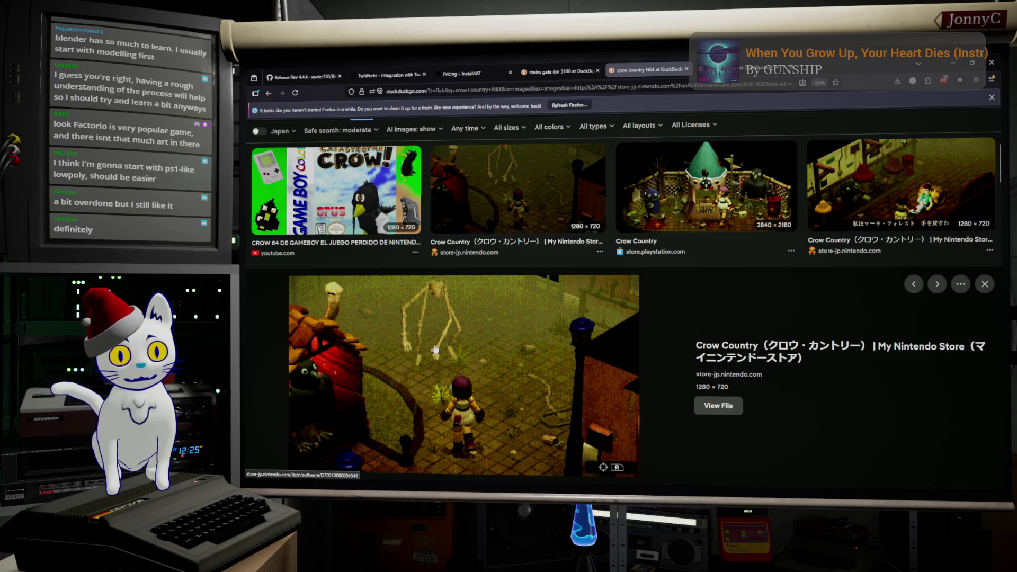
scroll(486, 342, "down", 2)
scroll(486, 342, "down", 2)
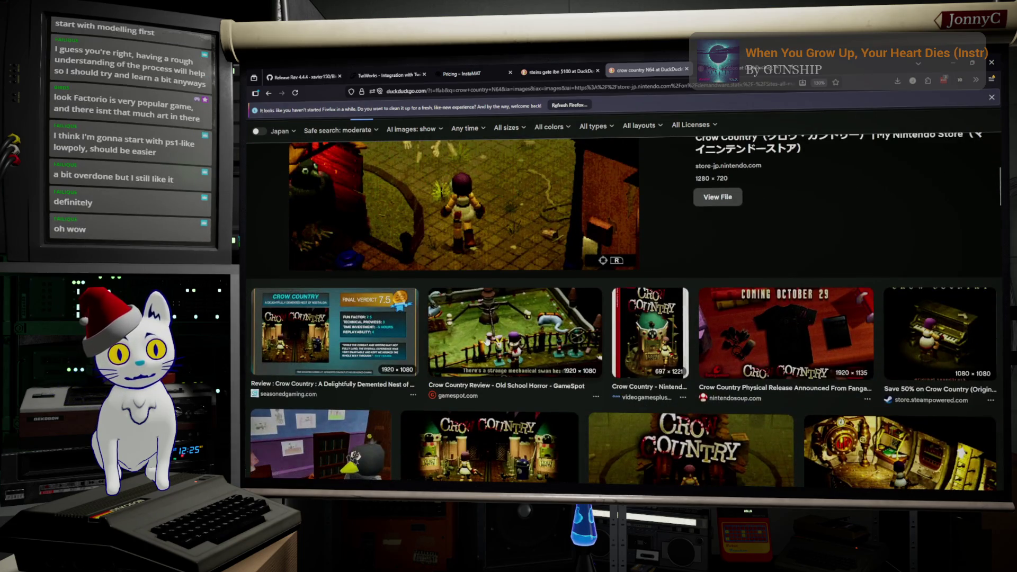
scroll(497, 338, "down", 2)
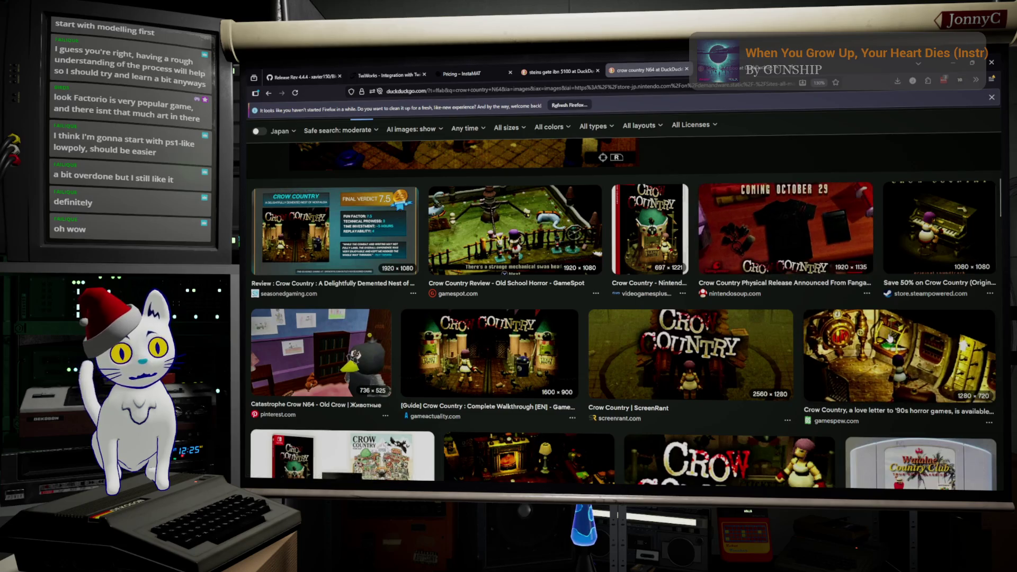
left_click(889, 337)
scroll(530, 371, "down", 2)
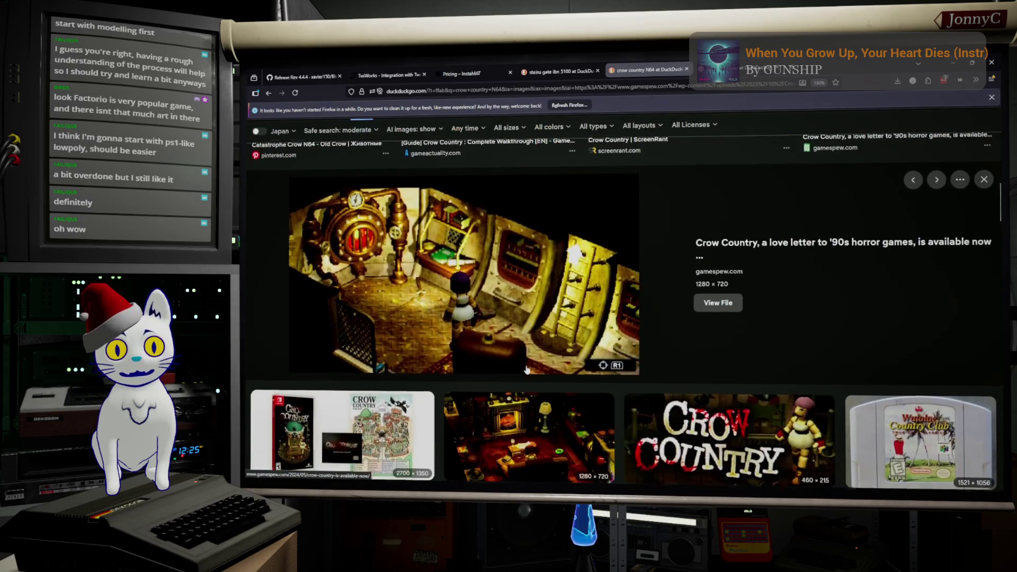
scroll(535, 322, "down", 1)
scroll(525, 318, "down", 1)
scroll(493, 310, "up", 1)
scroll(463, 303, "up", 1)
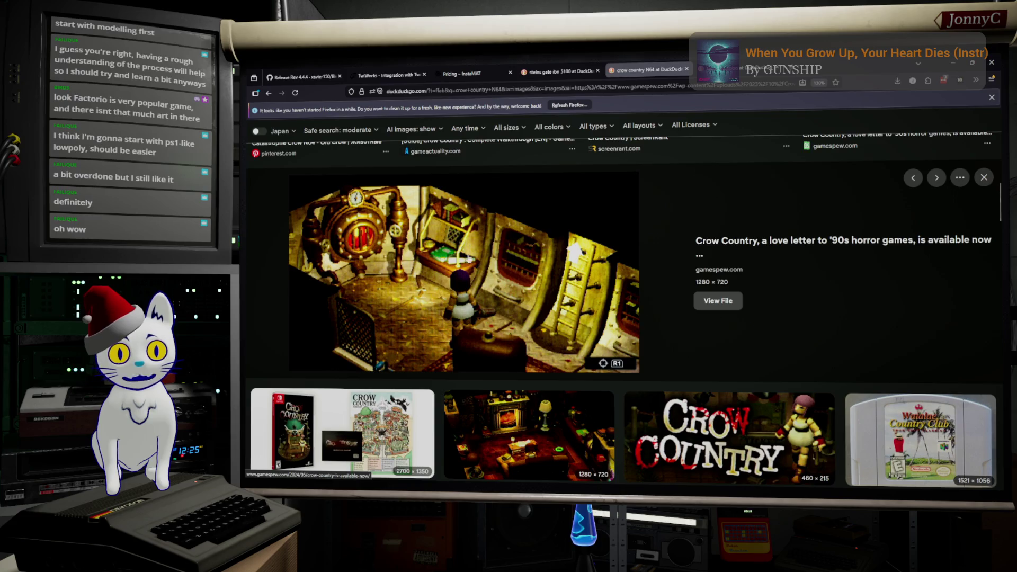
scroll(545, 303, "down", 2)
scroll(546, 303, "down", 2)
scroll(546, 302, "down", 2)
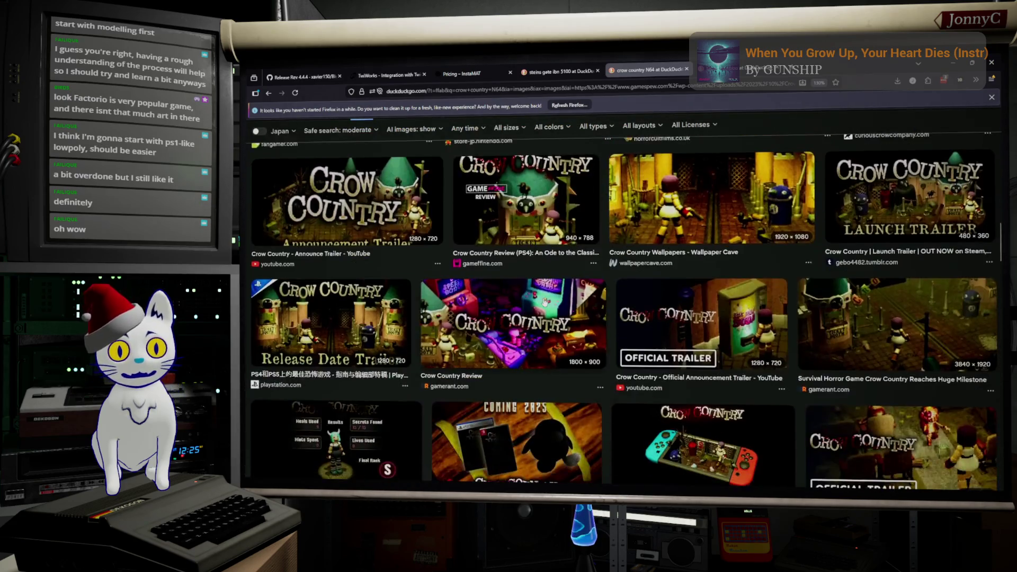
scroll(545, 303, "down", 2)
scroll(552, 291, "down", 1)
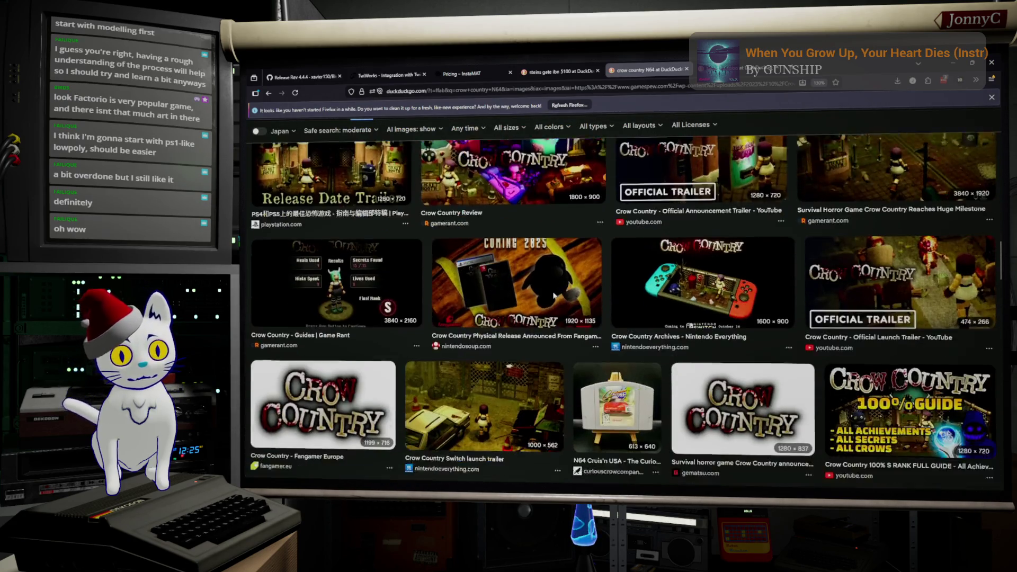
scroll(551, 292, "down", 2)
scroll(552, 296, "down", 1)
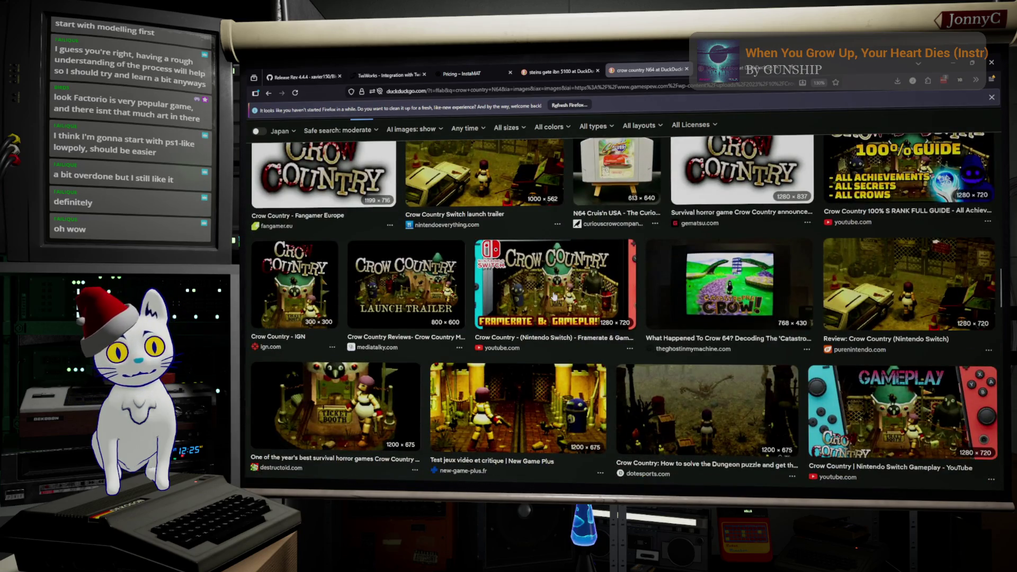
scroll(553, 297, "up", 2)
Step: Preview the Switch launch trailer, My Nintendo Store and Special Features images, then clear the query for a new search
left_click(554, 295)
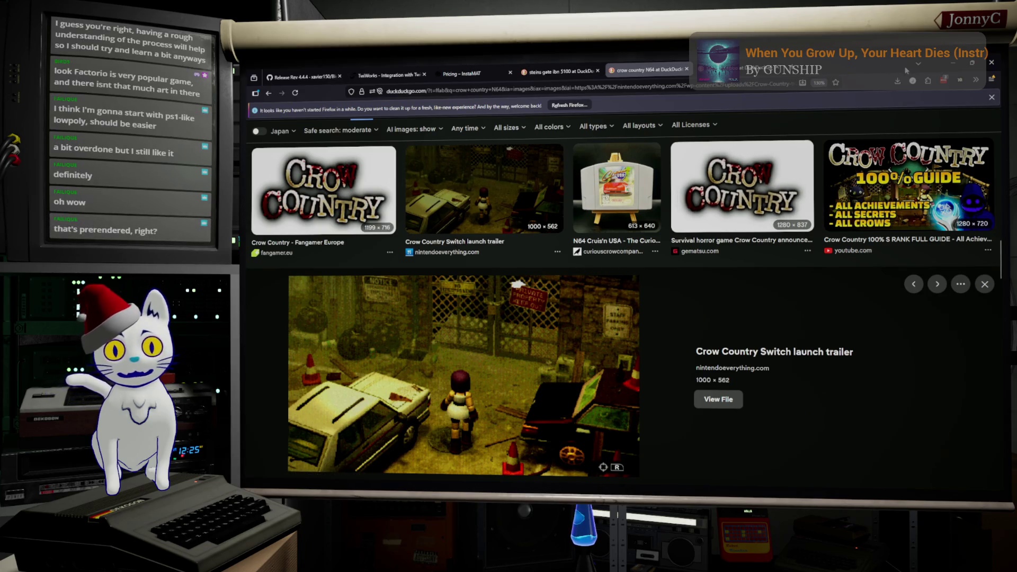
scroll(516, 311, "up", 2)
scroll(505, 302, "up", 3)
scroll(505, 302, "up", 3)
scroll(509, 303, "up", 3)
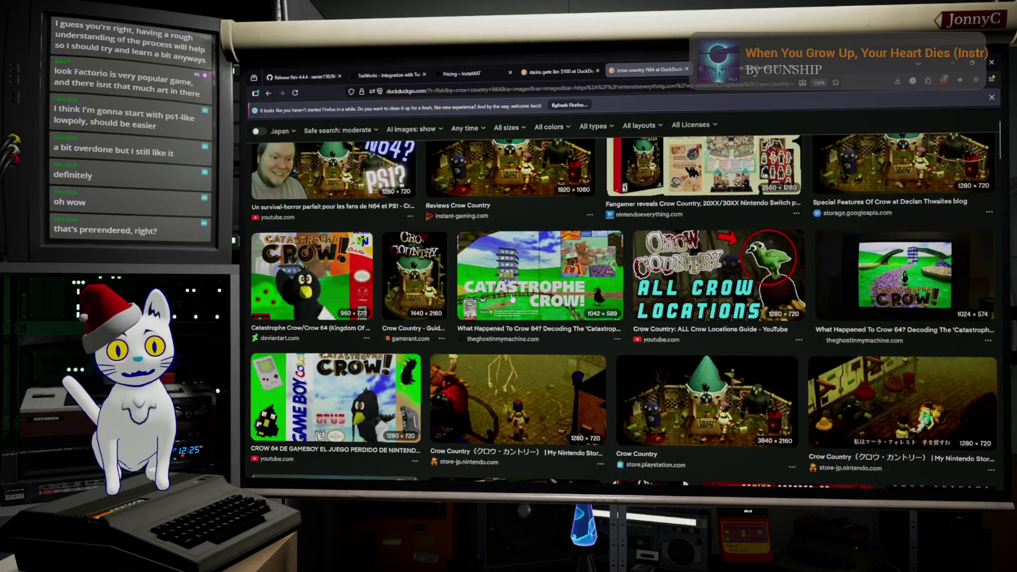
scroll(514, 303, "up", 1)
left_click(514, 303)
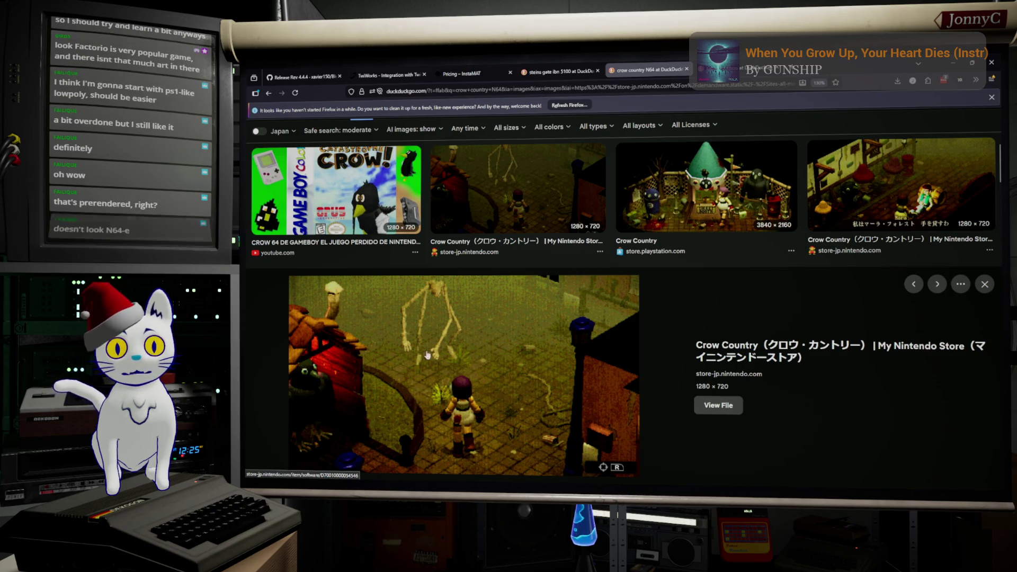
scroll(509, 366, "up", 1)
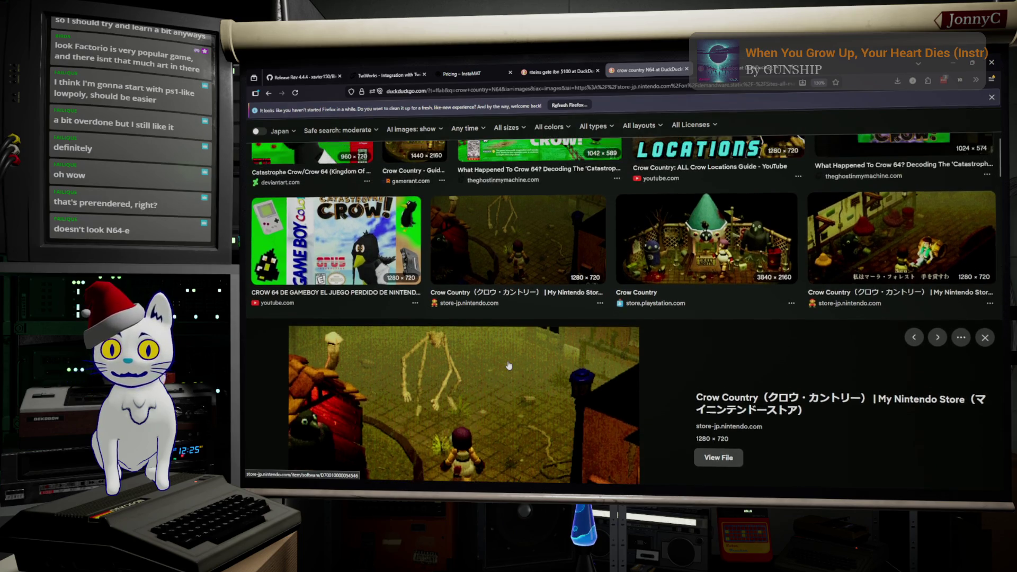
scroll(508, 365, "up", 2)
scroll(508, 365, "up", 3)
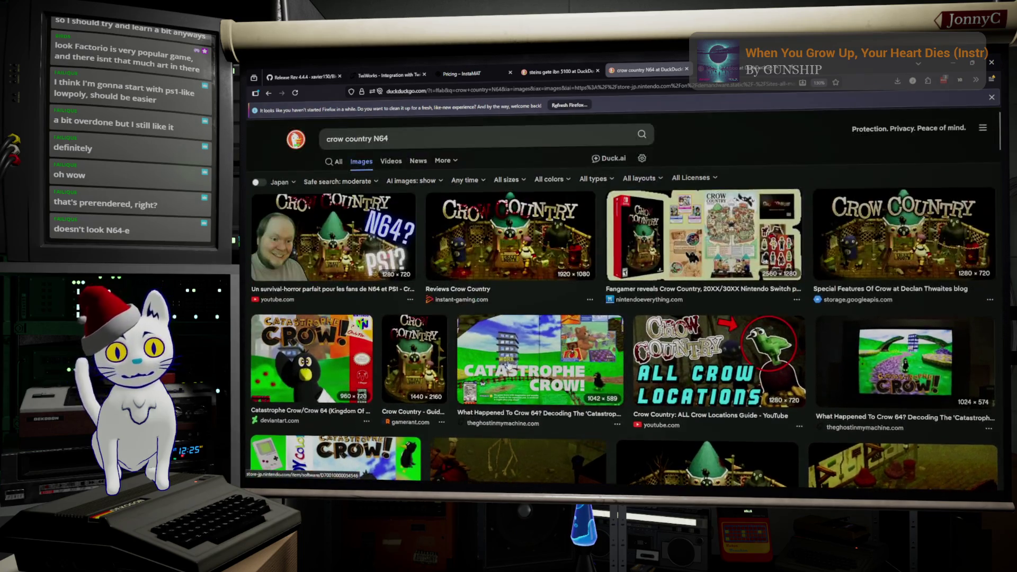
scroll(508, 364, "down", 1)
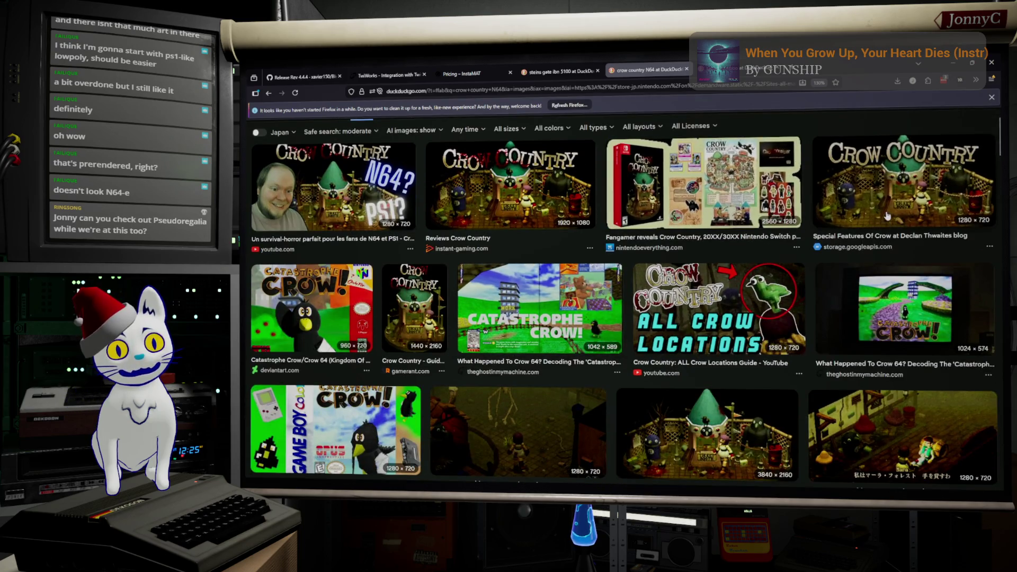
left_click(902, 182)
scroll(517, 373, "down", 1)
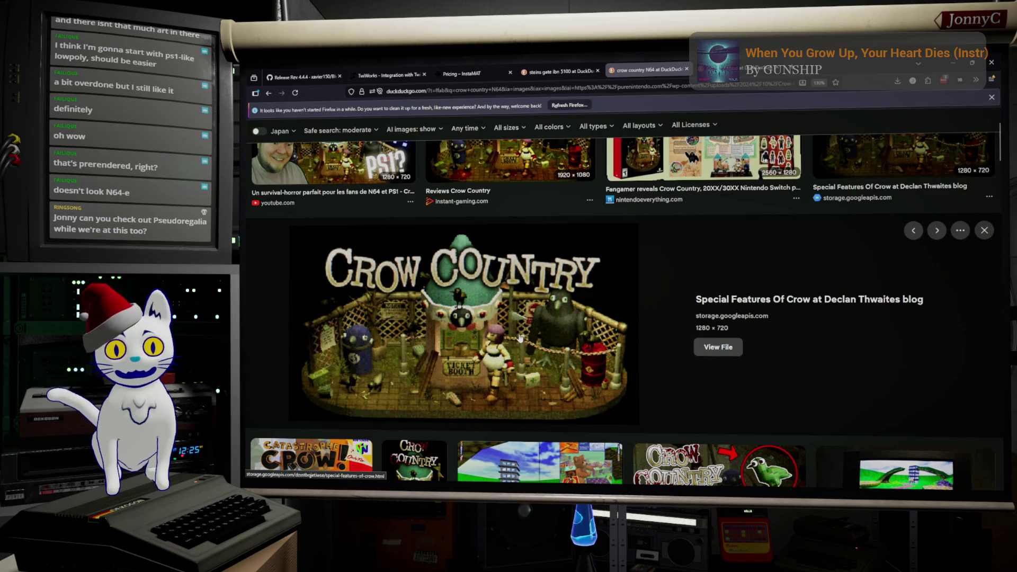
scroll(398, 162, "up", 2)
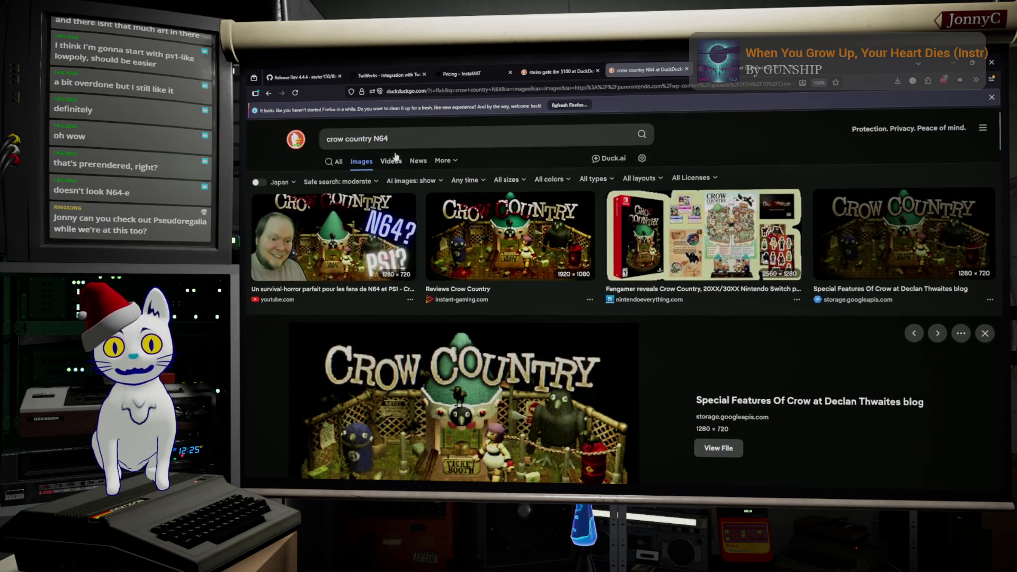
left_click(411, 142)
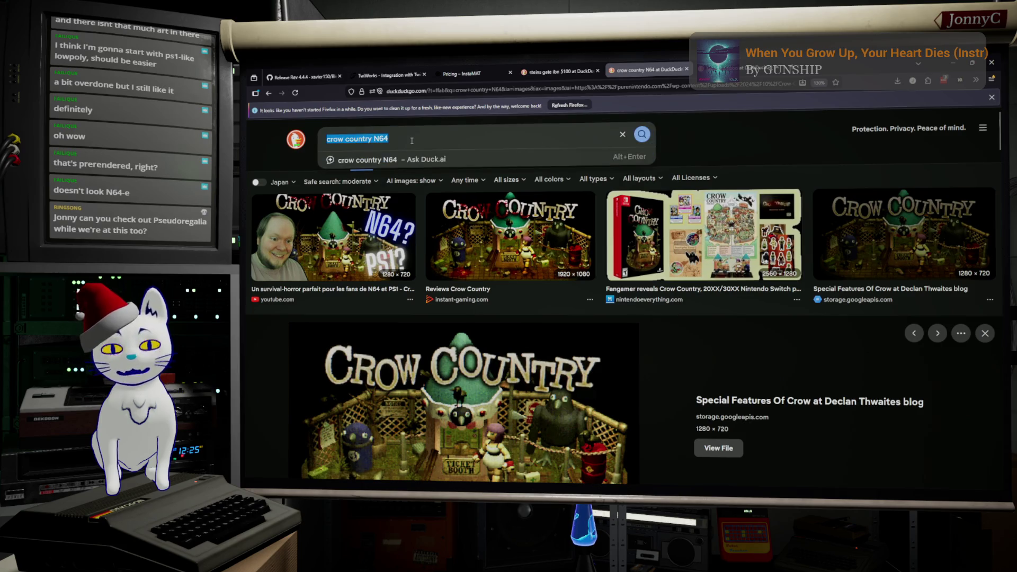
key("BackSpace")
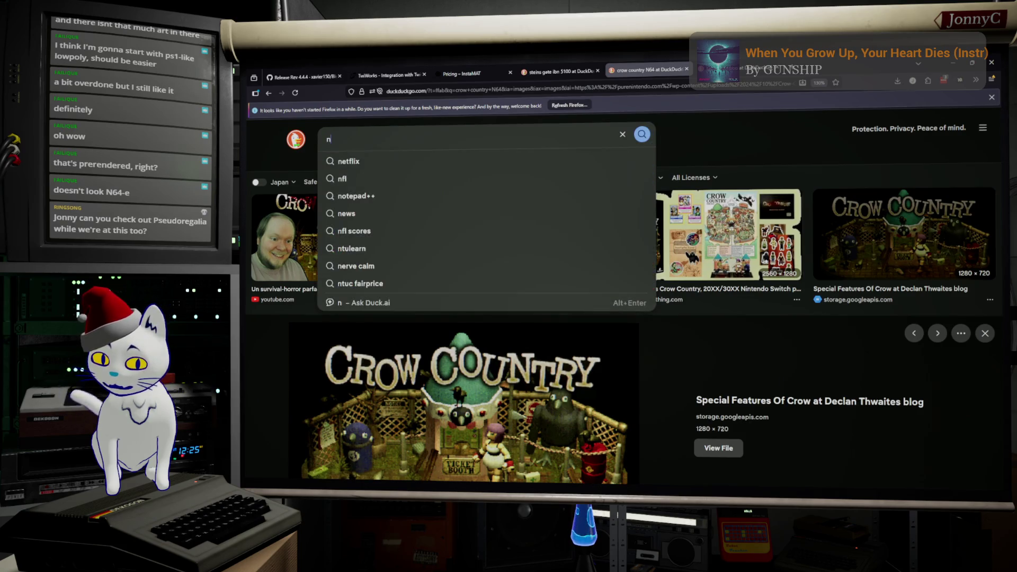
type("n64 final fantasy ")
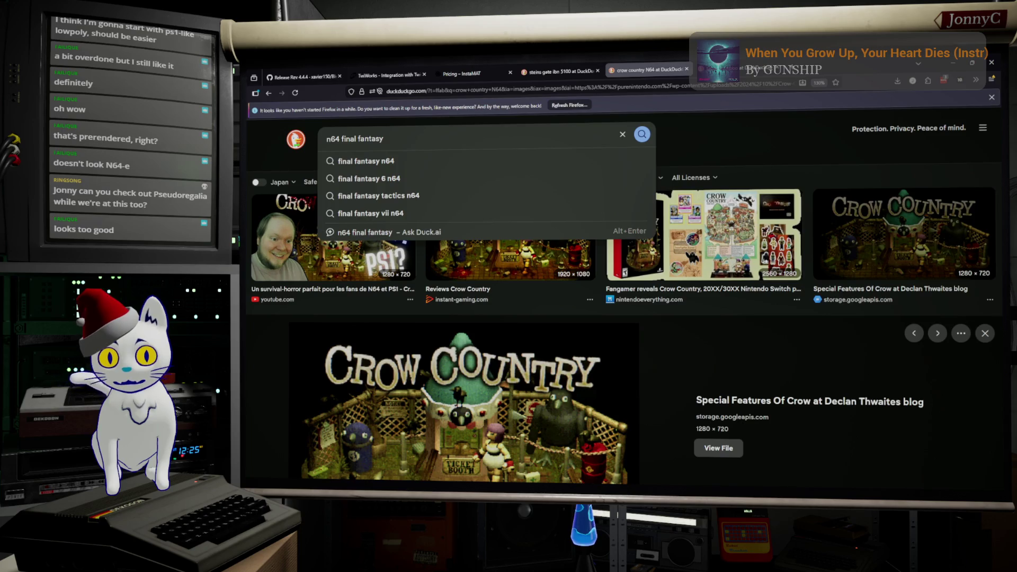
type("demo")
Step: Search images for 'n64 final fantasy demo', preview the lost title image, then rerun as 'n64 earthbound'
key("Return")
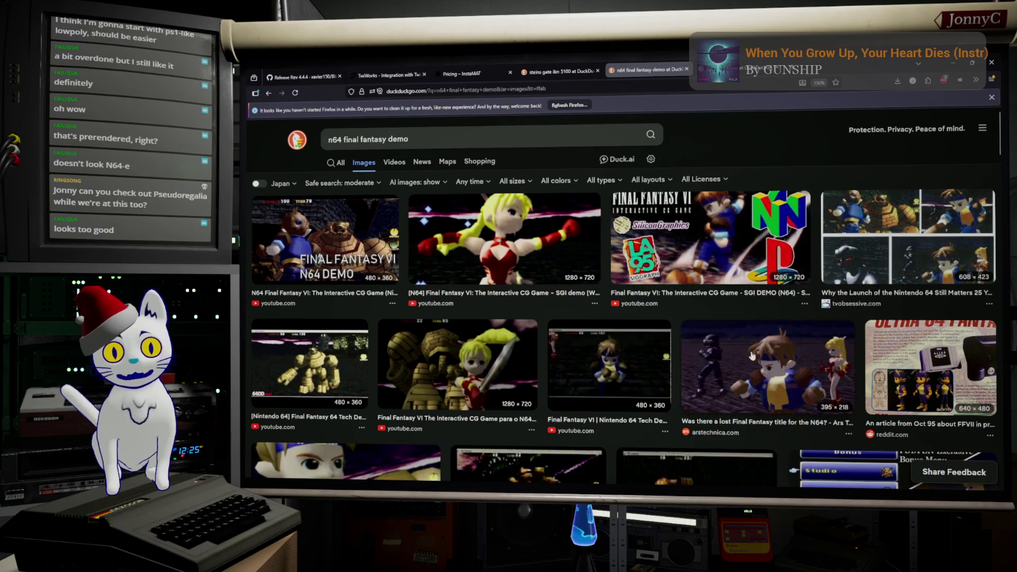
left_click(776, 375)
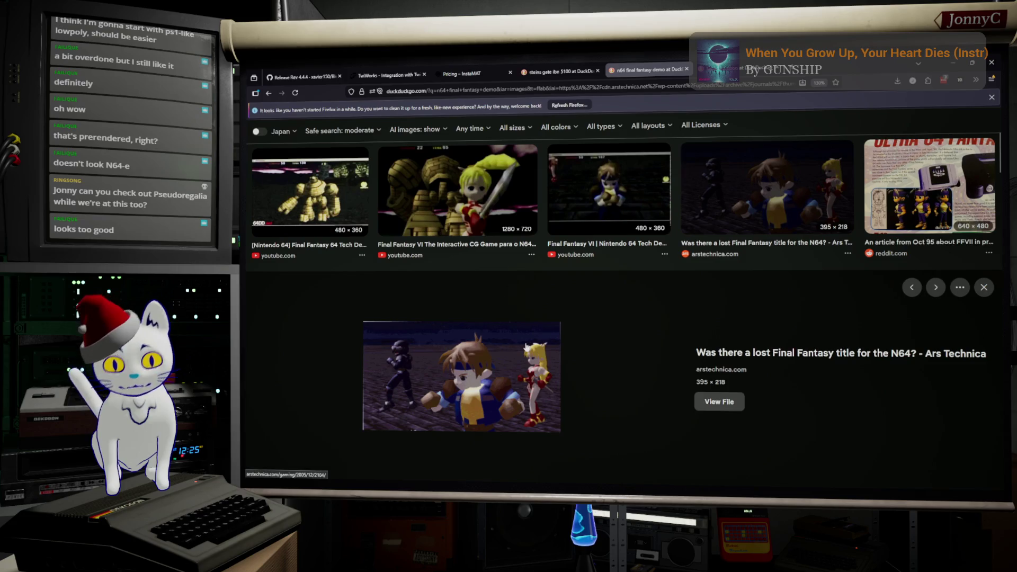
scroll(453, 192, "up", 3)
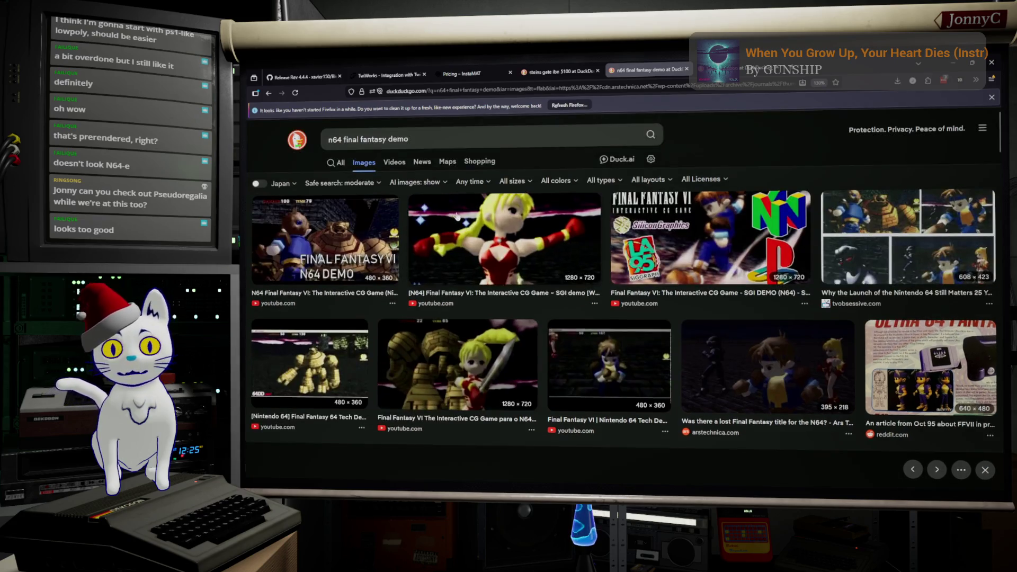
left_click_drag(347, 139, 410, 139)
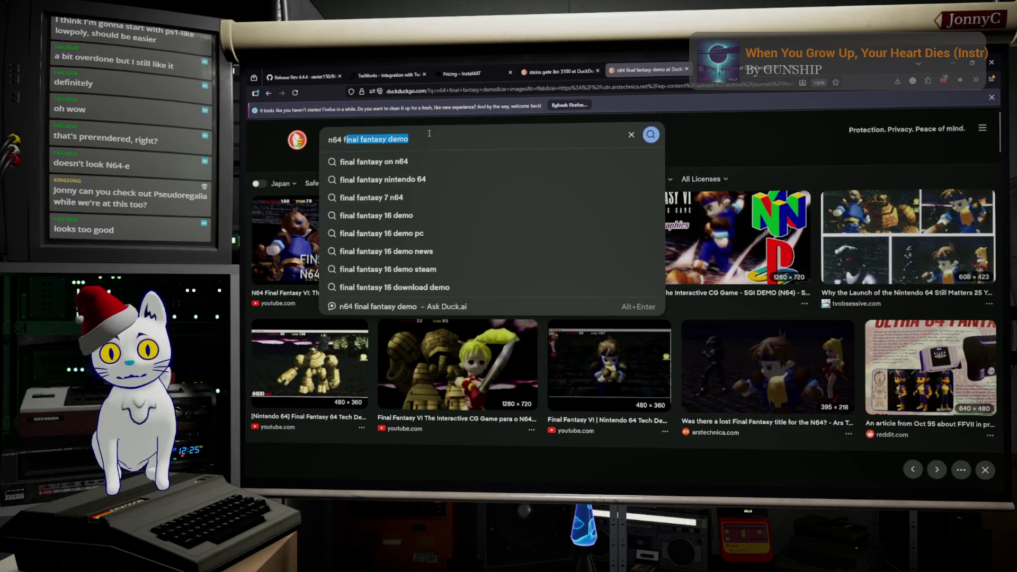
key("BackSpace")
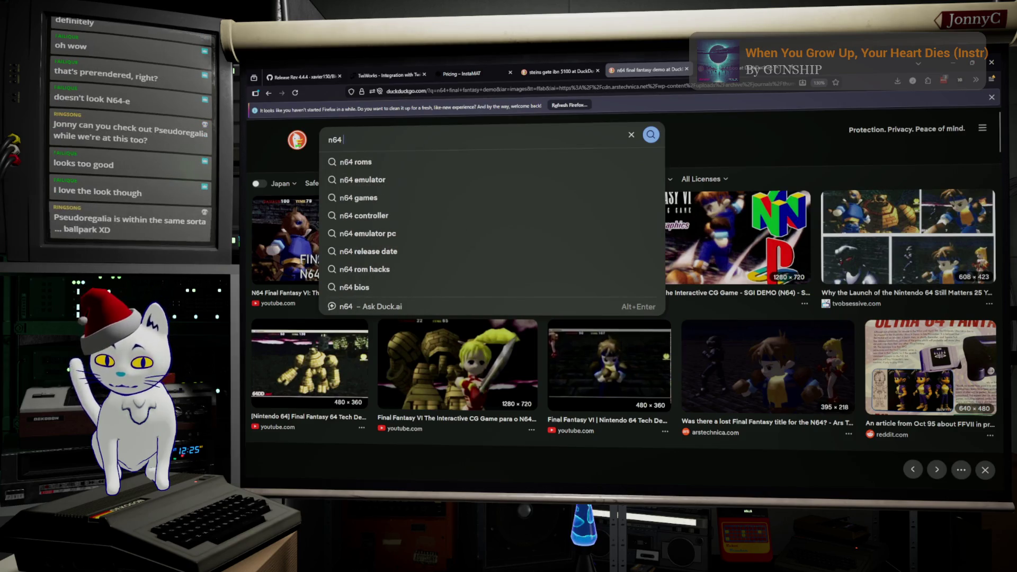
type("earth bound")
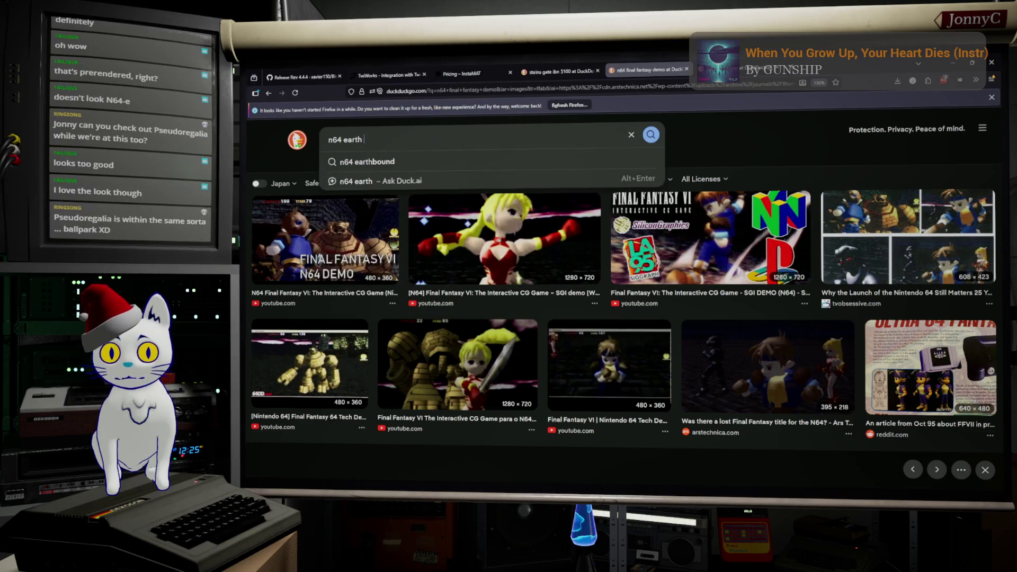
key("Return")
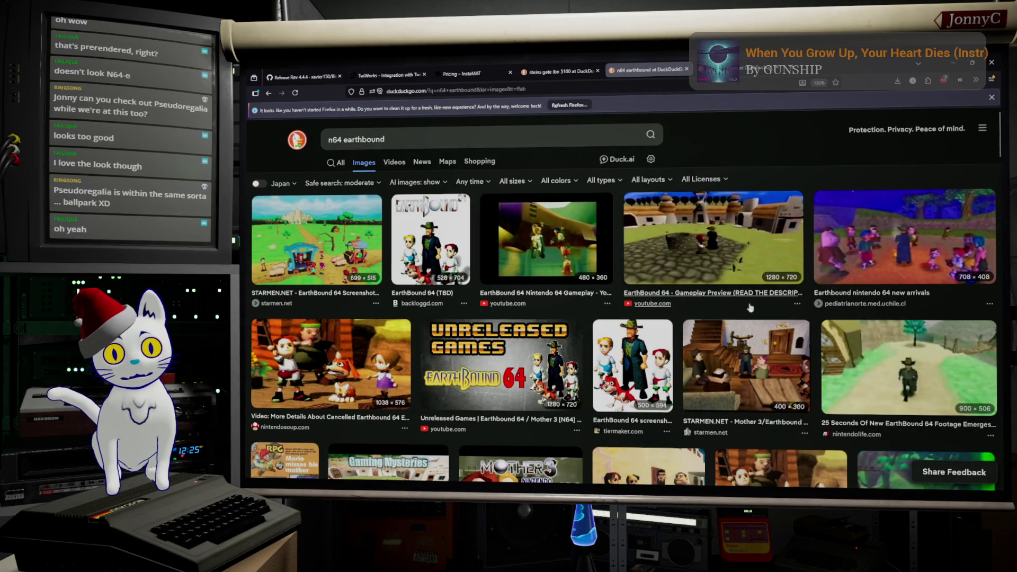
Step: Preview the EarthBound 64 TierMaker, Mother 3 and N64 gameplay images, then minimize the browser
left_click(655, 352)
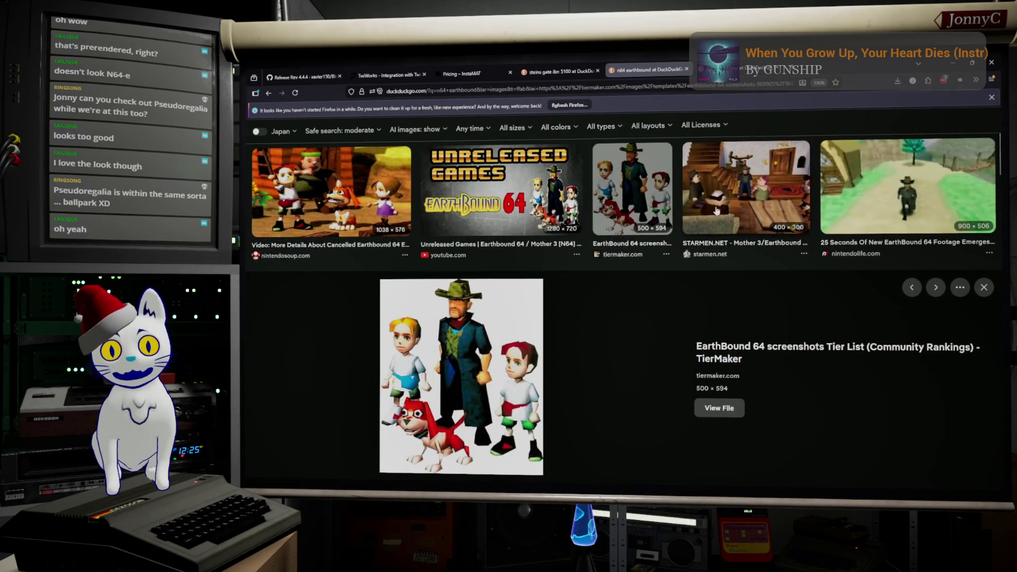
left_click(728, 205)
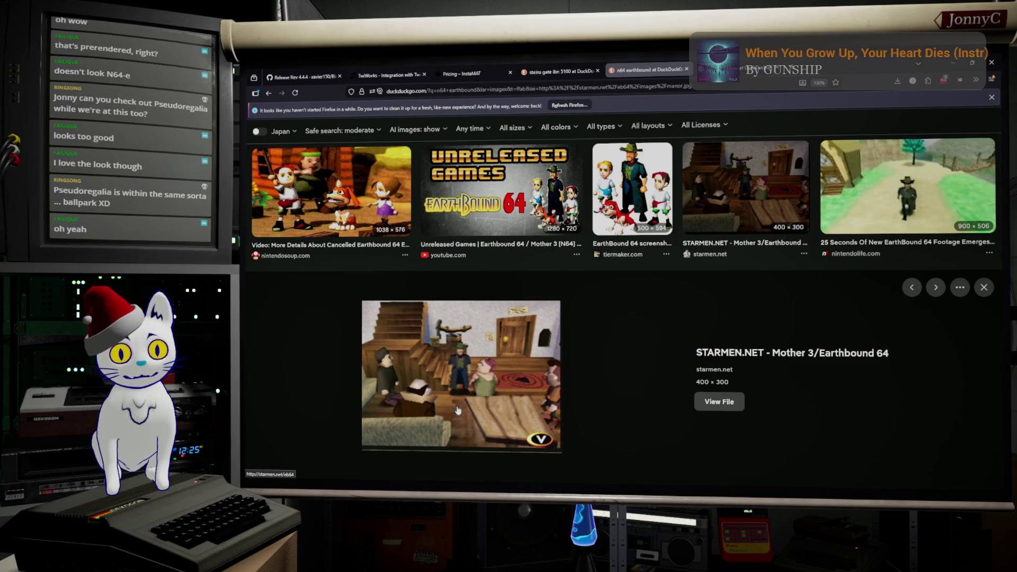
scroll(475, 389, "down", 5)
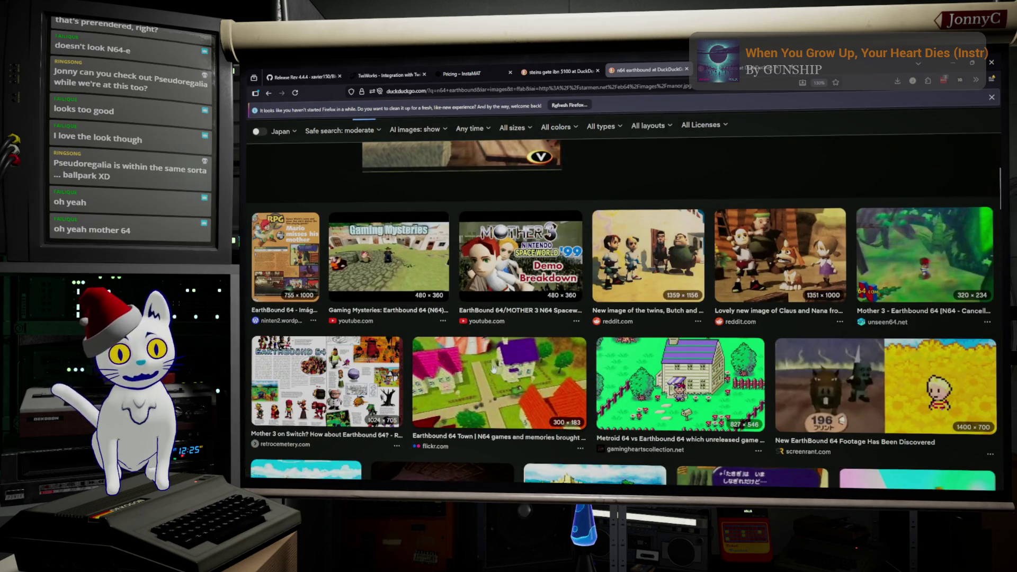
scroll(493, 367, "up", 2)
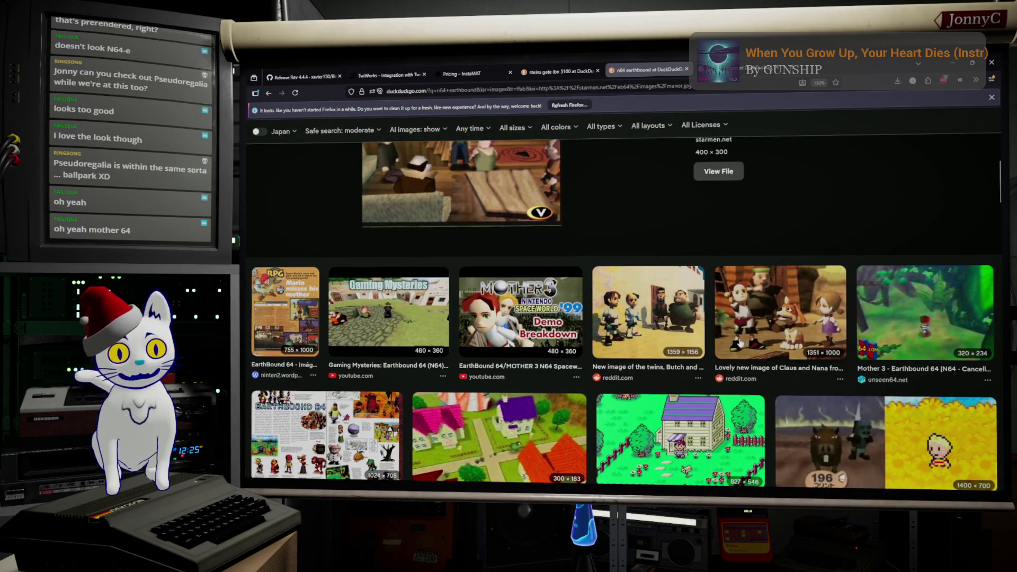
scroll(631, 316, "up", 3)
scroll(631, 316, "up", 3)
scroll(631, 316, "up", 2)
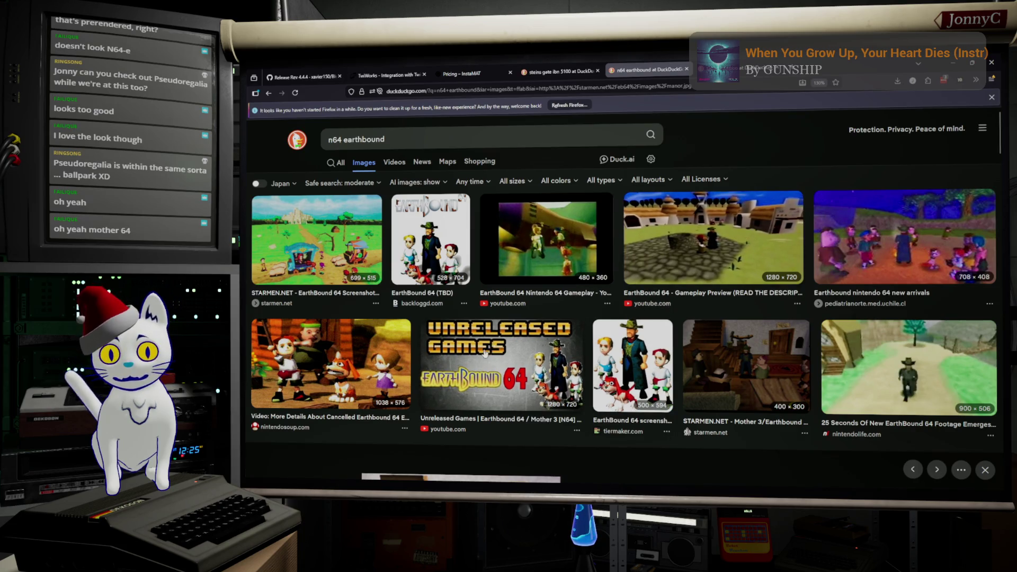
left_click(512, 262)
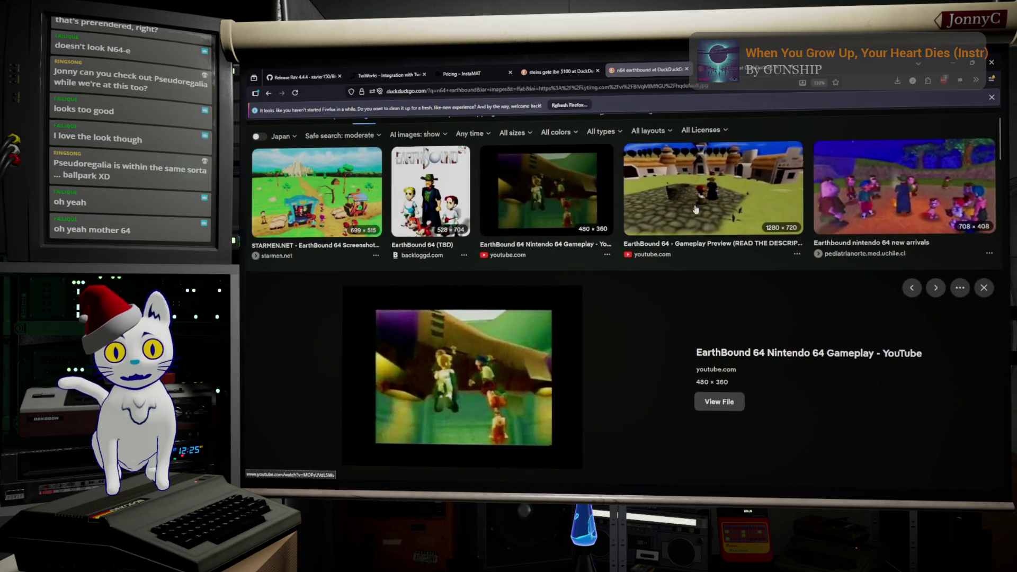
left_click(951, 63)
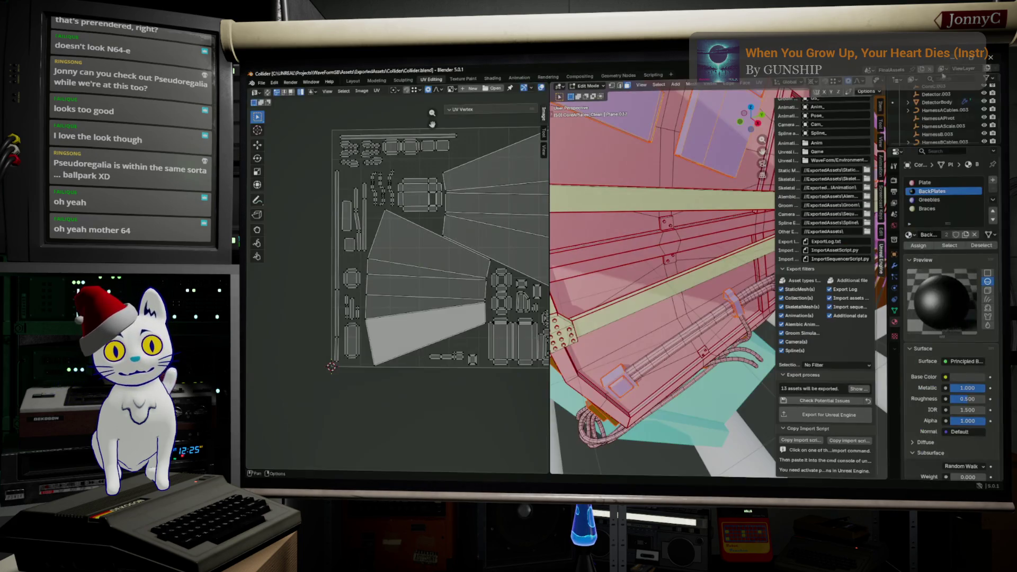
Step: Save Collider.blend and export the collider assets for Unreal Engine
middle_click_drag(611, 283, 676, 239)
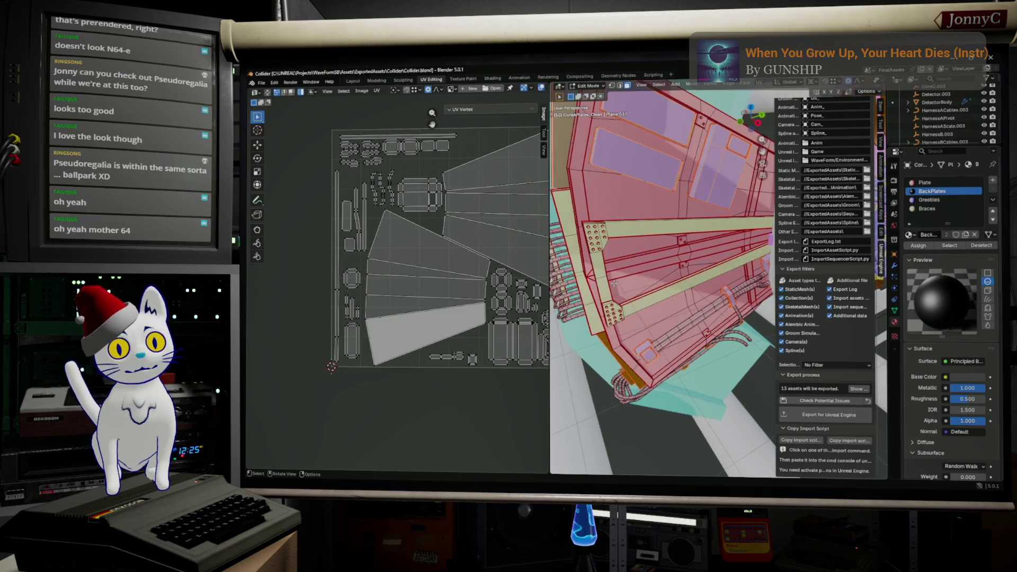
left_click(264, 83)
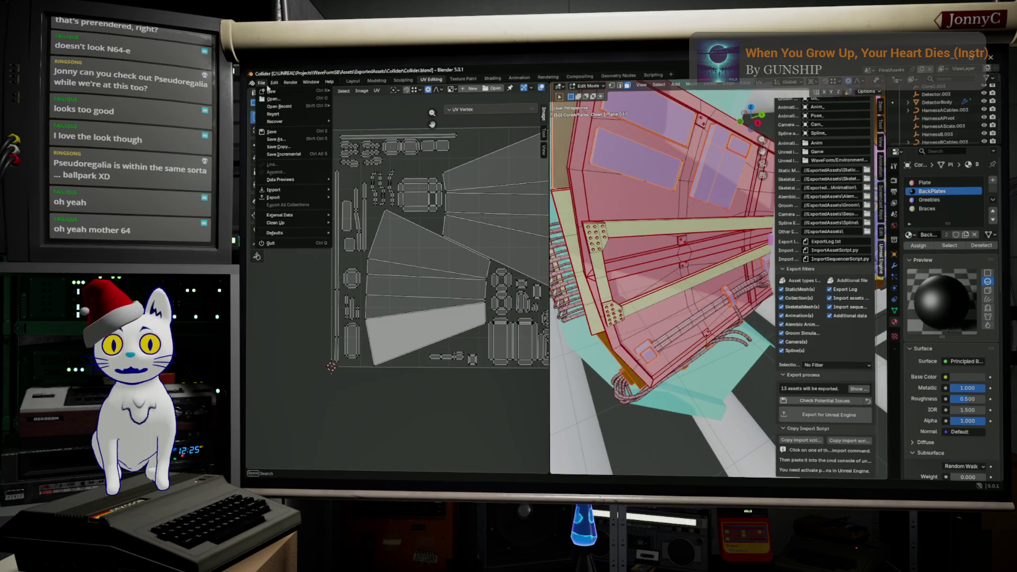
left_click(284, 131)
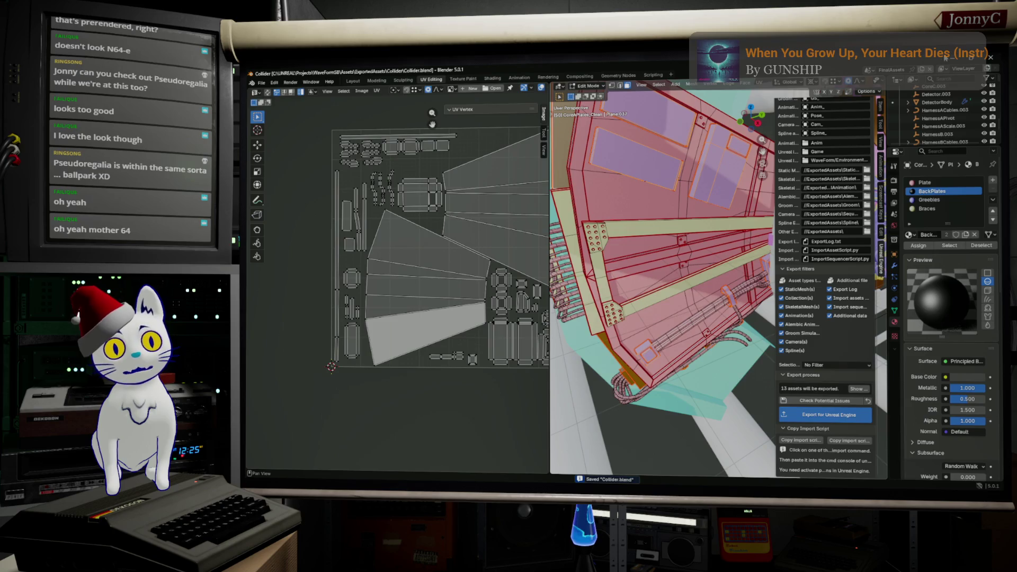
left_click(827, 414)
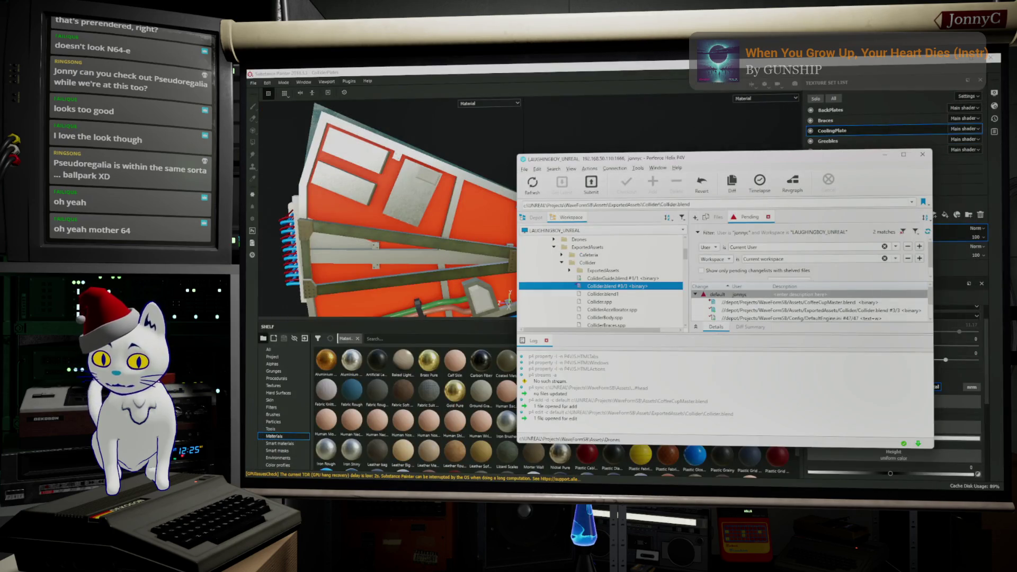
Step: Bring the CollidePlates texturing project forward, then switch over to the EarthBound 64 image results
left_click(357, 98)
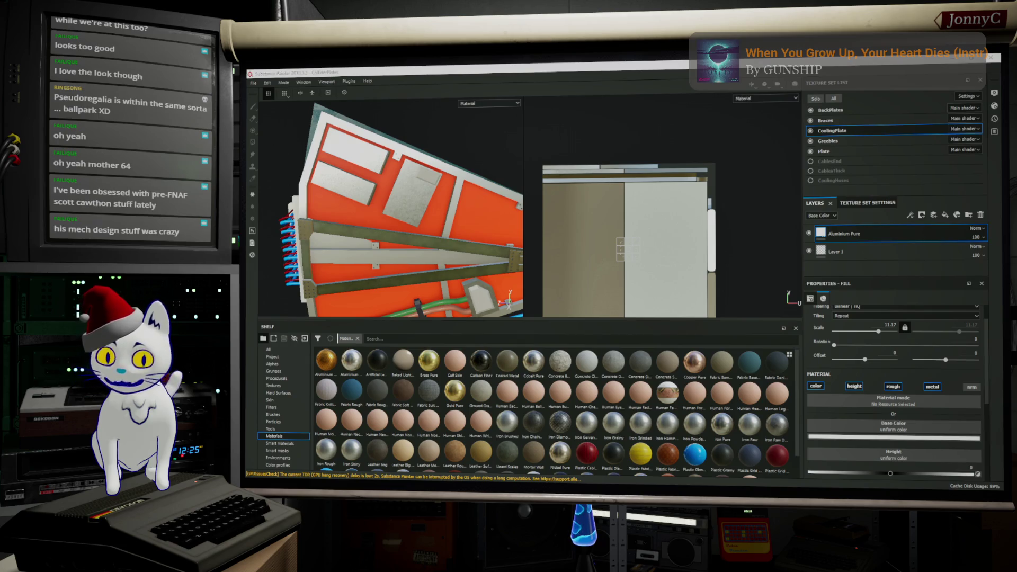
key("alt+Tab")
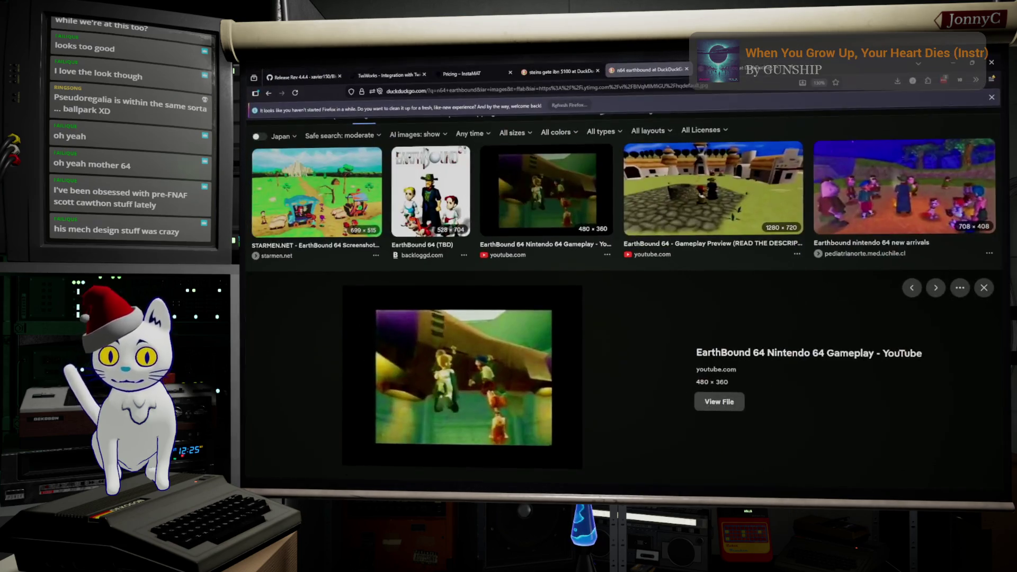
Step: Return from the DuckDuckGo image results to the Substance Painter project
key("alt+Tab")
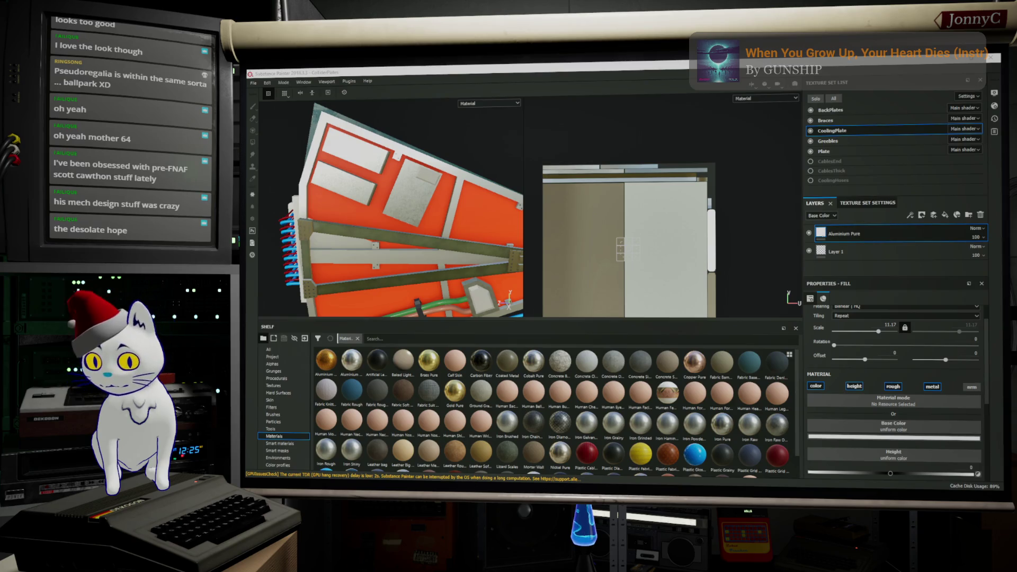
Step: Show DuckDuckGo image results for The Desolate Hope and preview its Steam screenshots
key("alt+Tab")
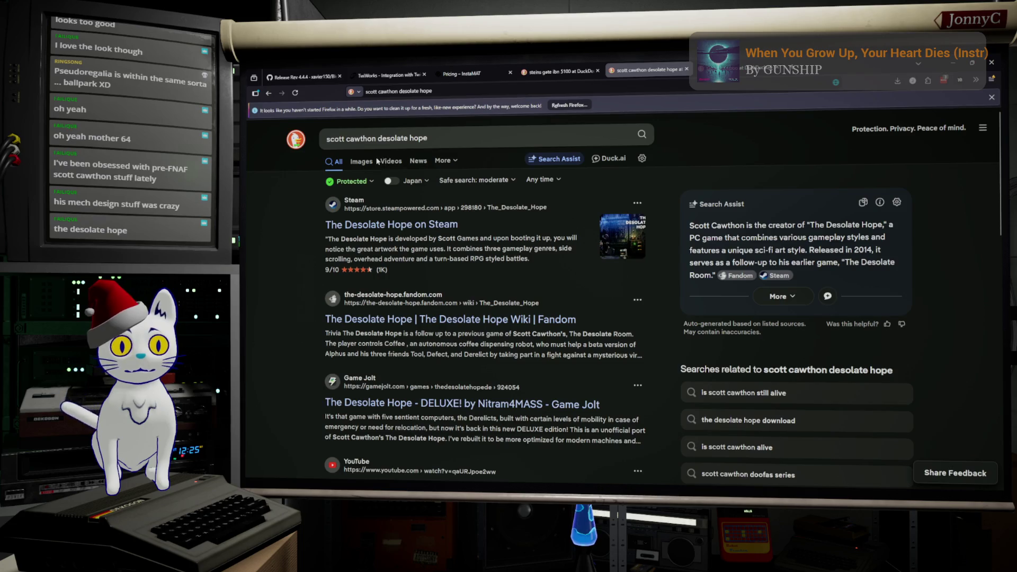
left_click(361, 162)
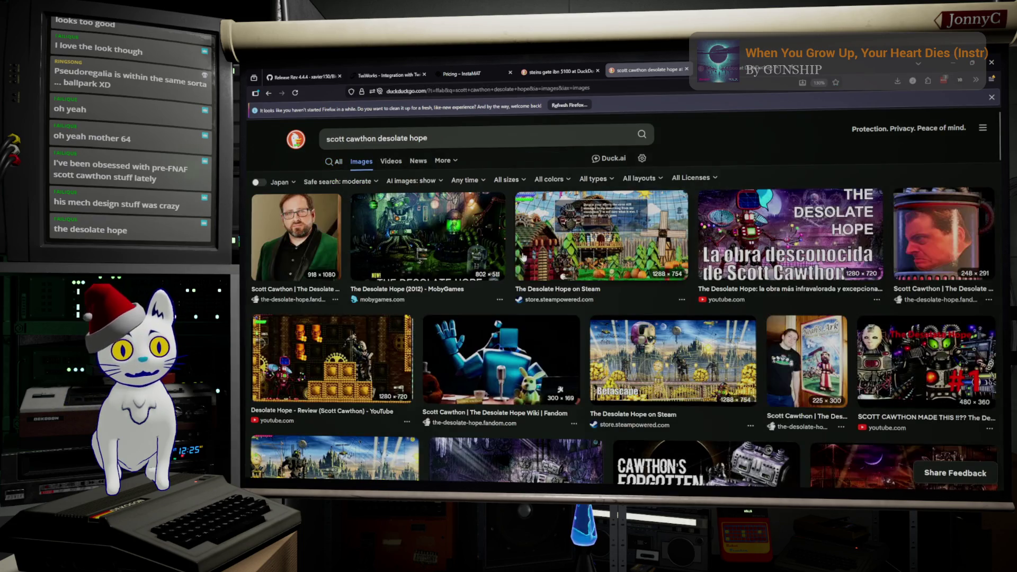
scroll(521, 256, "down", 1)
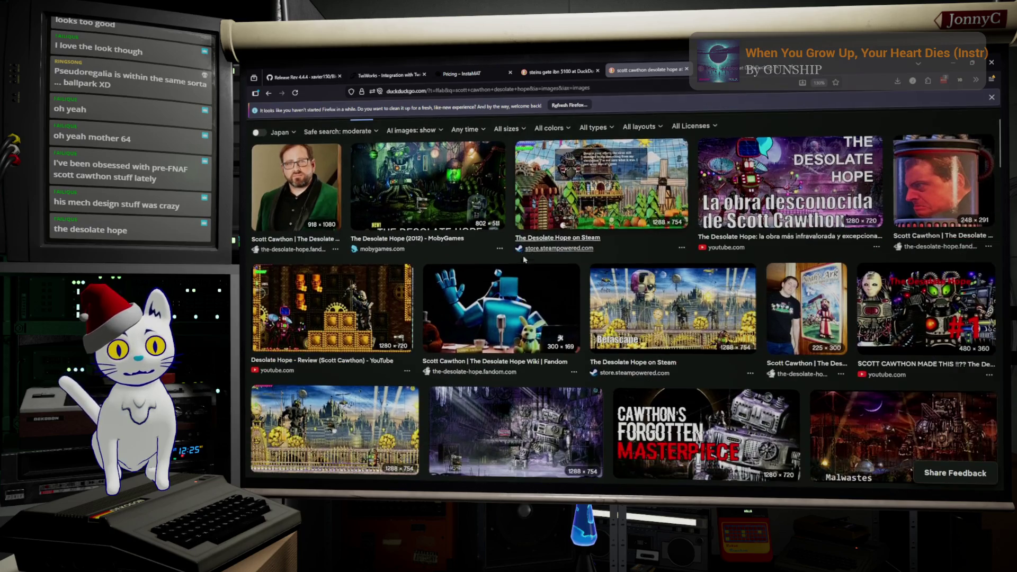
scroll(509, 301, "down", 1)
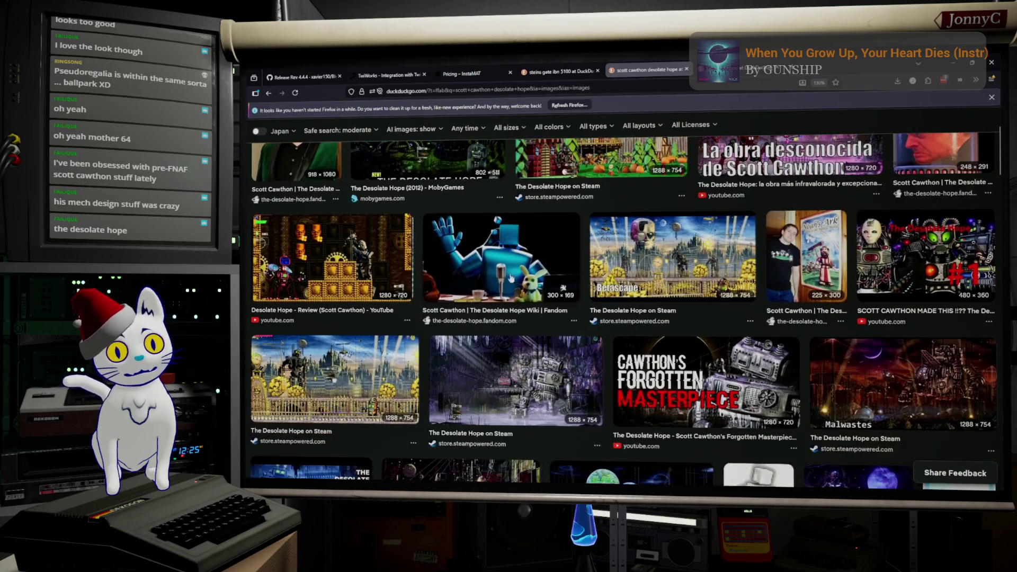
scroll(509, 265, "down", 2)
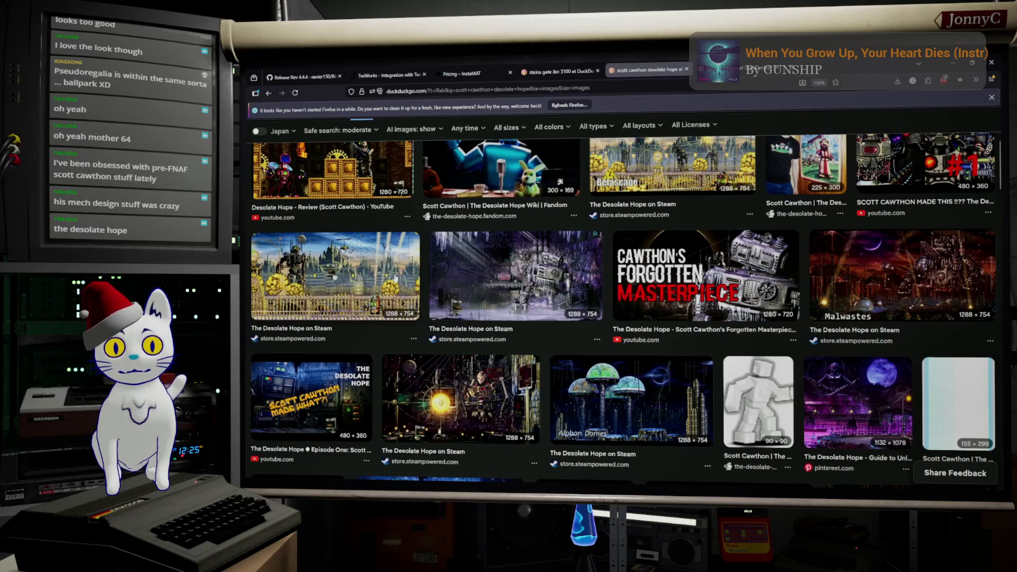
left_click(394, 276)
scroll(449, 270, "down", 1)
scroll(448, 270, "down", 2)
scroll(449, 271, "down", 2)
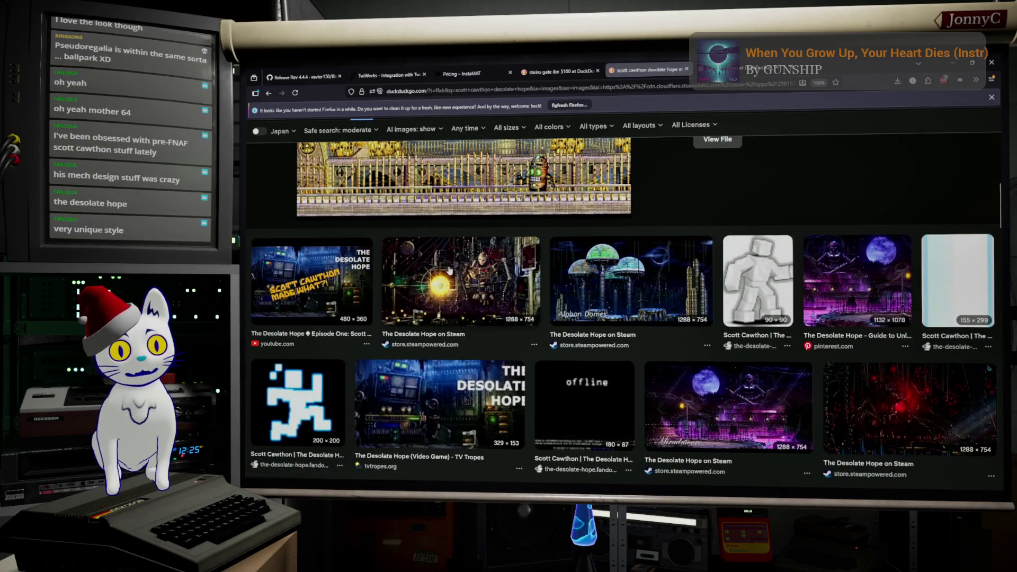
left_click(454, 281)
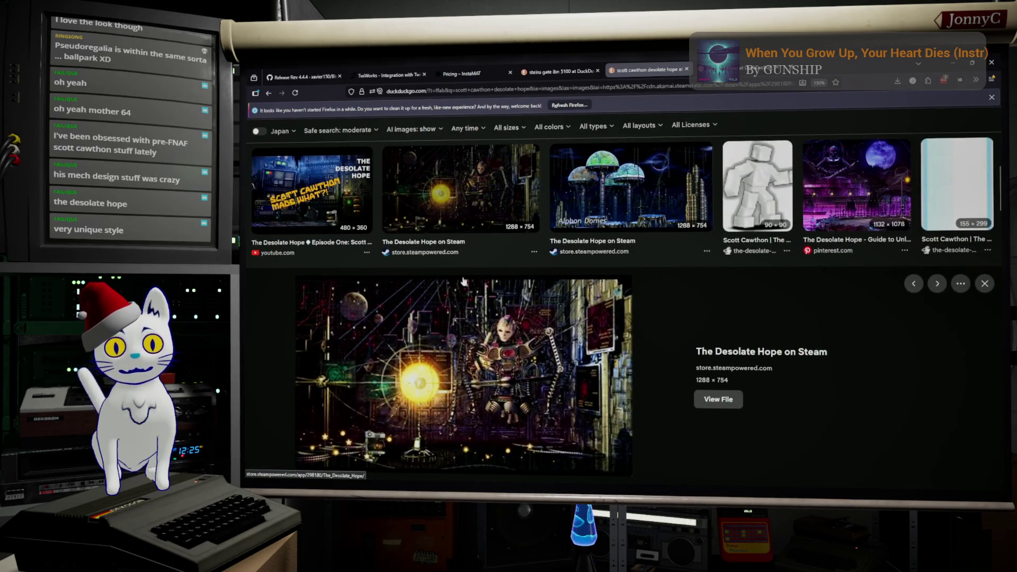
scroll(463, 281, "down", 1)
scroll(464, 281, "down", 1)
scroll(463, 282, "down", 1)
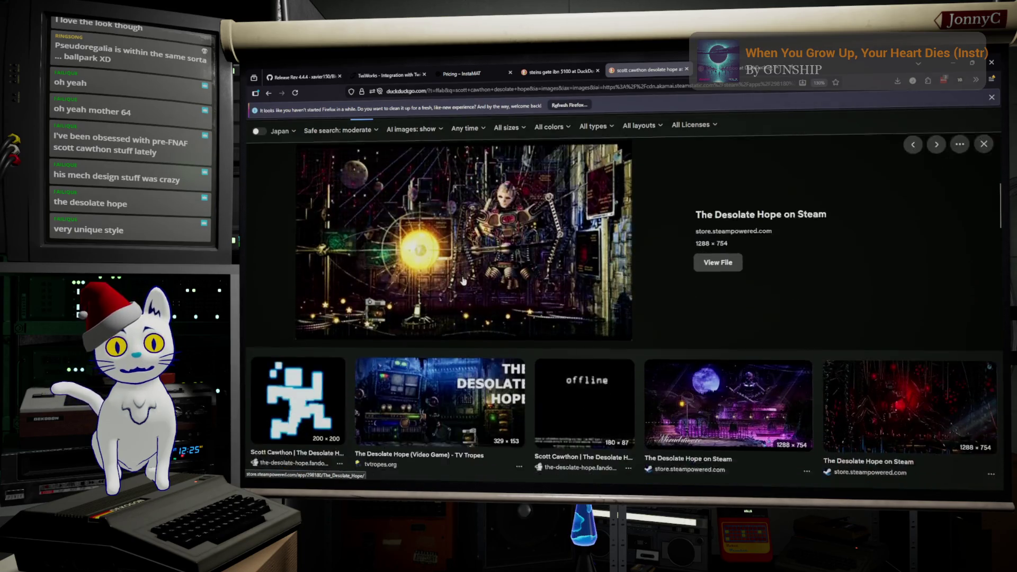
scroll(464, 281, "down", 3)
scroll(465, 282, "down", 2)
scroll(465, 282, "down", 1)
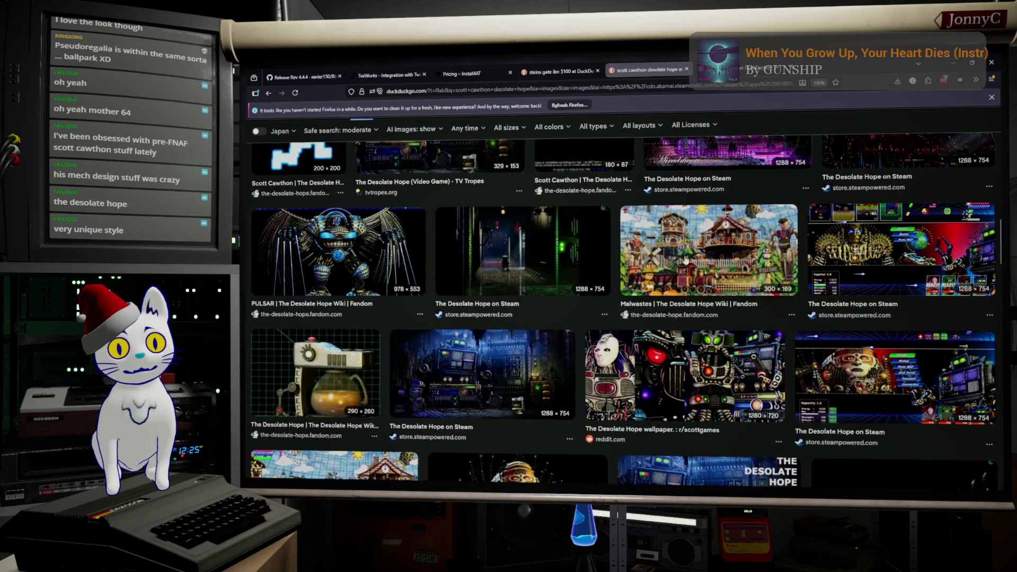
Step: Preview the Malwastes, PULSAR and icy machine screenshots, then return to Substance Painter
left_click(686, 261)
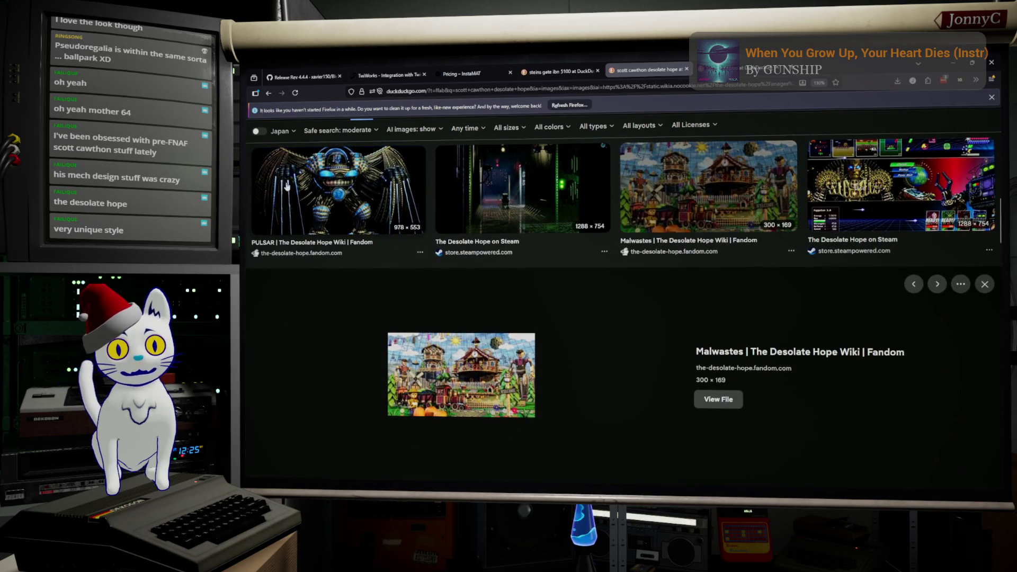
left_click(336, 200)
scroll(550, 254, "down", 3)
scroll(550, 255, "down", 2)
scroll(549, 252, "down", 1)
scroll(548, 253, "down", 1)
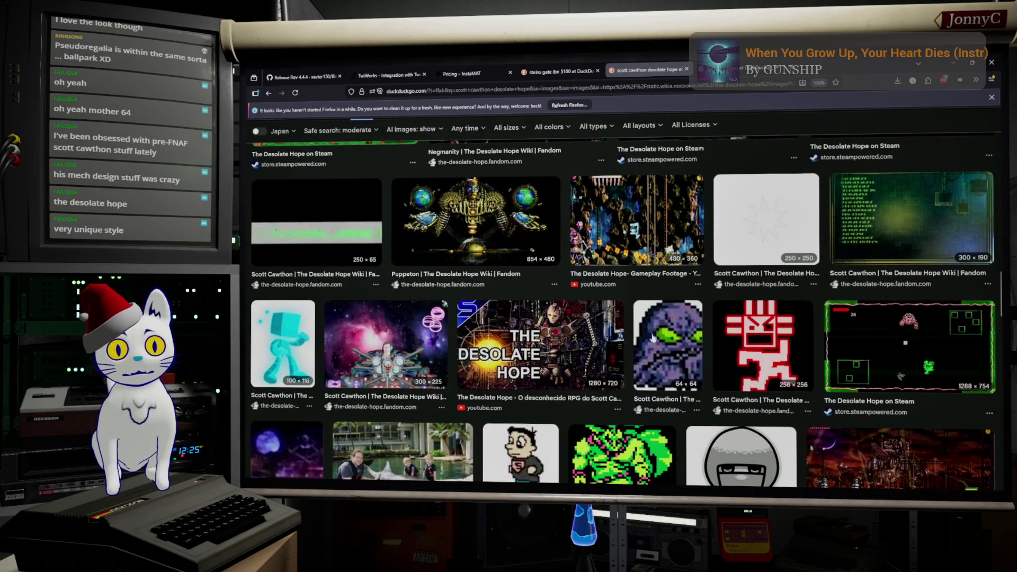
scroll(672, 344, "up", 5)
scroll(672, 343, "up", 3)
scroll(636, 342, "up", 3)
scroll(596, 341, "up", 2)
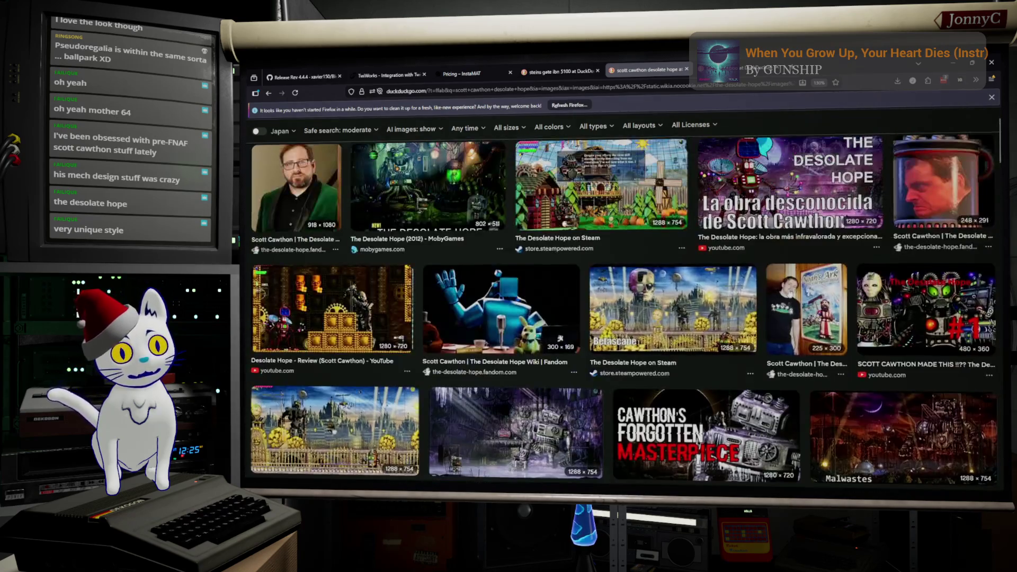
scroll(919, 326, "up", 1)
scroll(902, 323, "down", 3)
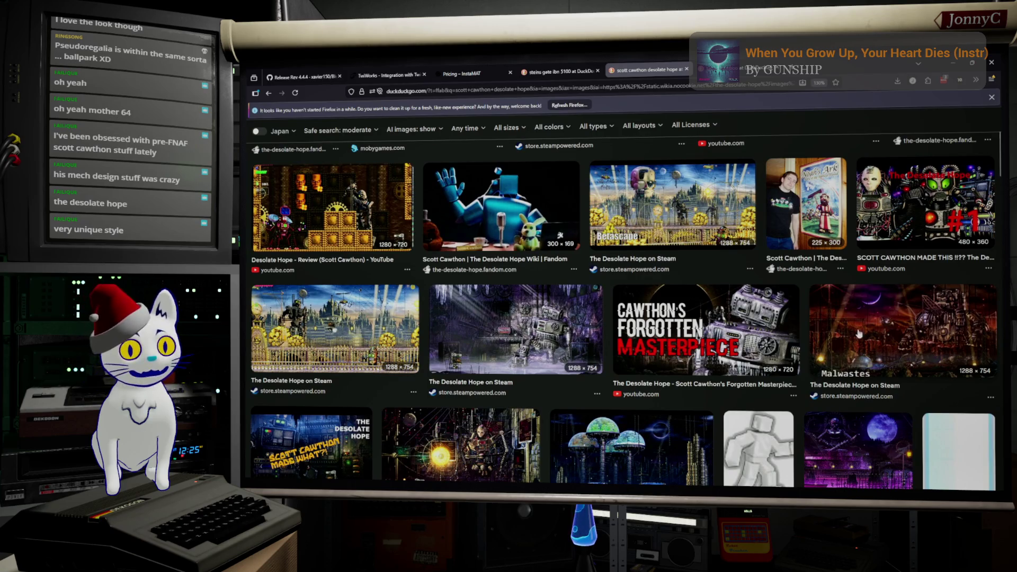
left_click(525, 335)
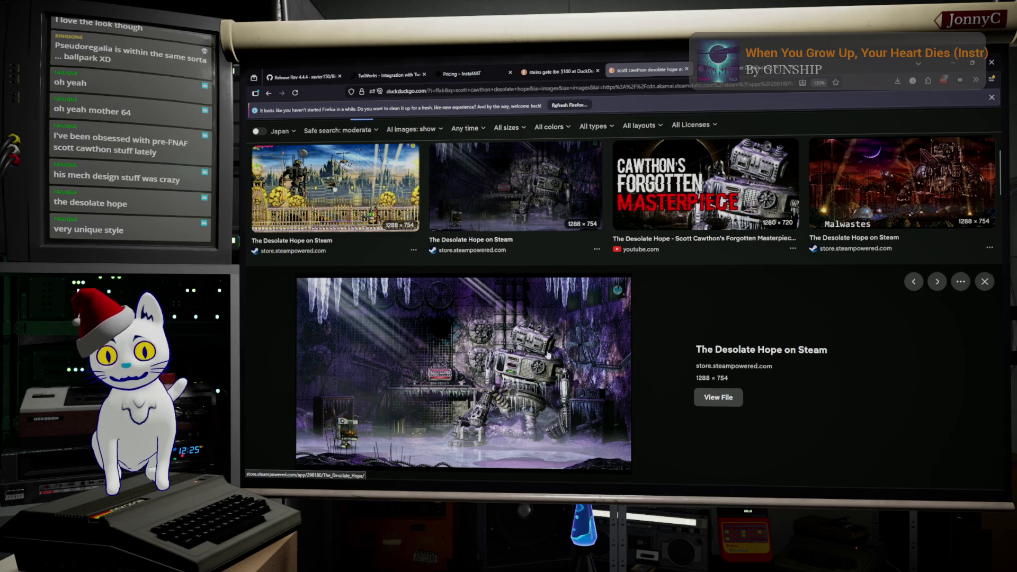
scroll(562, 335, "up", 3)
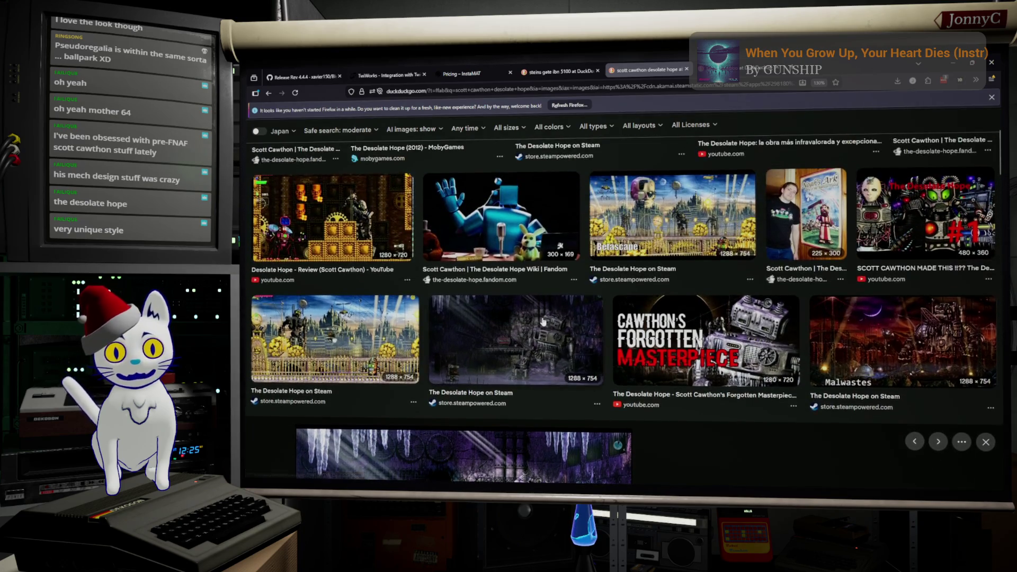
scroll(499, 354, "up", 3)
scroll(509, 353, "down", 1)
scroll(509, 353, "up", 1)
scroll(510, 353, "down", 2)
left_click(509, 352)
scroll(510, 353, "down", 2)
scroll(510, 353, "down", 2)
scroll(509, 353, "down", 2)
scroll(510, 353, "down", 2)
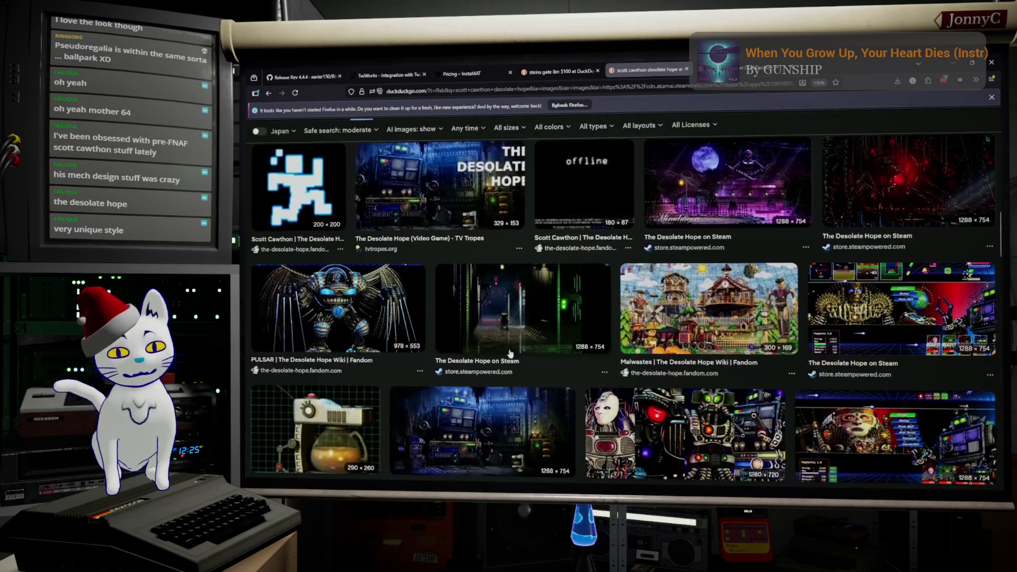
scroll(510, 354, "down", 2)
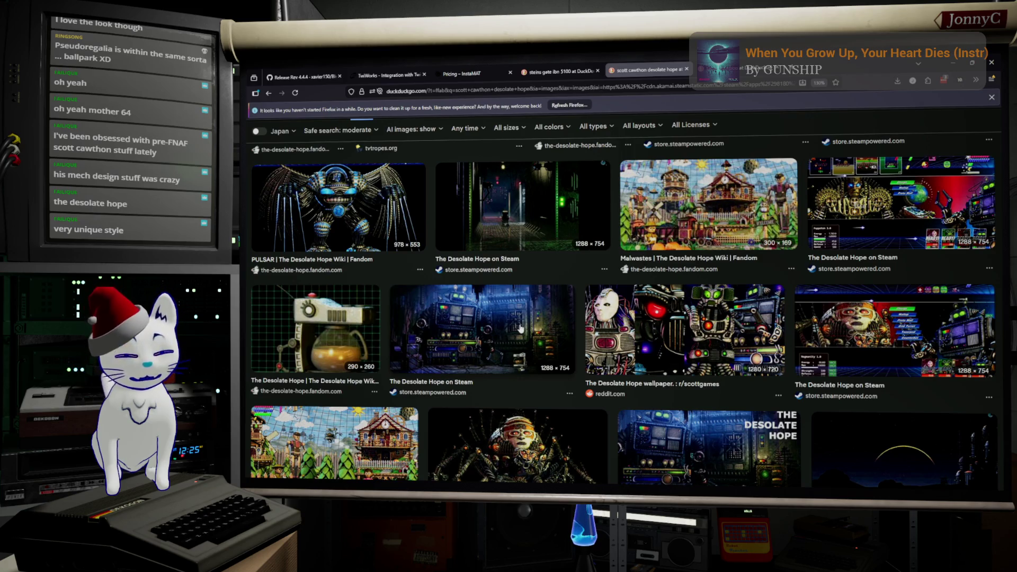
scroll(521, 327, "down", 4)
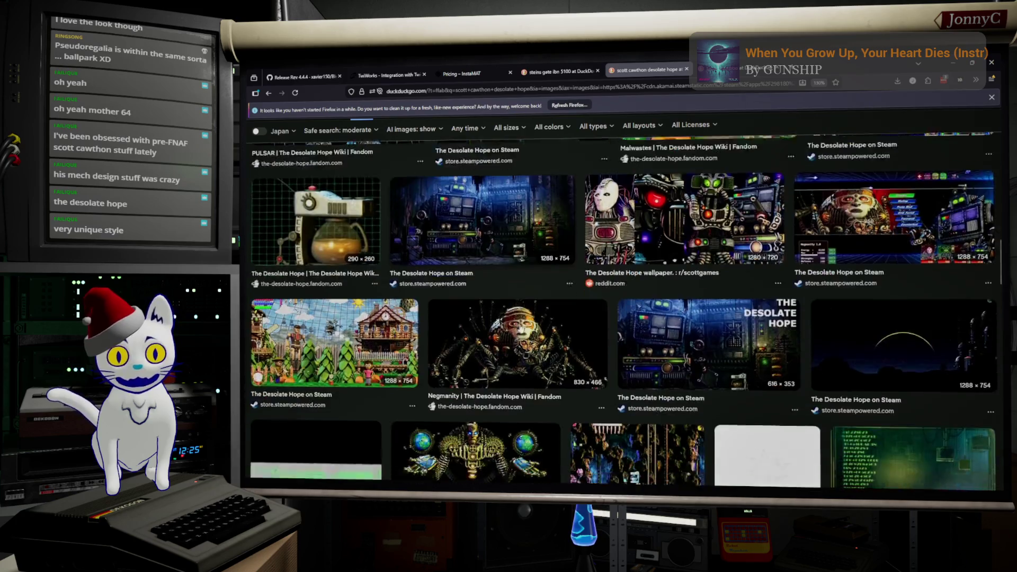
scroll(521, 328, "down", 1)
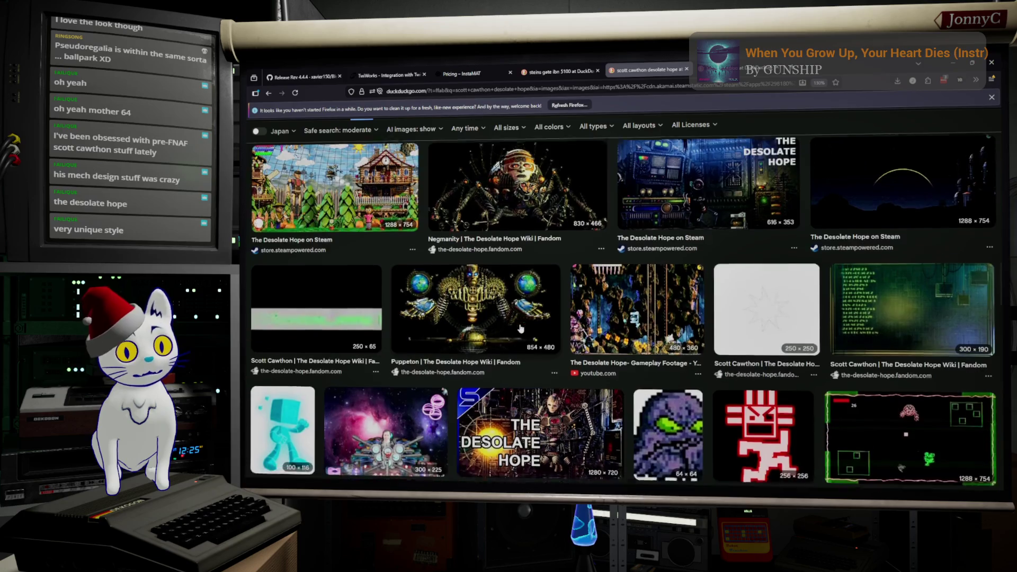
scroll(521, 328, "down", 5)
scroll(521, 328, "down", 1)
scroll(520, 328, "down", 2)
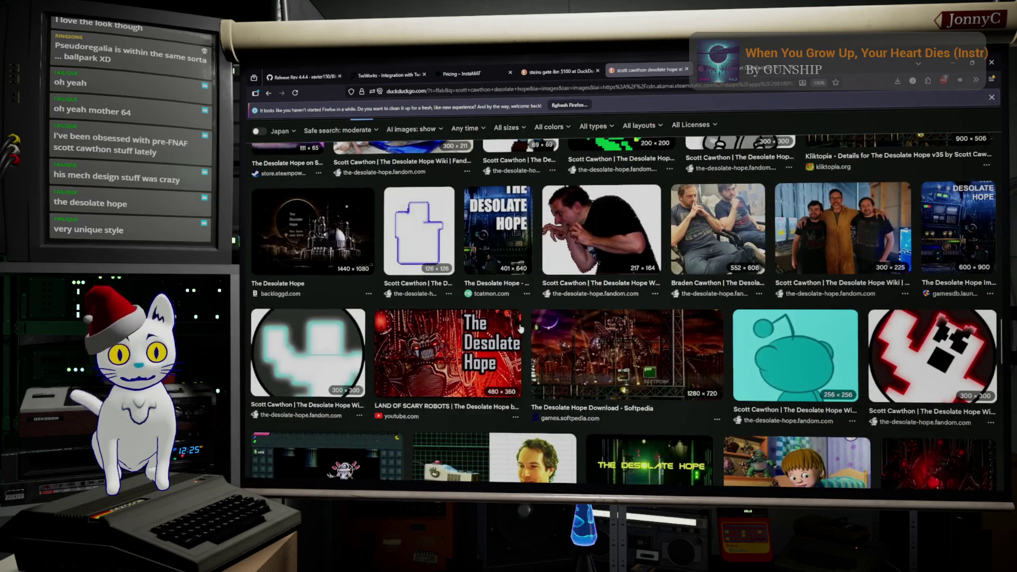
scroll(520, 329, "down", 4)
scroll(520, 329, "down", 2)
scroll(521, 329, "down", 1)
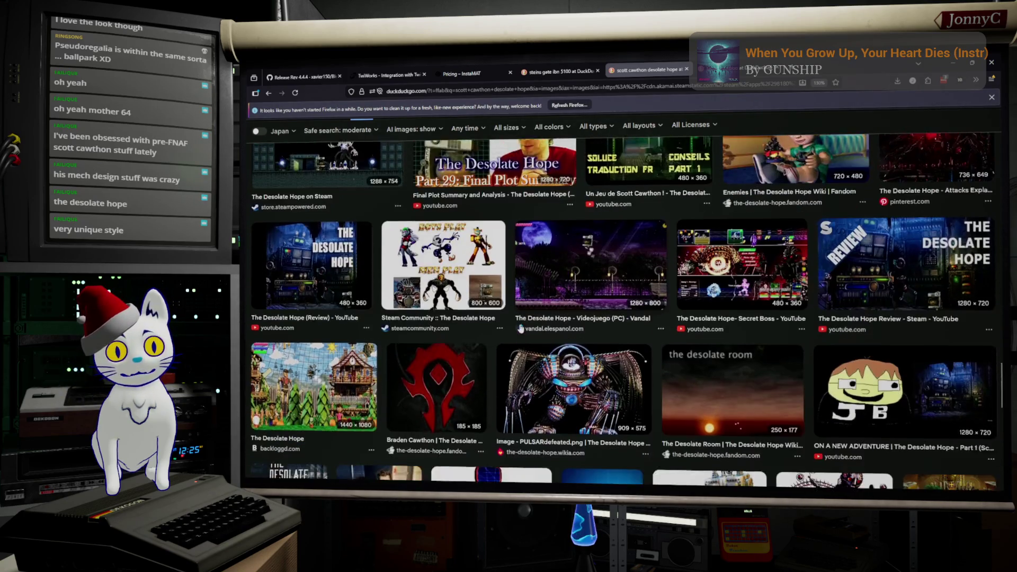
scroll(520, 329, "down", 2)
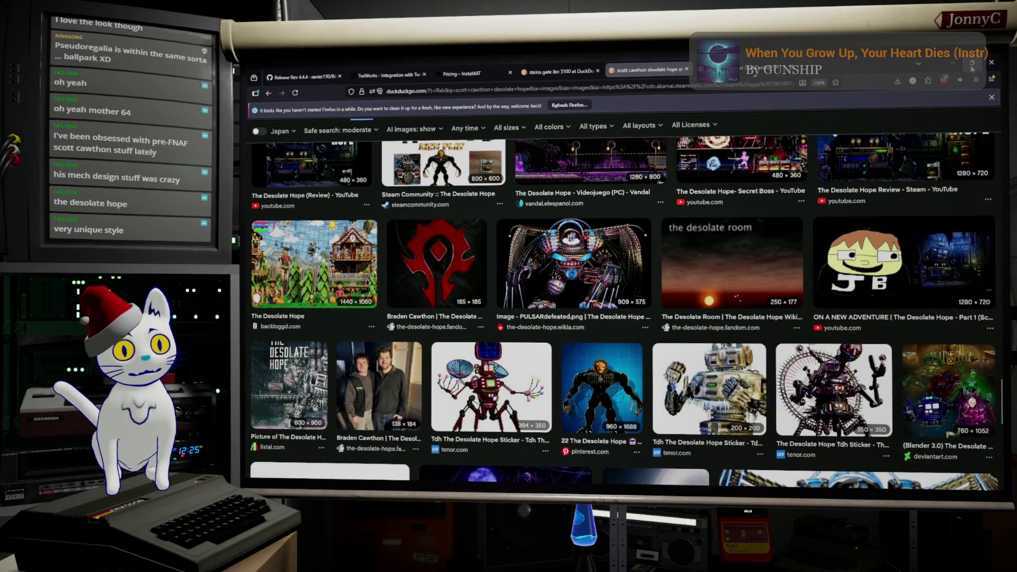
key("alt+Tab")
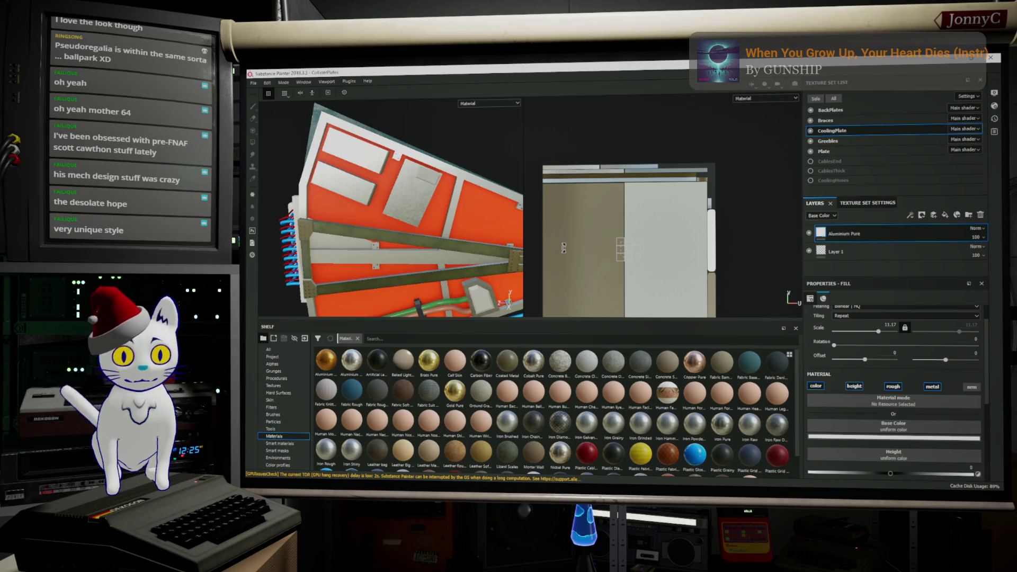
scroll(354, 239, "up", 1)
scroll(354, 239, "up", 2)
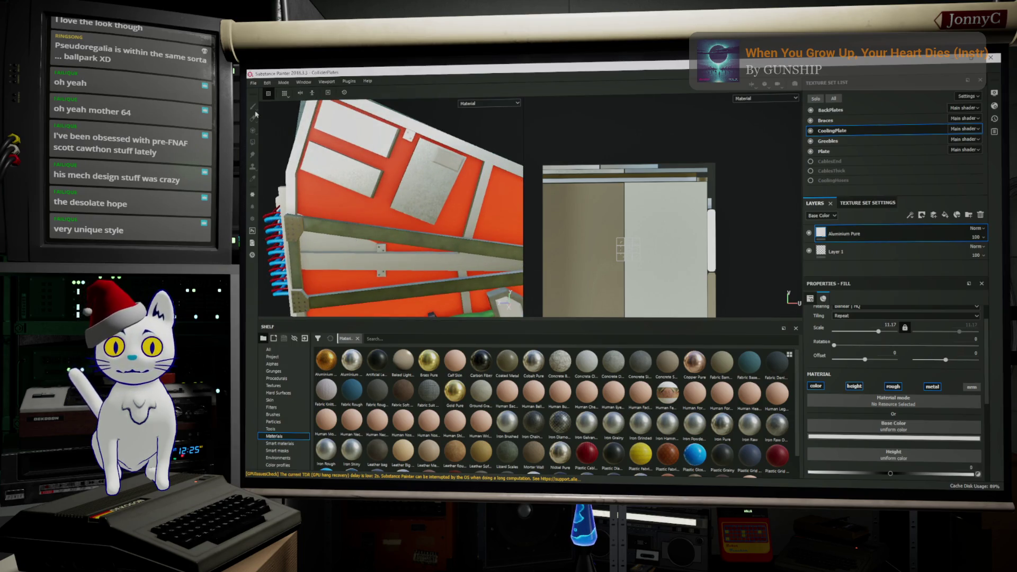
Step: In Project Configuration, swap the project mesh to SM_CoreAPlates_Clean.fbx and apply it
left_click(270, 83)
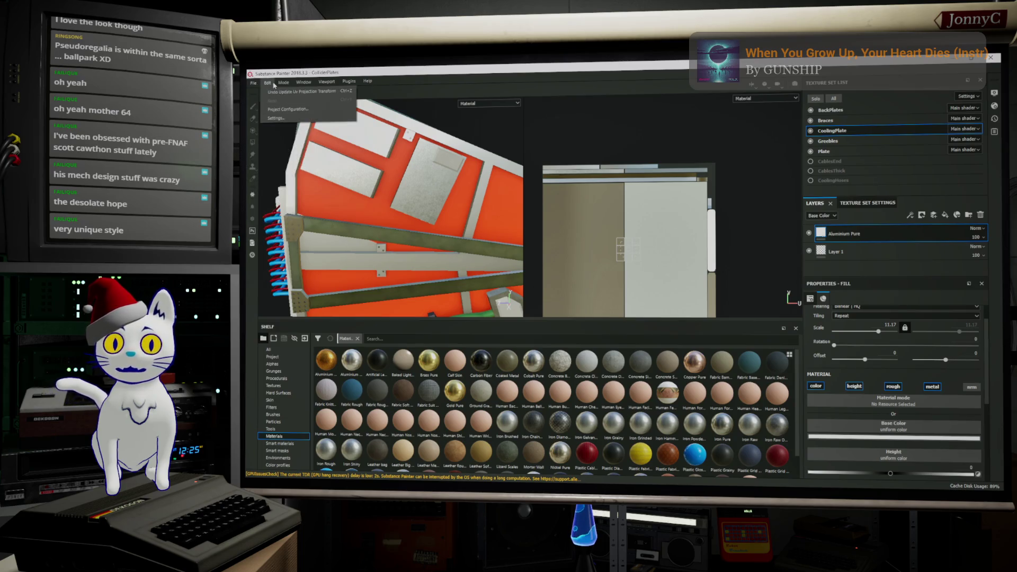
left_click(293, 110)
left_click(665, 222)
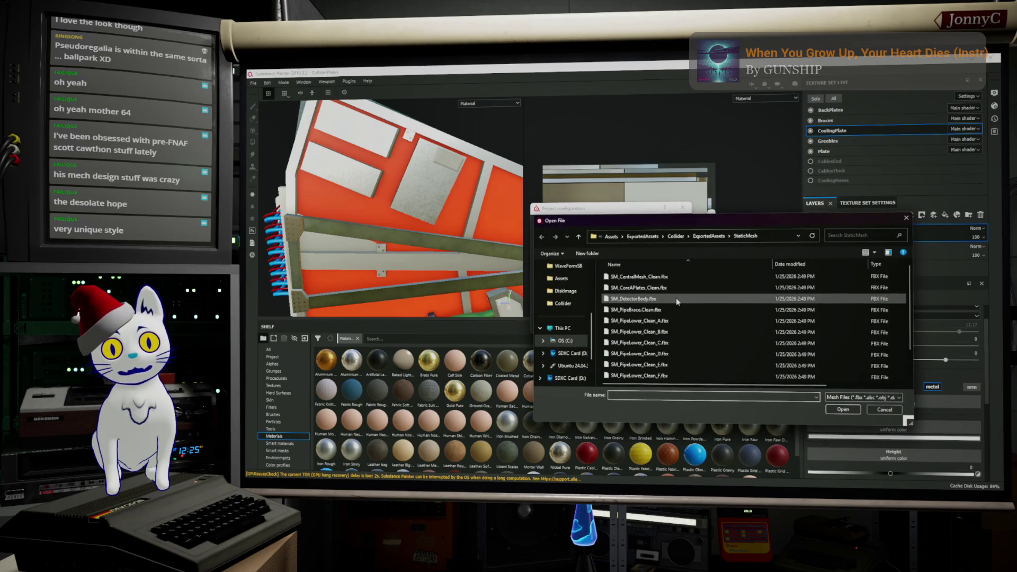
left_click(672, 287)
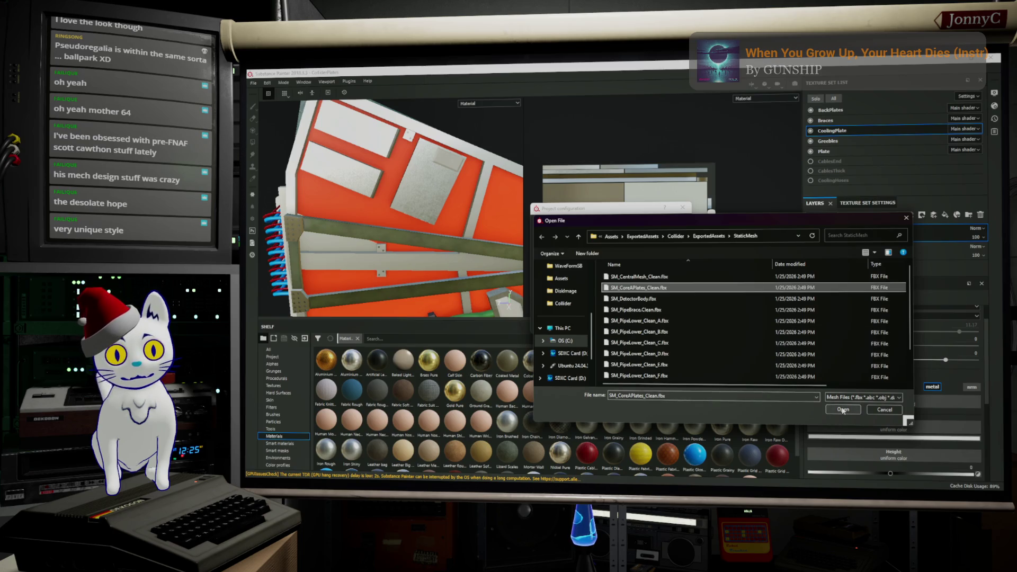
left_click(842, 410)
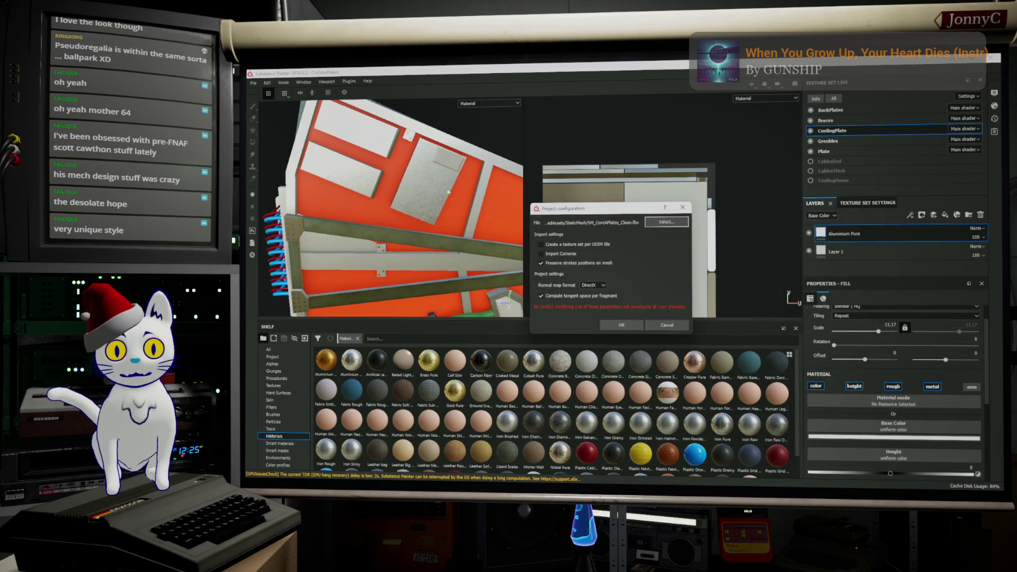
left_click(627, 328)
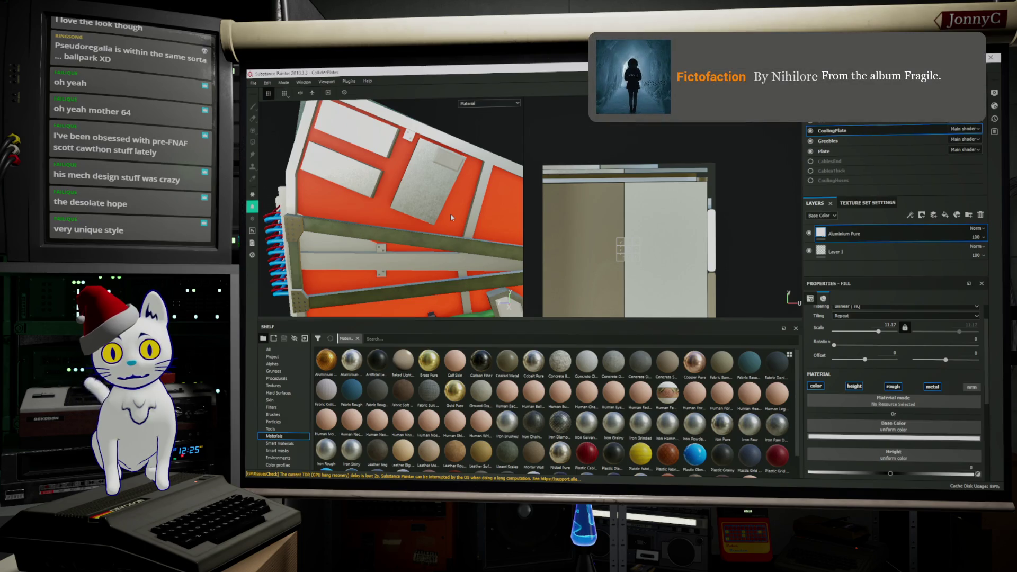
left_click(447, 200)
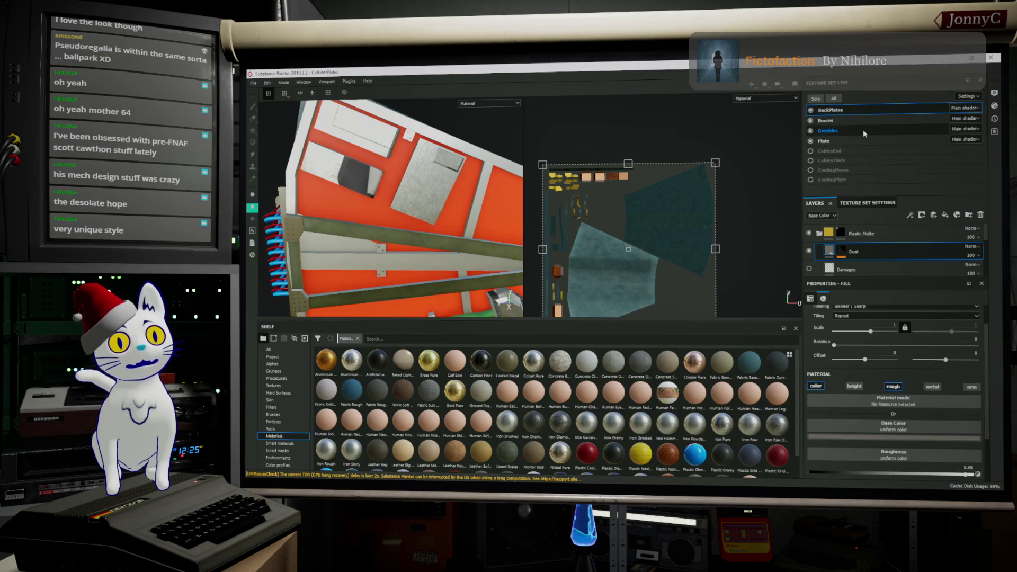
Step: View the Greebles, Braces and Plate texture sets and toggle the Aluminium Pure layer's visibility
left_click(861, 132)
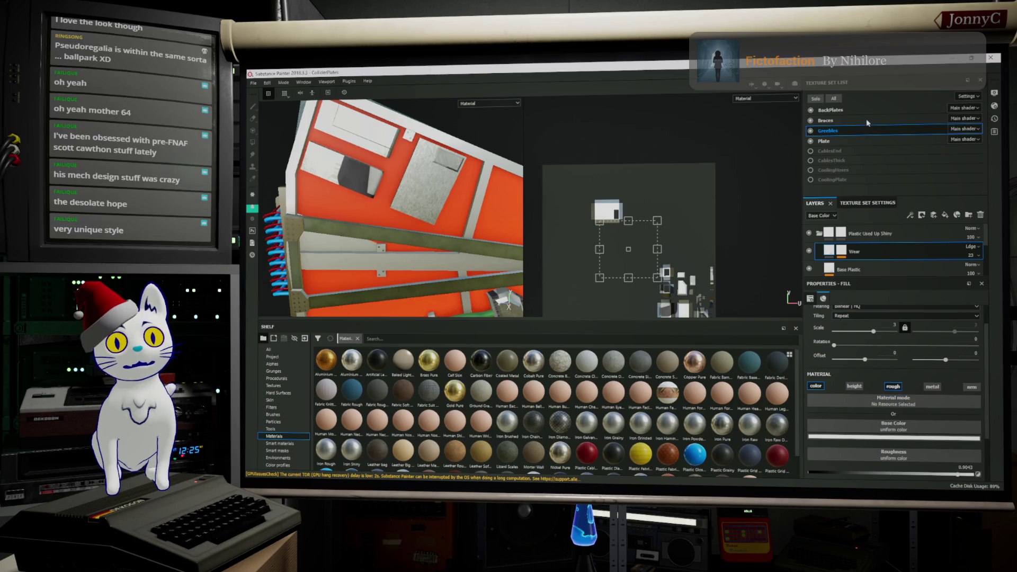
left_click(863, 121)
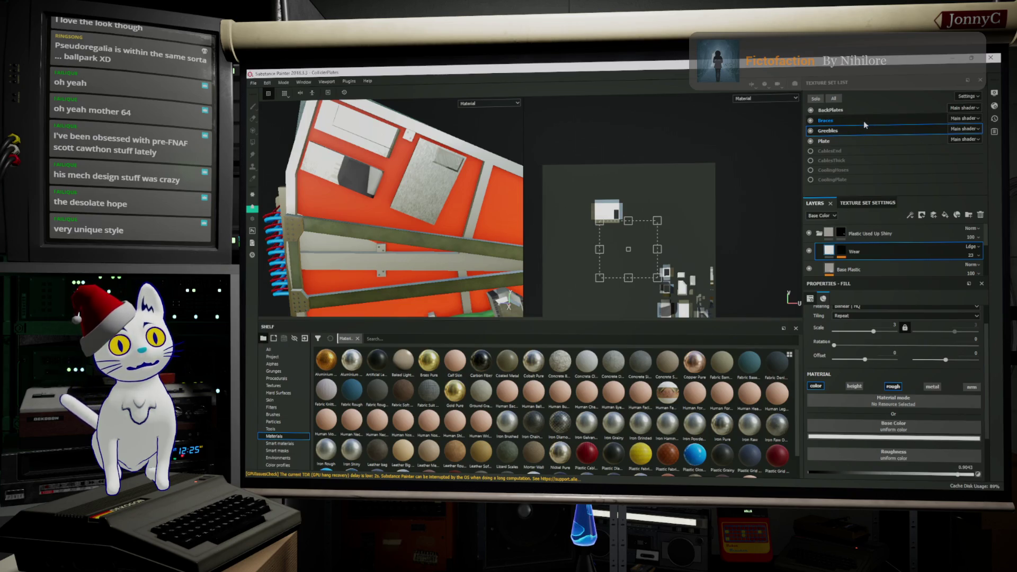
left_click(856, 138)
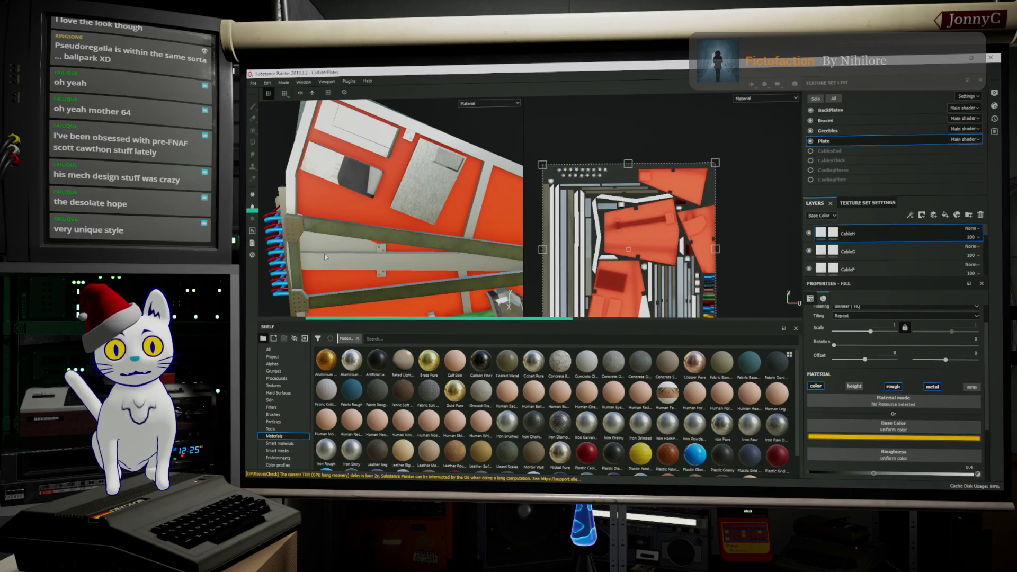
scroll(887, 249, "down", 5)
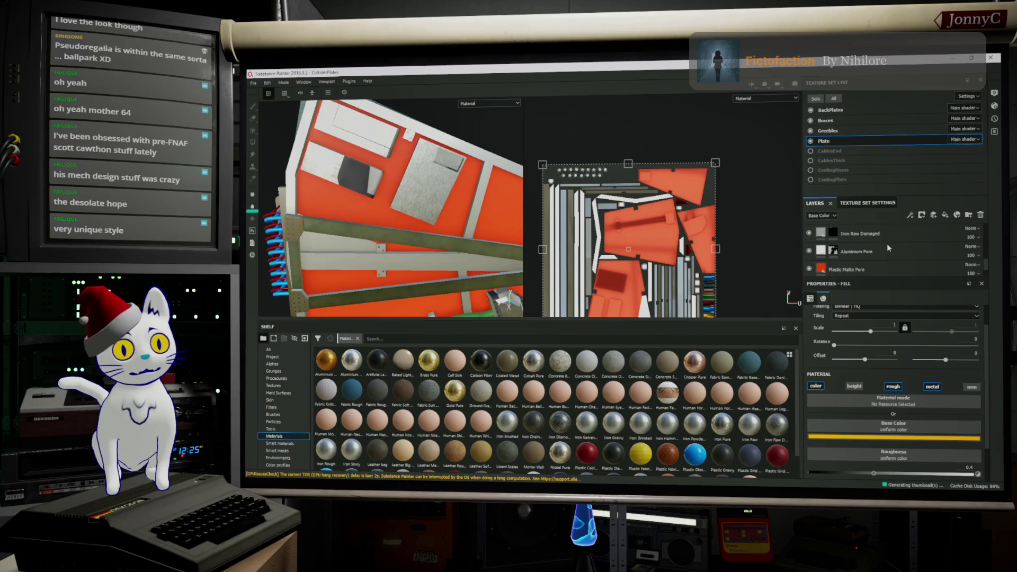
scroll(887, 243, "down", 2)
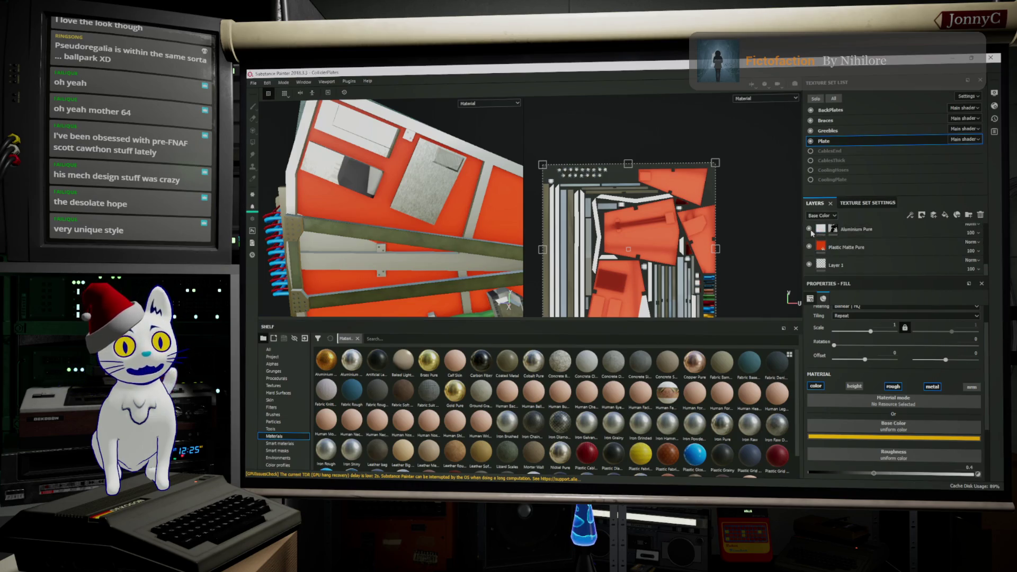
left_click(809, 230)
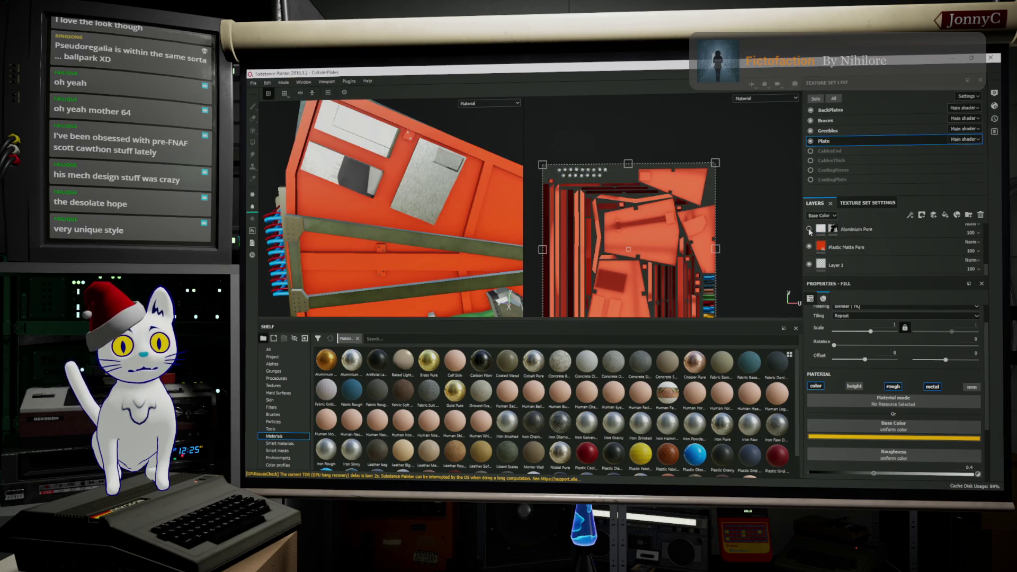
left_click(808, 230)
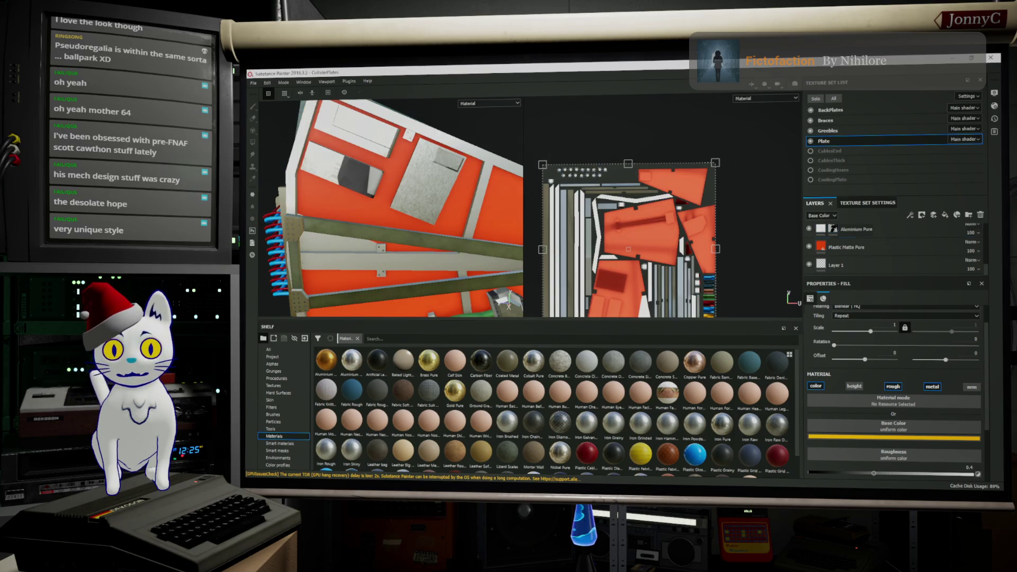
key("1")
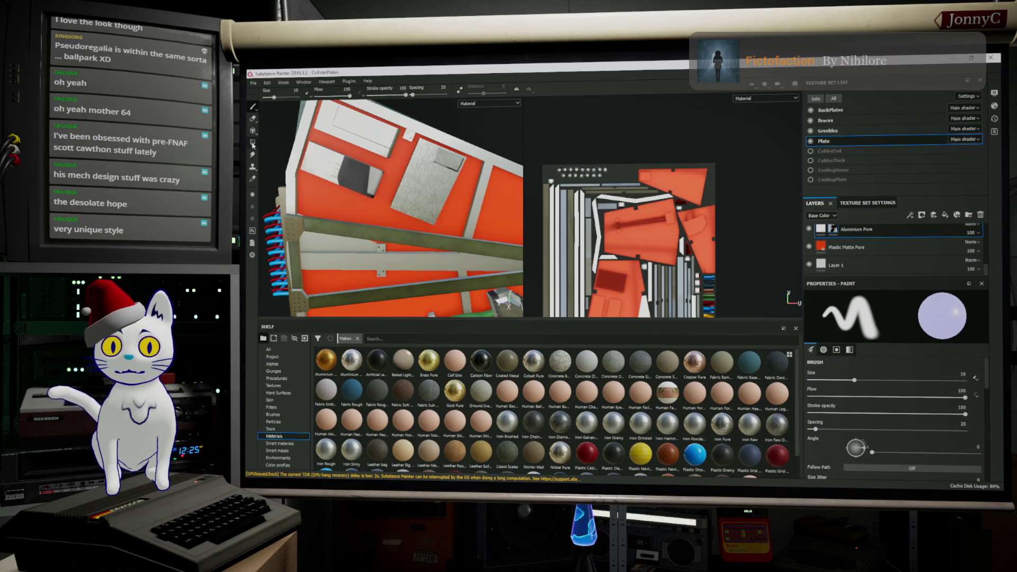
Step: With Polygon Fill active, orbit the model and compare the Greebles, Braces and Plate texture sets
key("4")
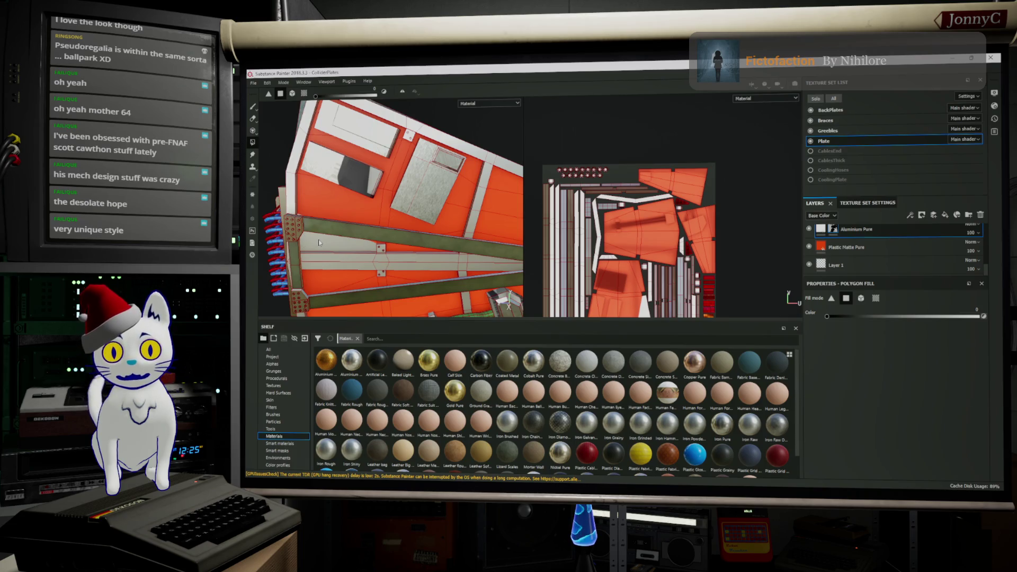
mouse_move(379, 263)
left_mouse_down("alt")
mouse_move(374, 211)
mouse_move(413, 191)
left_mouse_up("alt")
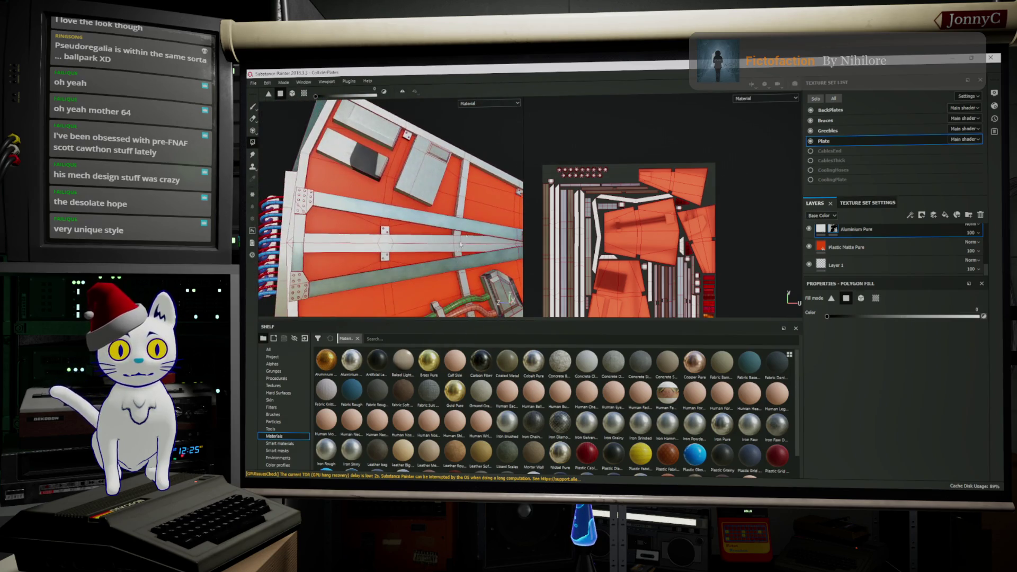
left_click(851, 131)
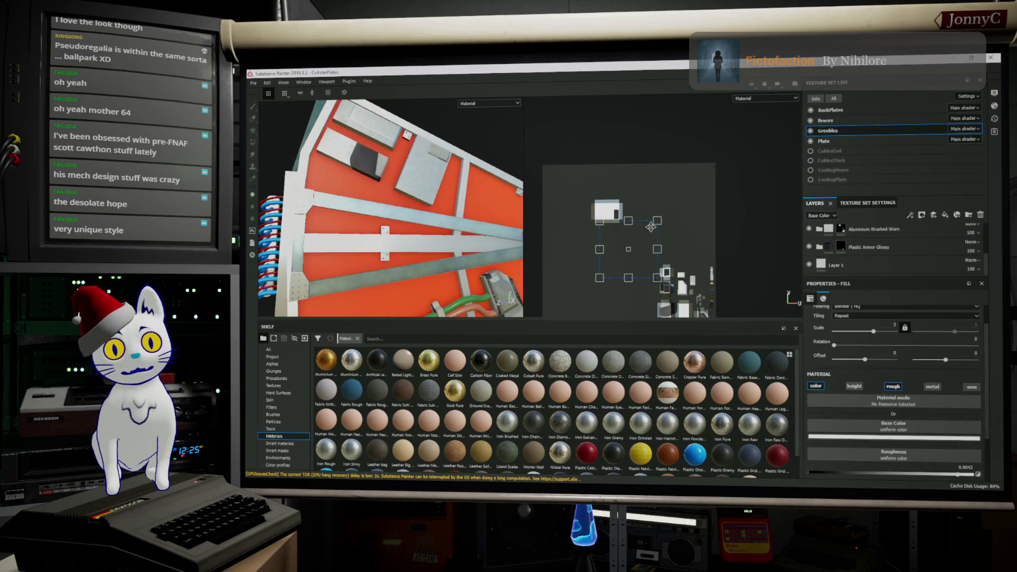
scroll(650, 226, "up", 2)
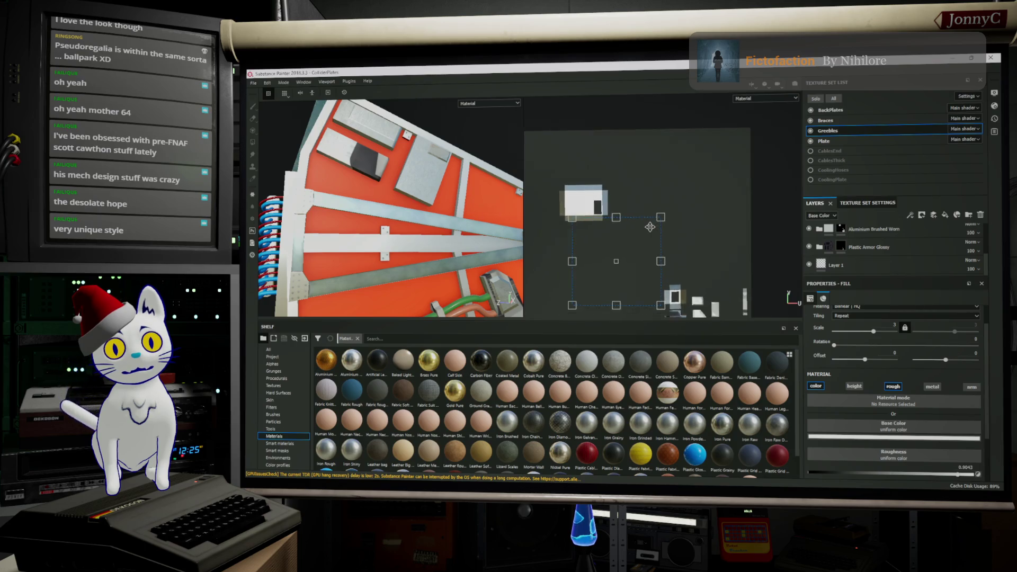
scroll(651, 227, "down", 2)
scroll(660, 222, "down", 1)
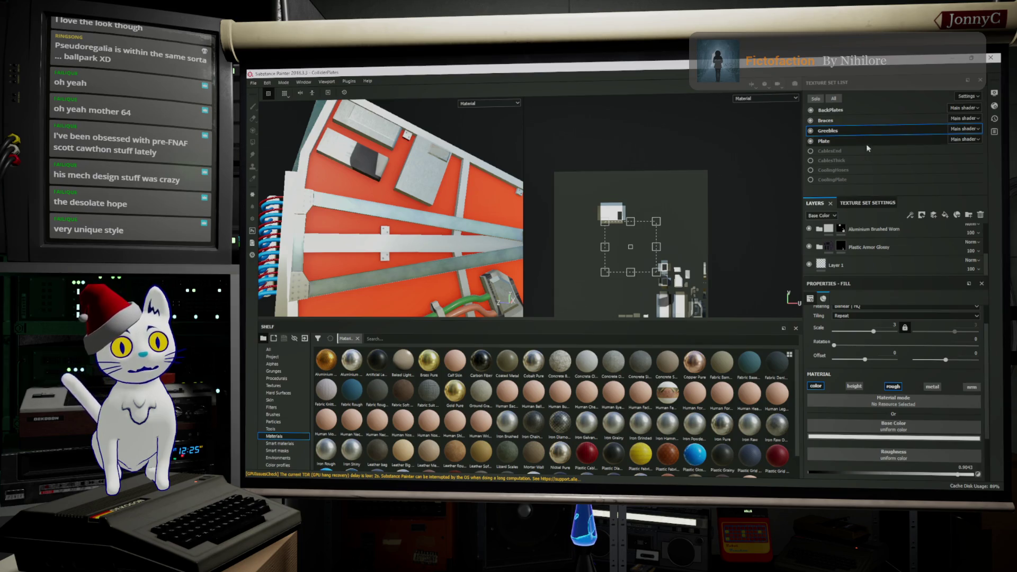
left_click(849, 119)
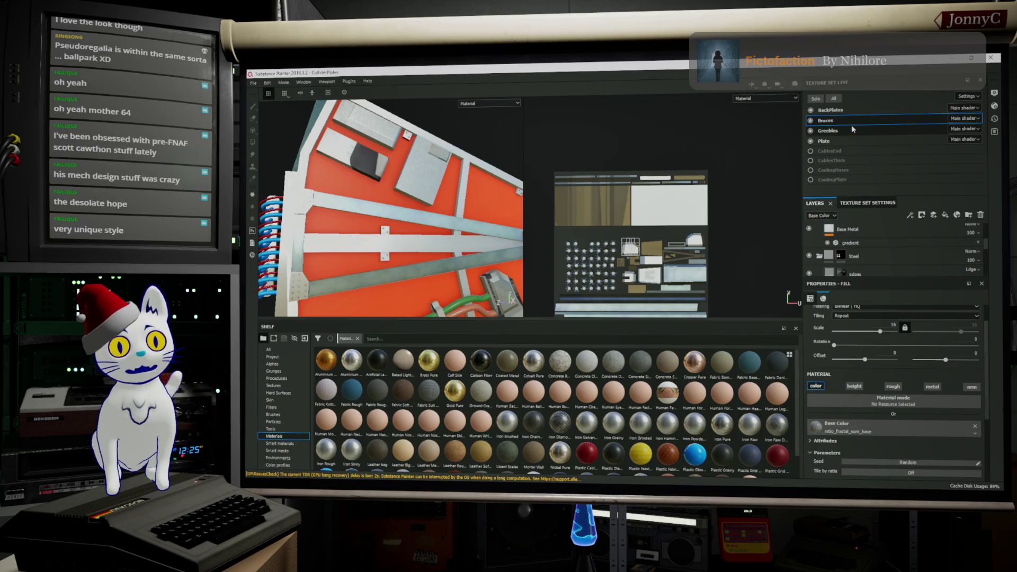
left_click(852, 129)
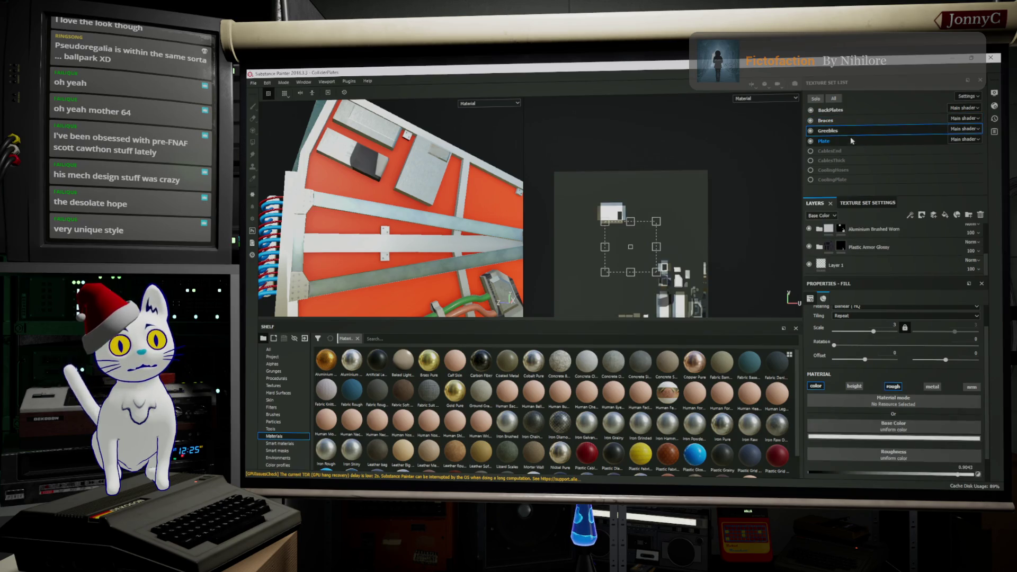
left_click(849, 139)
Step: Cycle again through Braces, Greebles, Plate and BackPlates texture sets on the new mesh
left_click(855, 118)
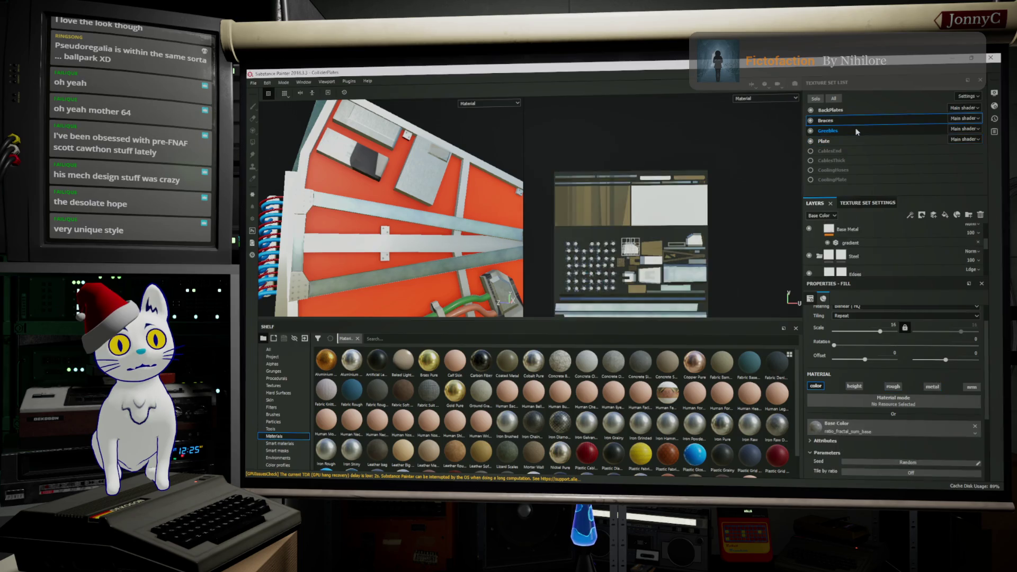
left_click(857, 132)
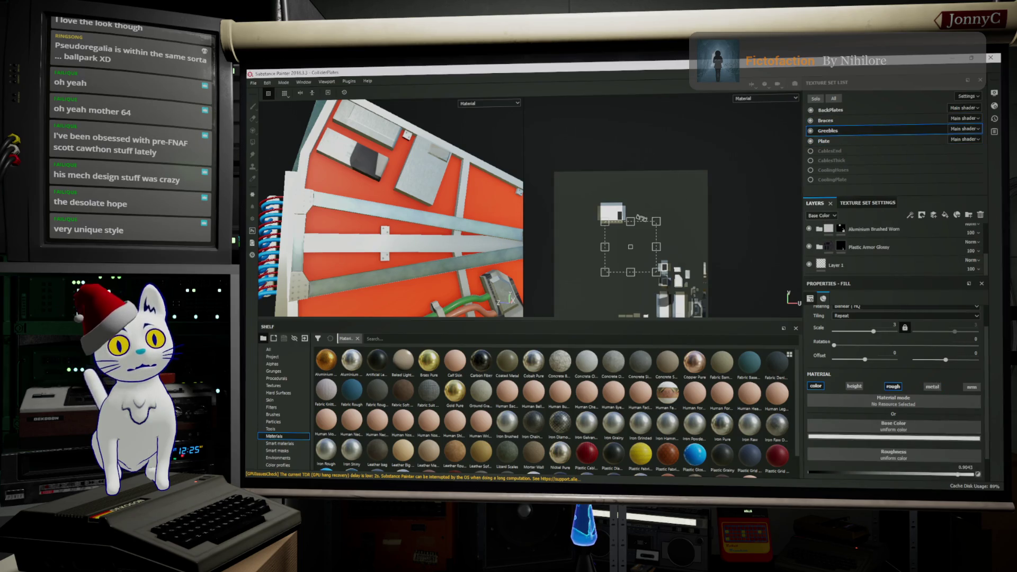
left_click(923, 120)
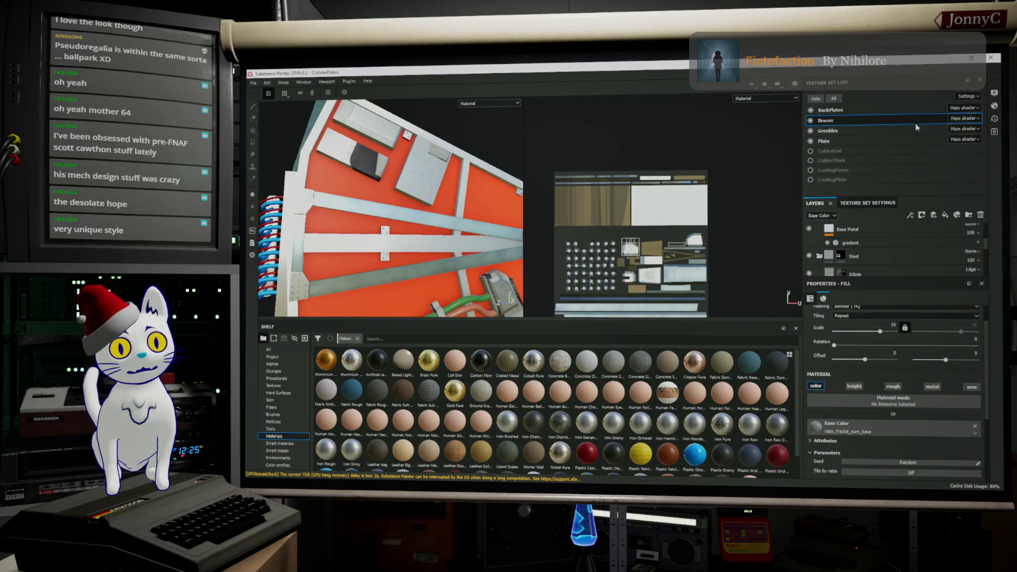
left_click(914, 129)
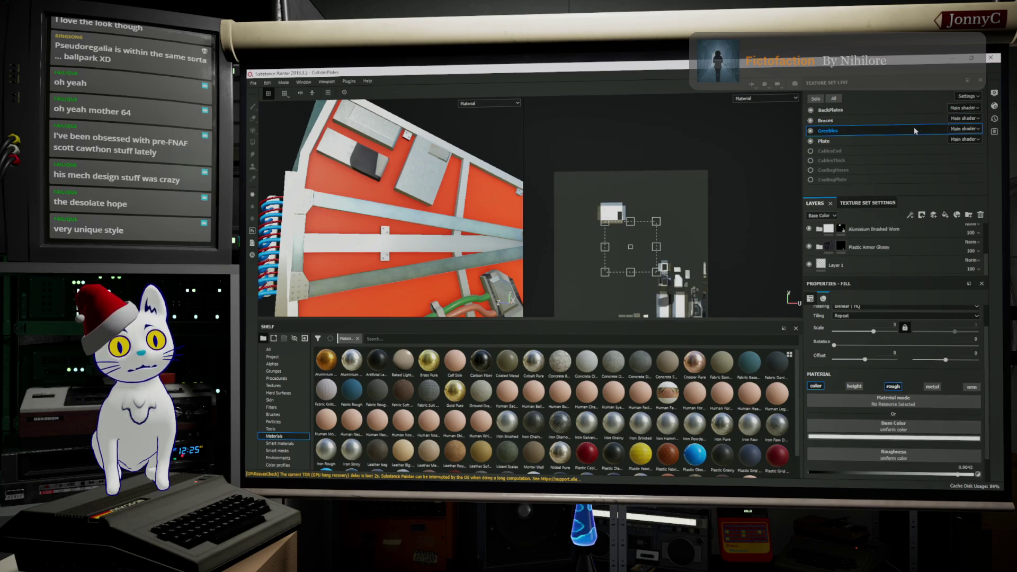
left_click(906, 139)
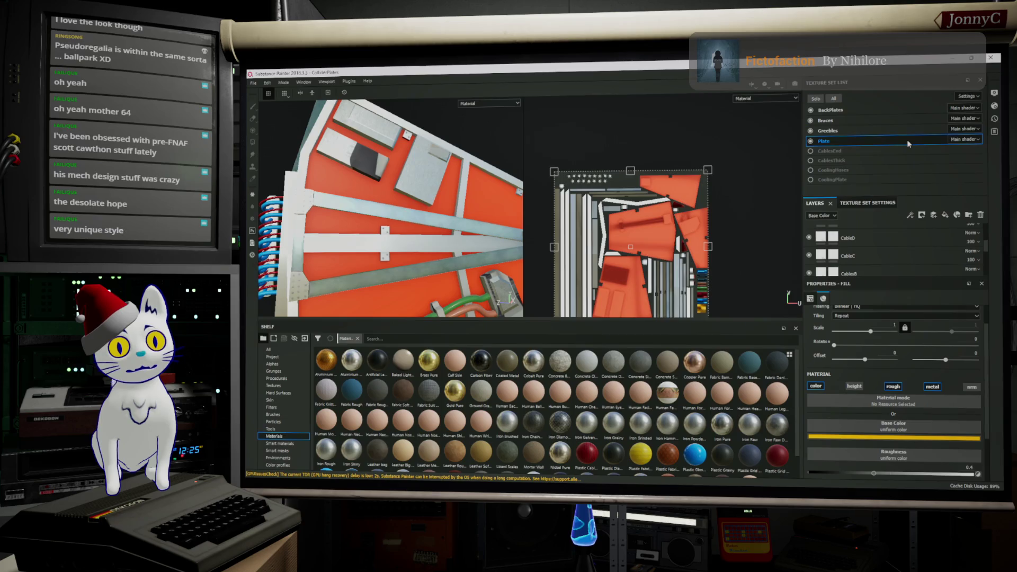
left_click(911, 112)
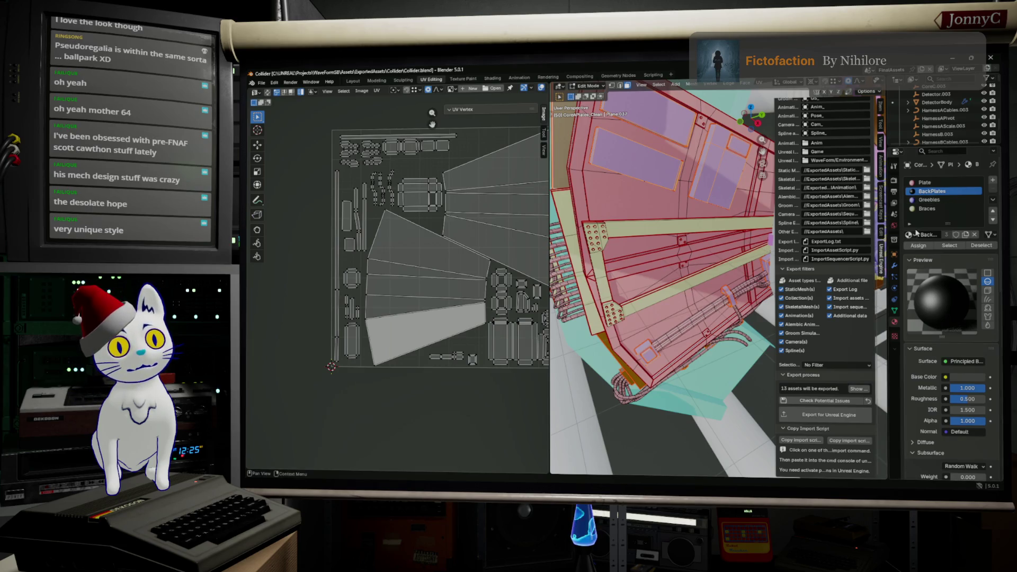
Step: Select all faces using the Greebles material and assign them to BackPlates
left_click(937, 207)
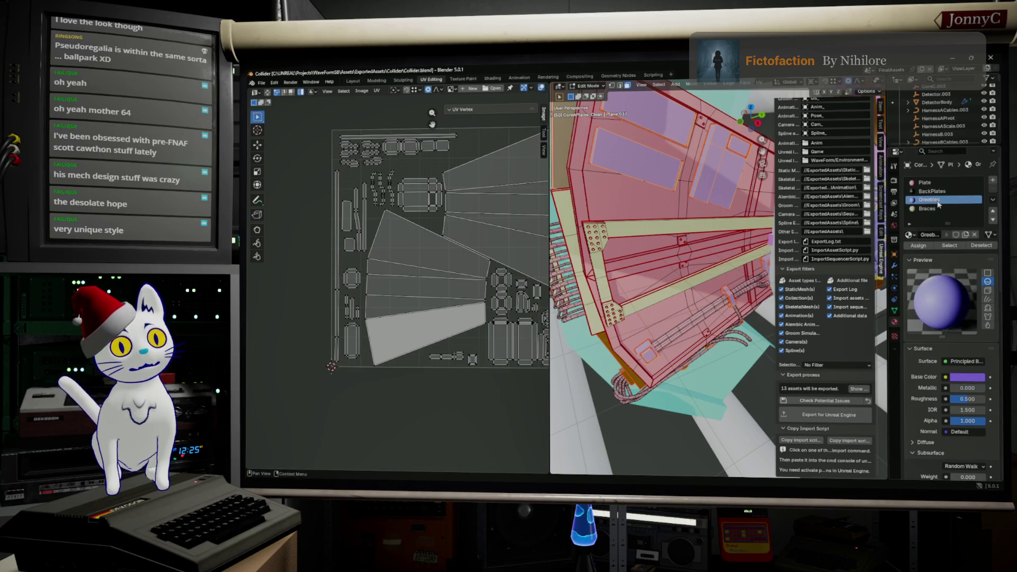
left_click(946, 247)
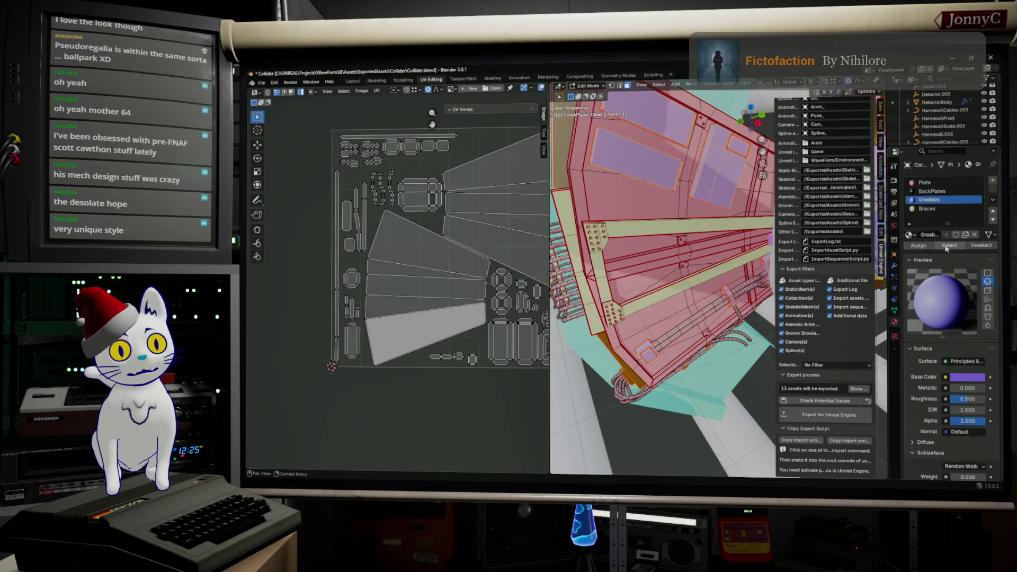
left_click(931, 184)
left_click(931, 191)
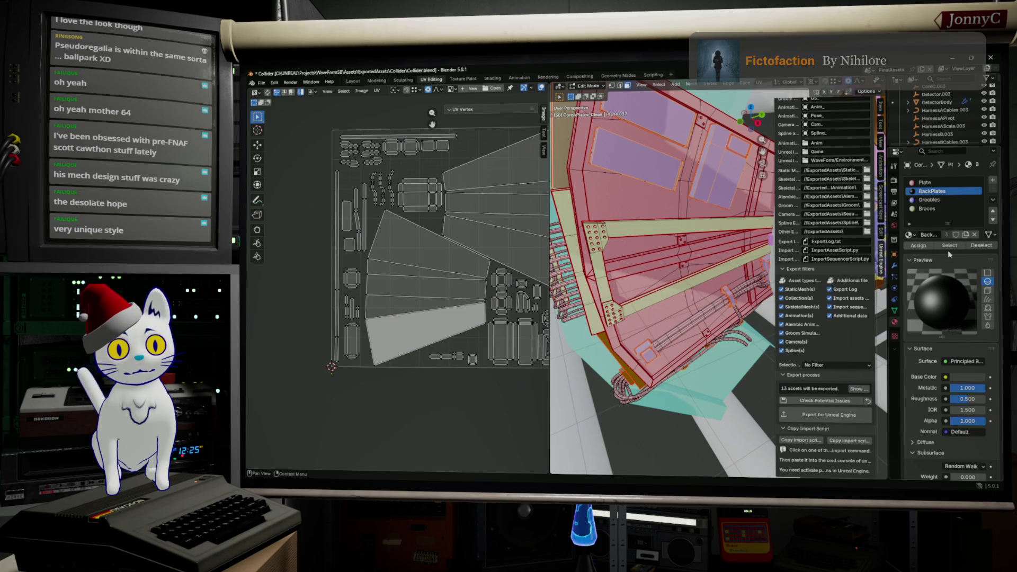
left_click(944, 200)
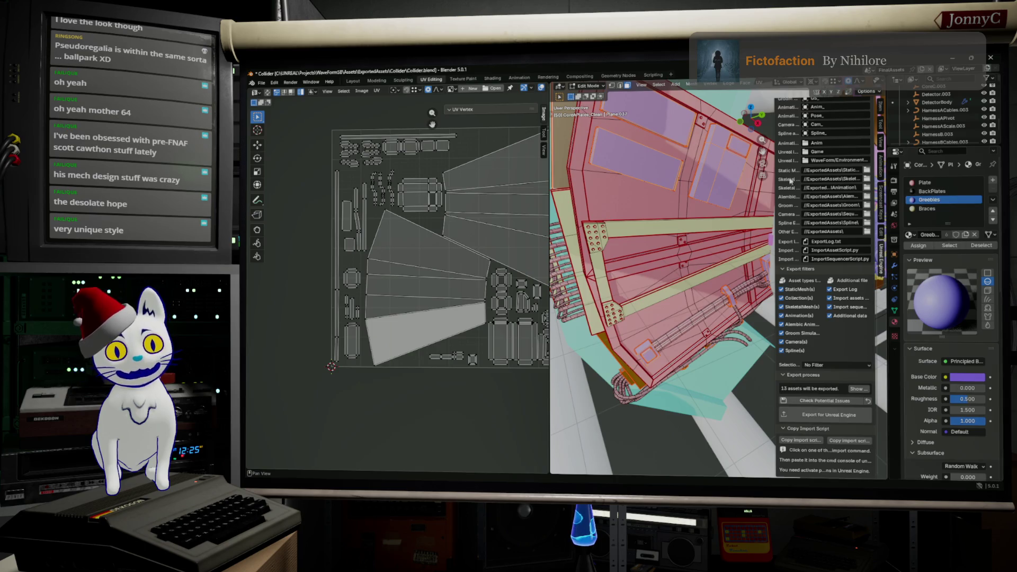
key("alt+a")
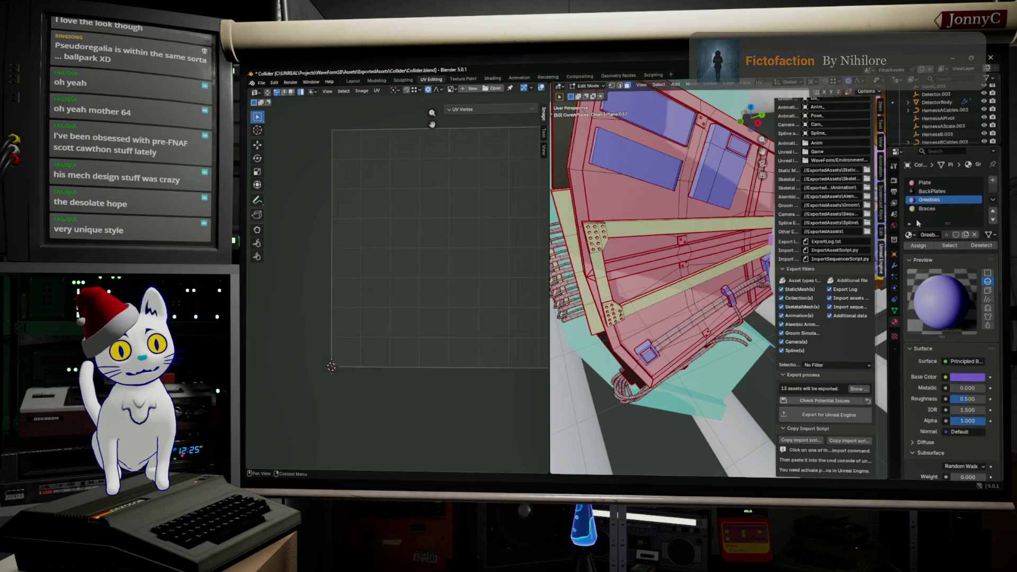
left_click(949, 245)
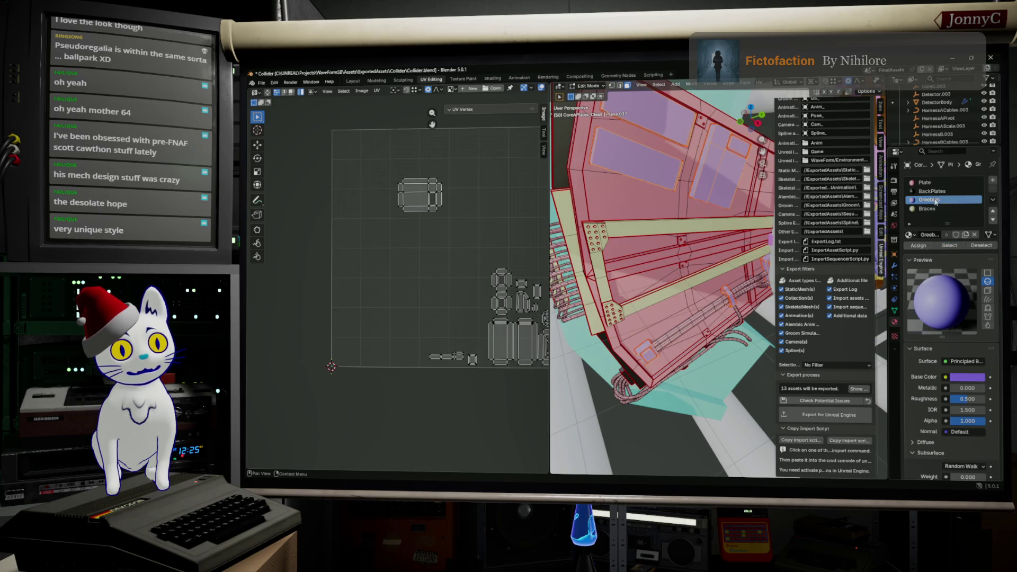
left_click(934, 192)
left_click(927, 245)
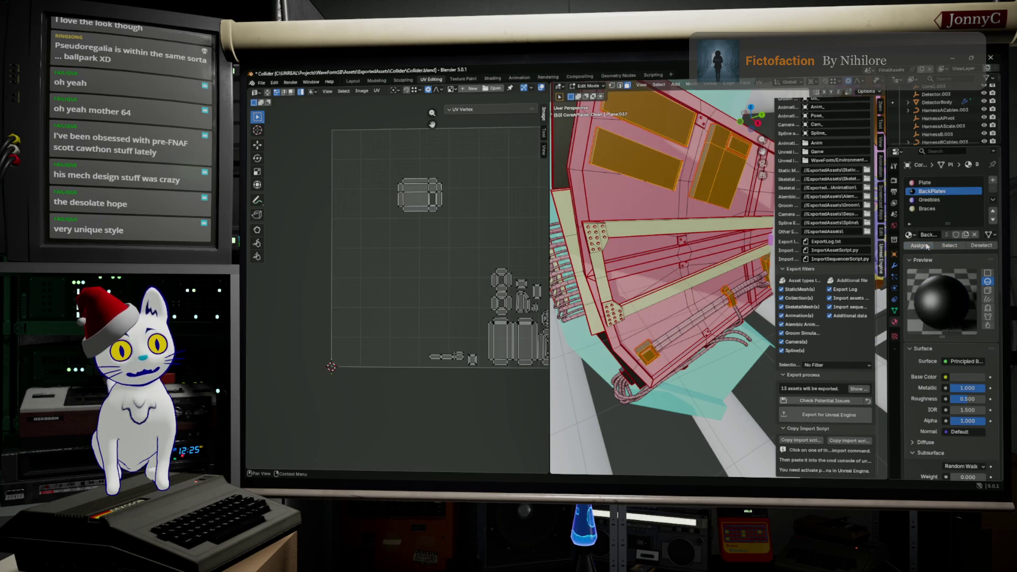
Step: Back in Object Mode, remove the now-empty Greebles material slot
key("Tab")
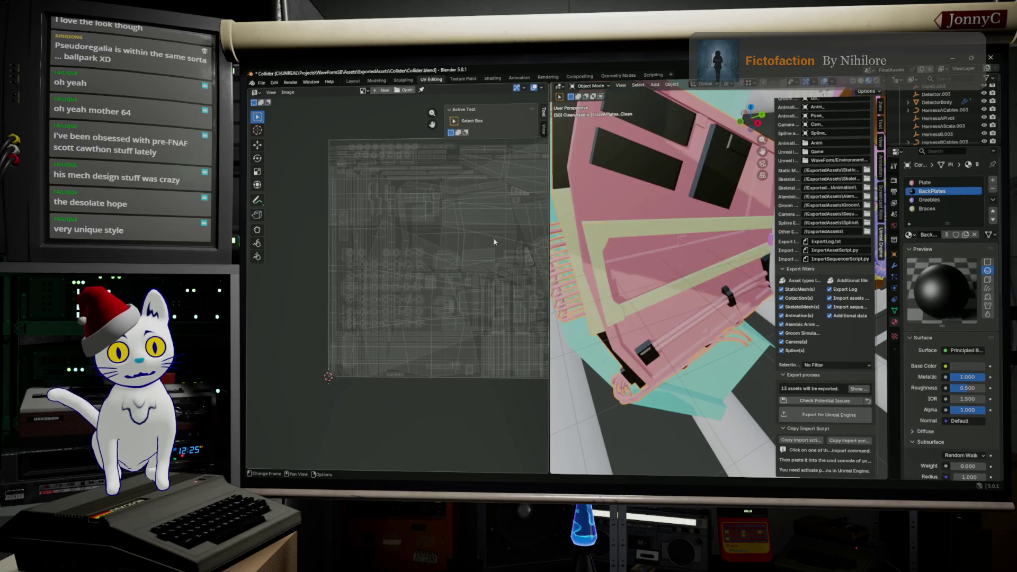
left_click(933, 200)
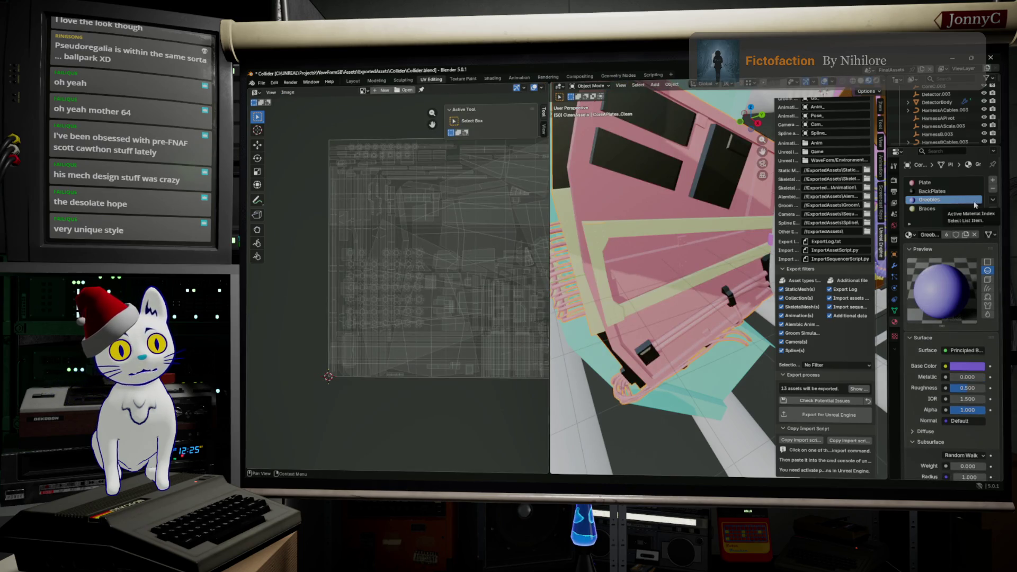
left_click(992, 196)
left_click(927, 182)
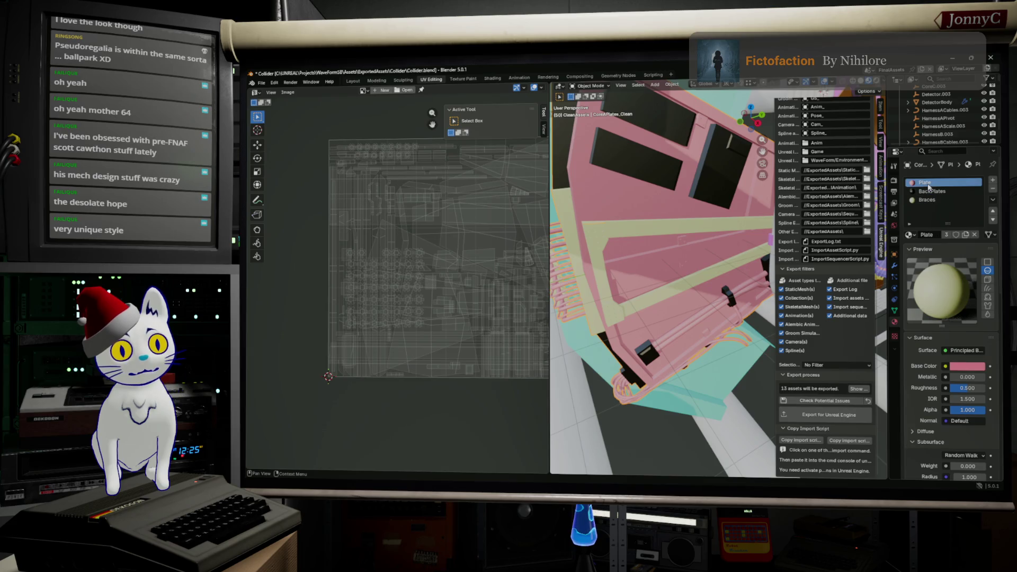
left_click(929, 190)
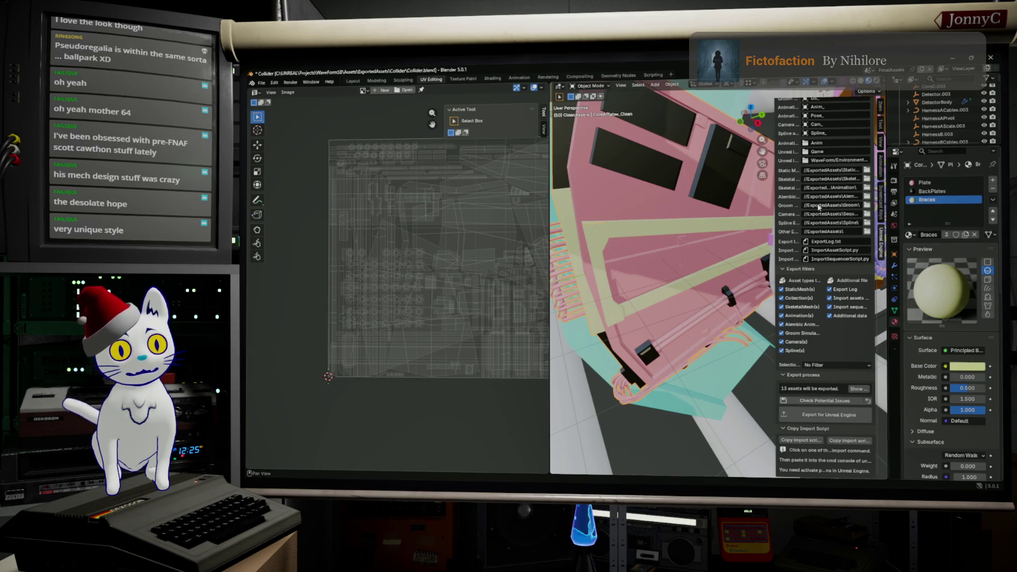
Step: Save Collider.blend, export the assets for Unreal Engine and switch to Substance Painter
left_click(259, 83)
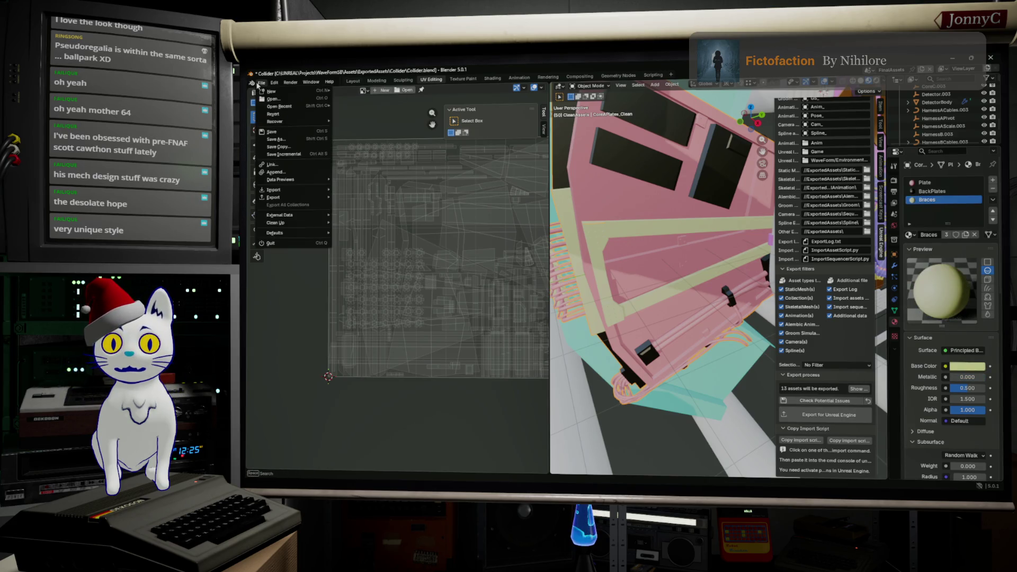
left_click(293, 132)
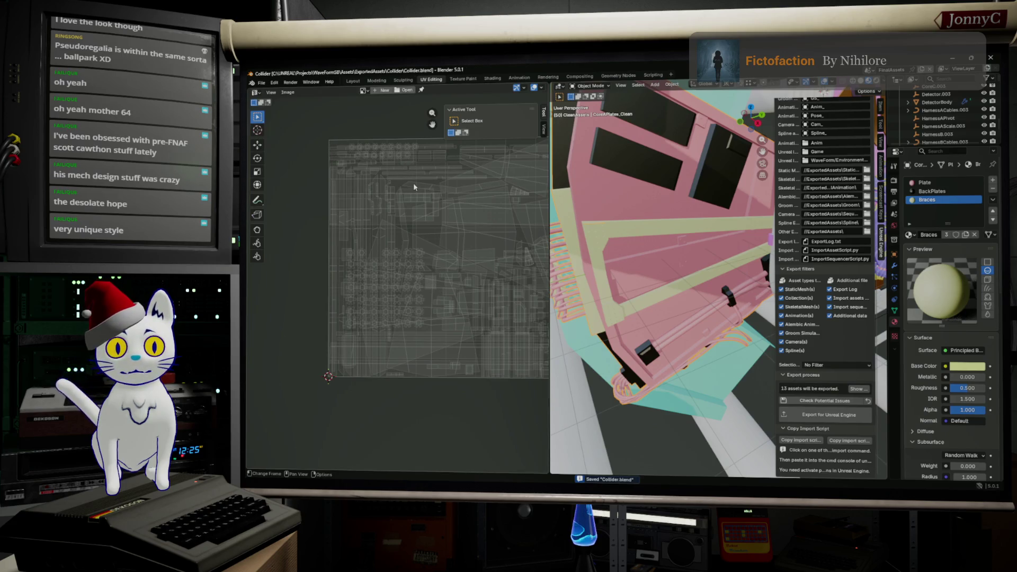
left_click(798, 421)
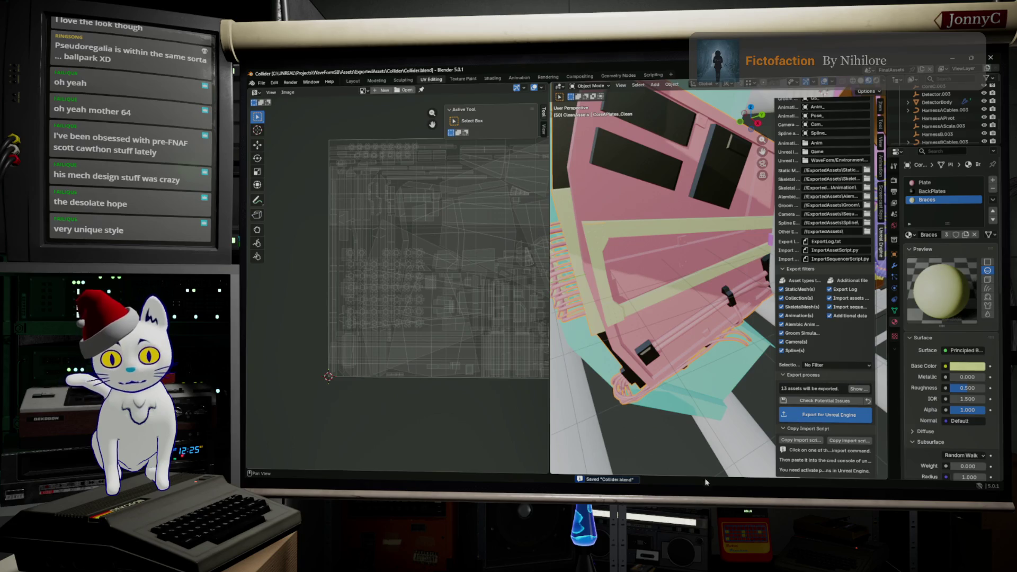
key("alt+Tab")
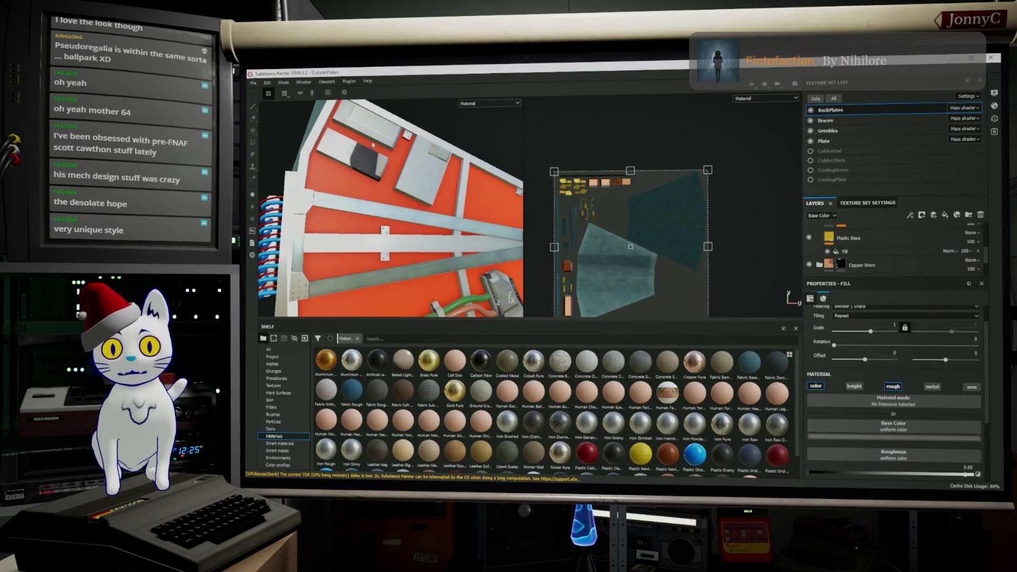
Step: Save the CollidePlates project and bring up its Project Configuration
left_click(255, 81)
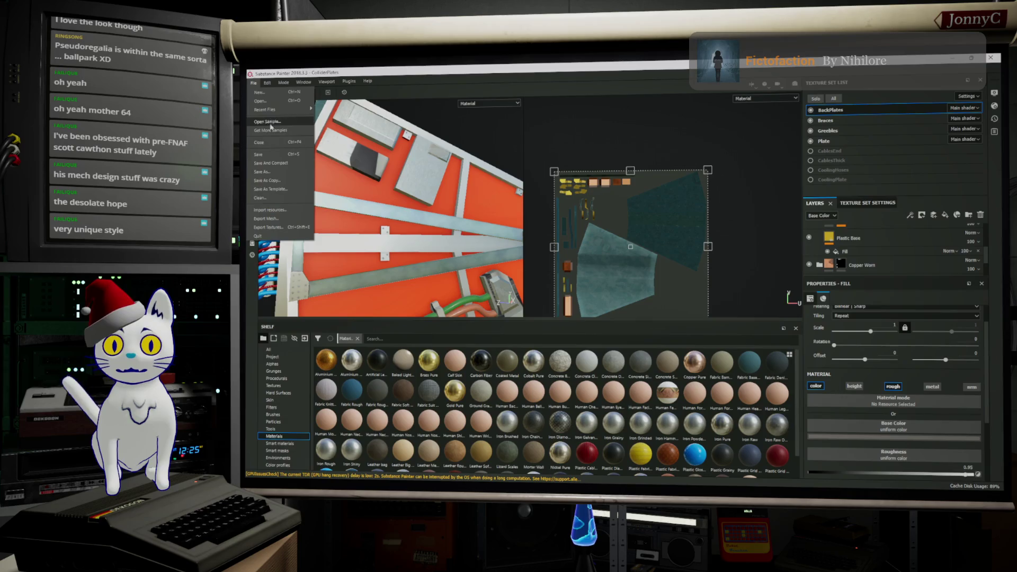
left_click(275, 156)
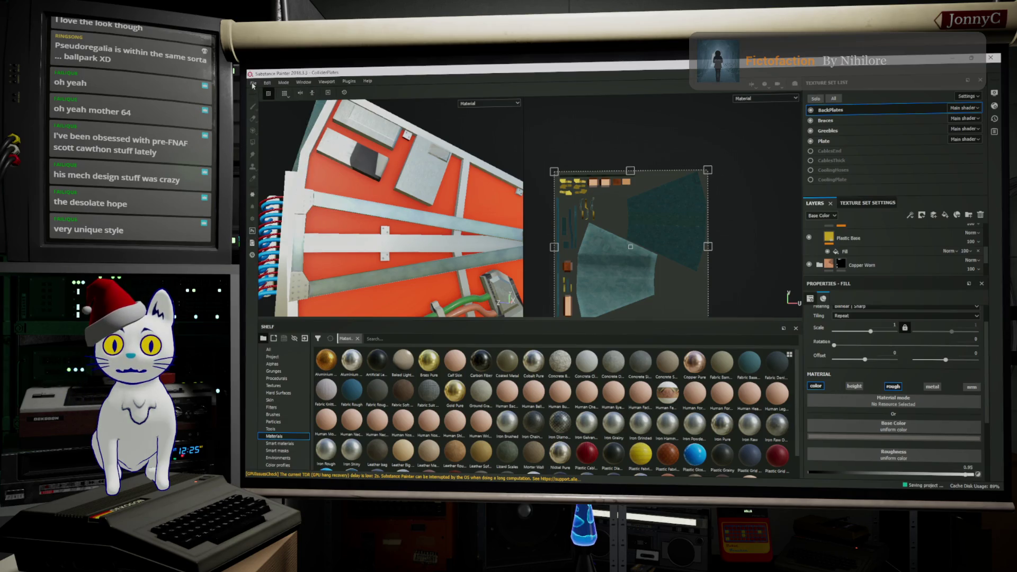
left_click(268, 82)
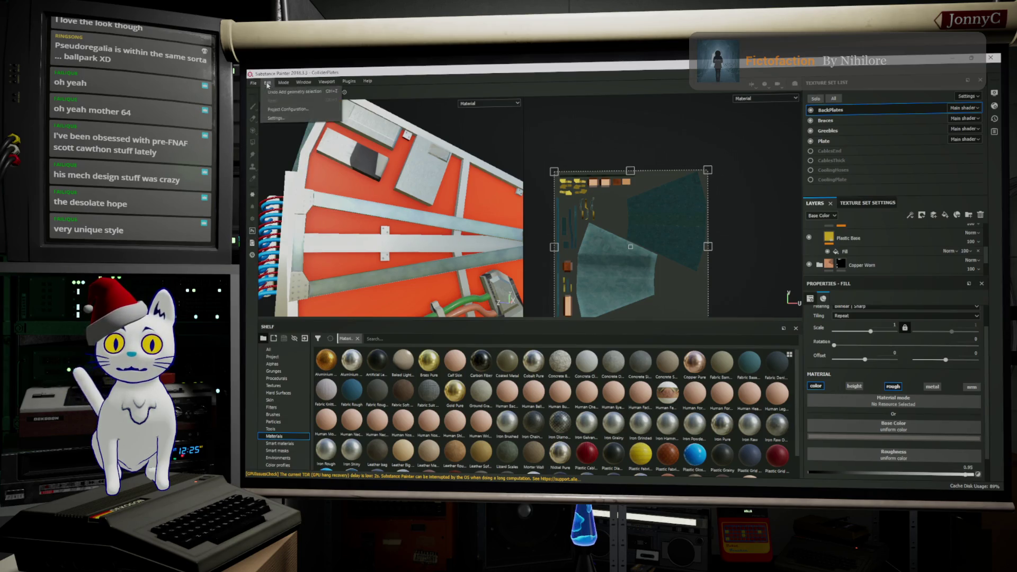
left_click(290, 109)
Step: Re-import SM_CoreAPlates_Clean.fbx as the project mesh and apply the configuration
left_click(667, 229)
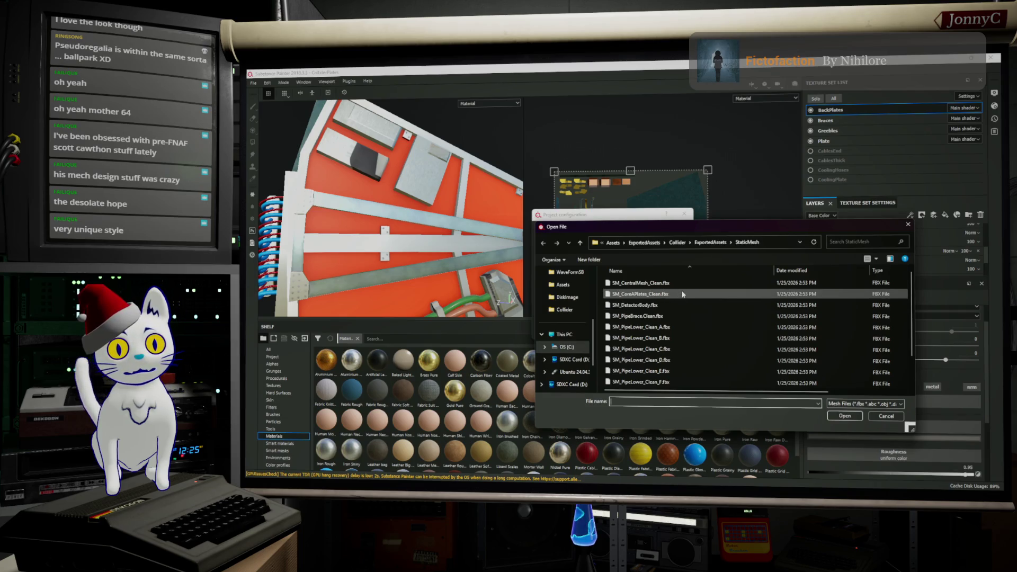
left_click(683, 294)
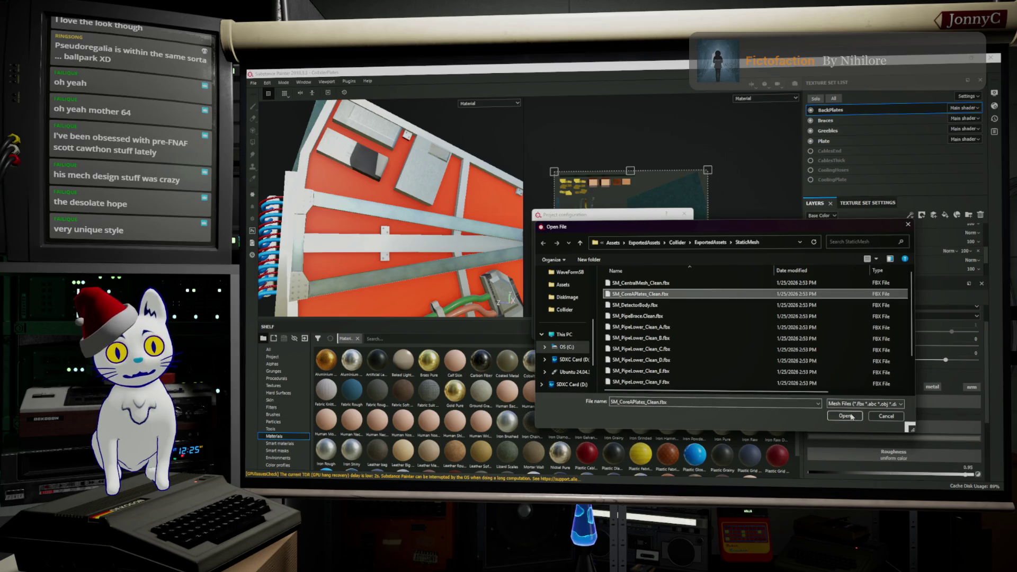
left_click(850, 416)
left_click(625, 332)
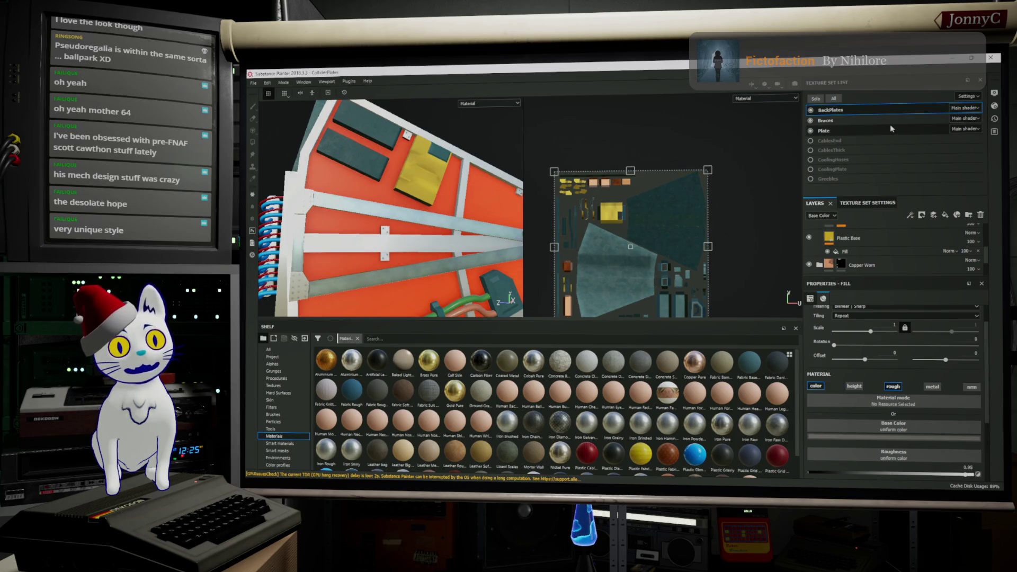
scroll(871, 263, "down", 2)
scroll(870, 262, "down", 2)
scroll(871, 262, "down", 2)
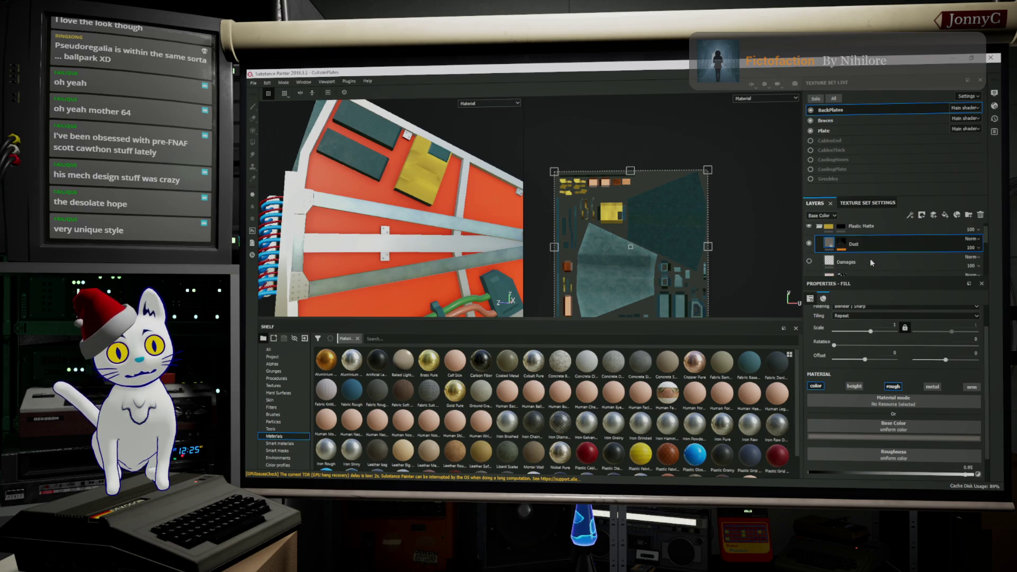
scroll(871, 261, "up", 1)
scroll(862, 243, "up", 1)
scroll(858, 236, "up", 1)
scroll(862, 237, "up", 1)
scroll(861, 237, "up", 1)
scroll(861, 238, "up", 1)
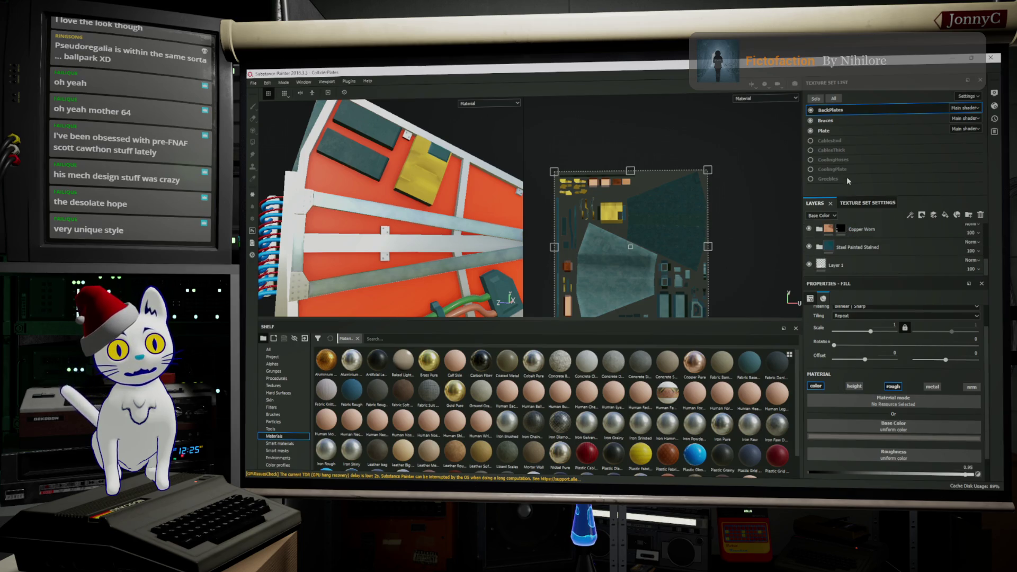
Step: Hide the Braces and Plate texture sets, leaving the teal back plate facing the camera, and select the Copper Worn layer's polygon fill mask
left_click(810, 119)
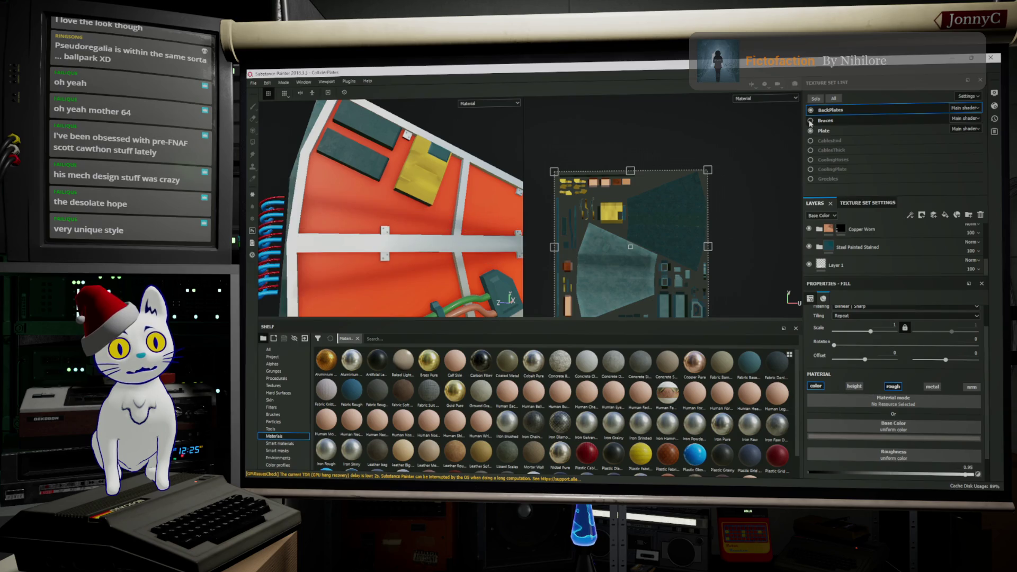
left_click(811, 130)
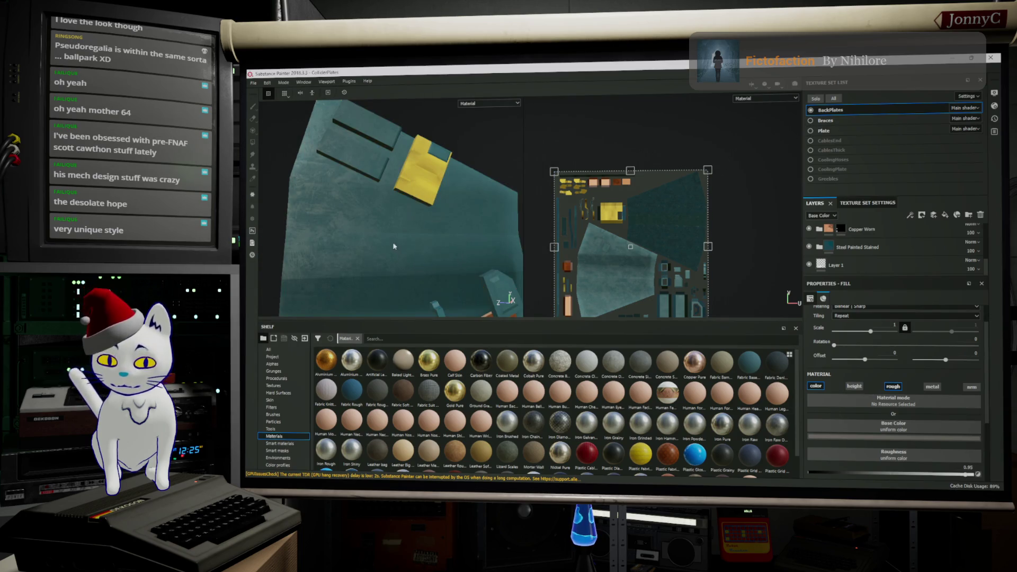
middle_click_drag(397, 245, 403, 157, "alt")
mouse_move(402, 158)
left_mouse_down("alt")
mouse_move(384, 149)
mouse_move(453, 200)
left_mouse_up("alt")
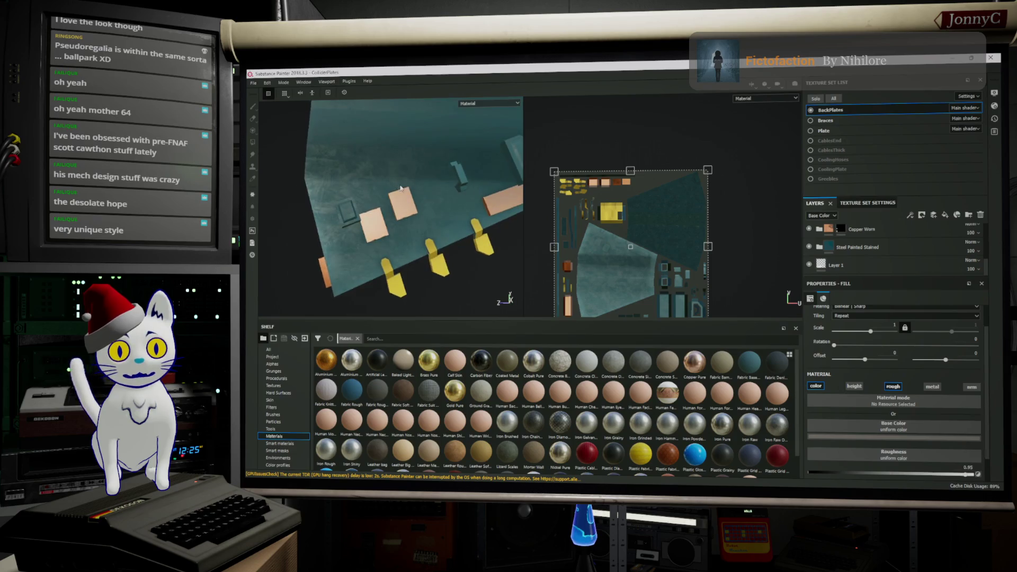
left_click_drag(453, 199, 393, 231, "alt")
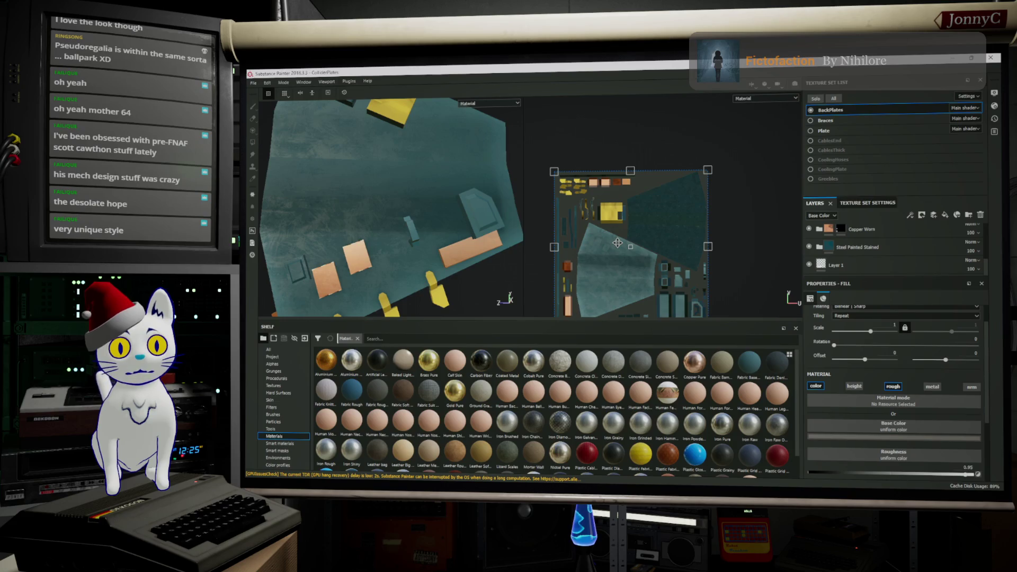
left_click(895, 229)
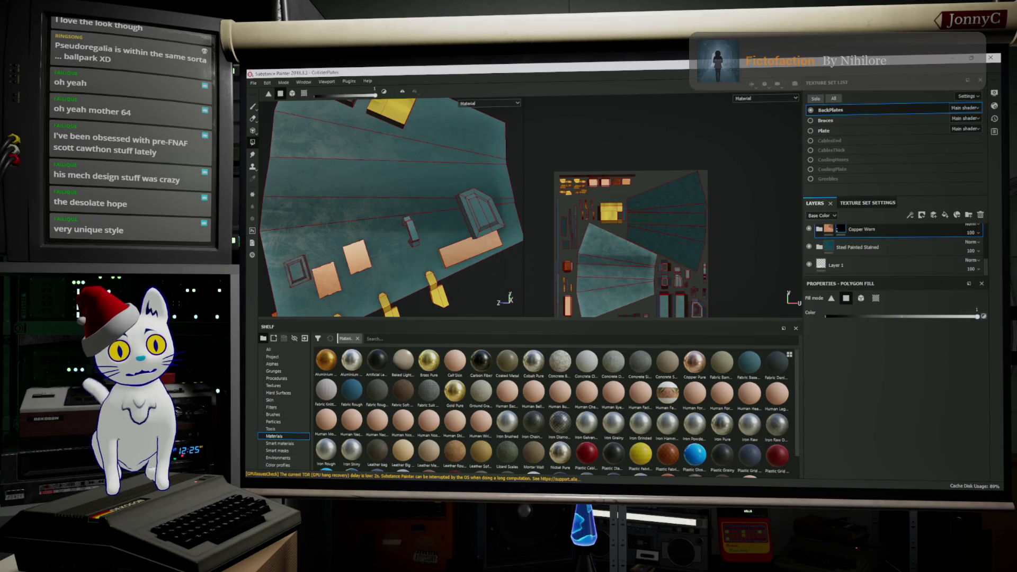
scroll(636, 280, "down", 1)
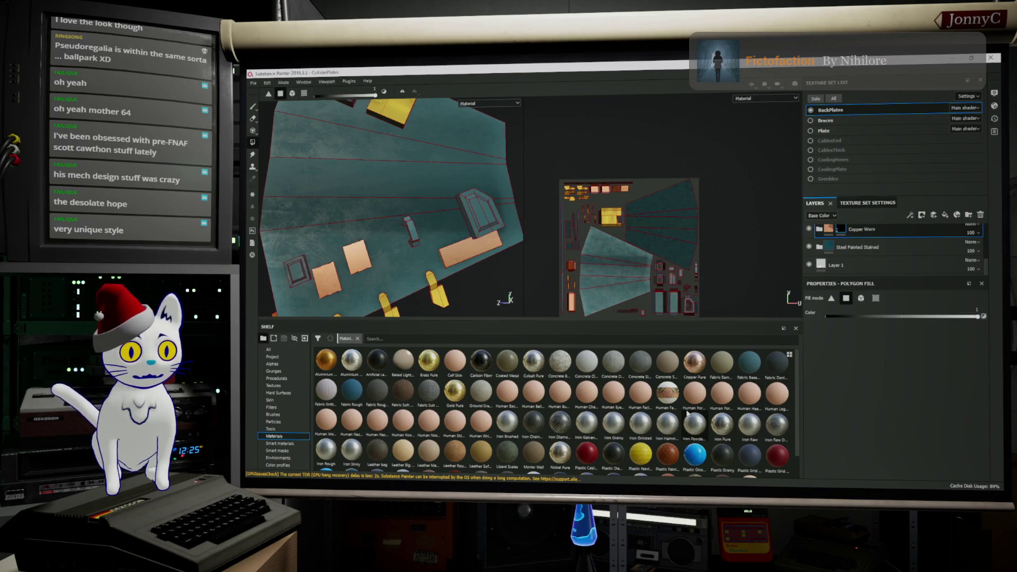
scroll(685, 419, "down", 1)
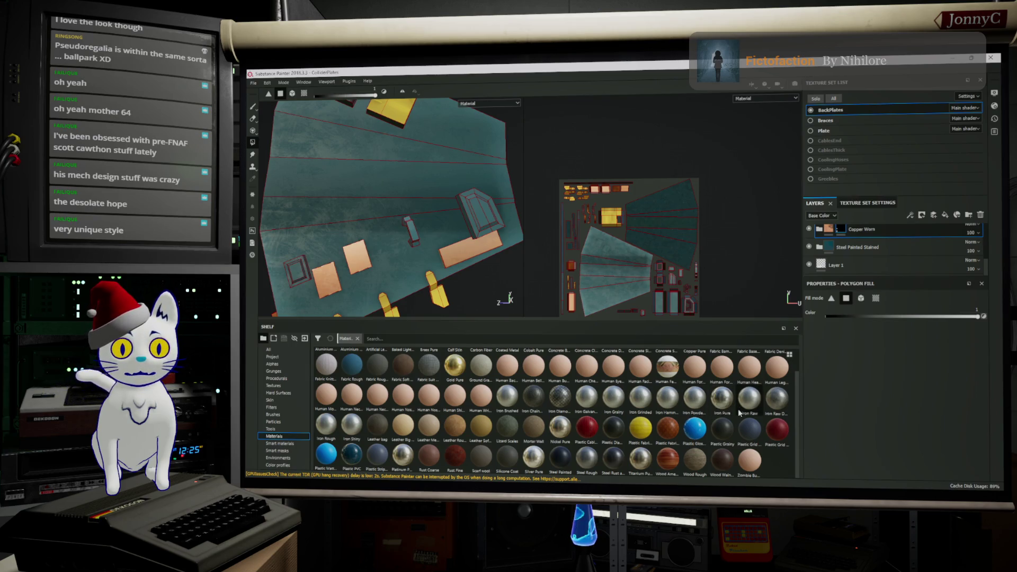
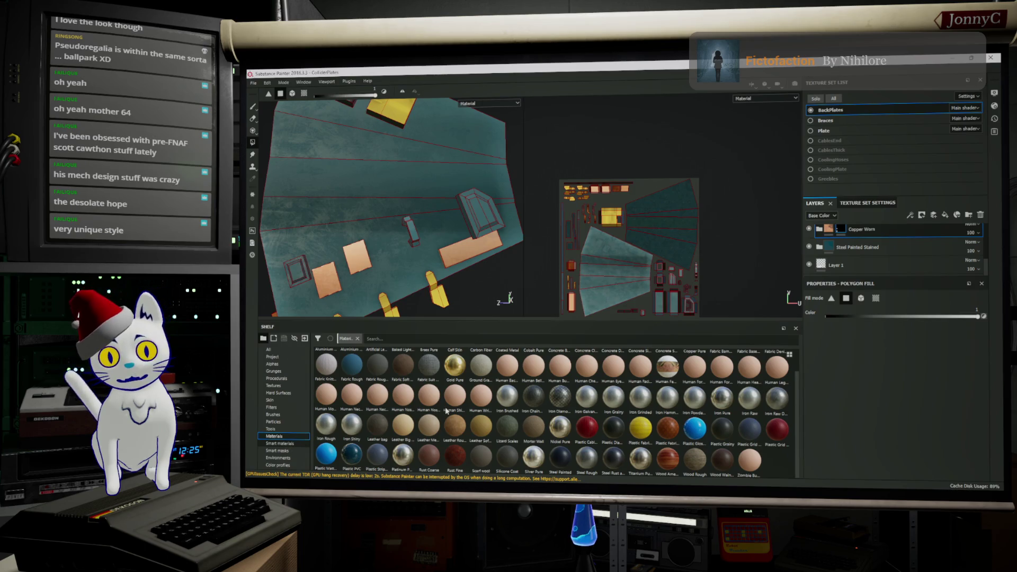
Step: Add the Aluminium Brushed Worn smart material above Copper Worn in the layer stack
left_click(279, 443)
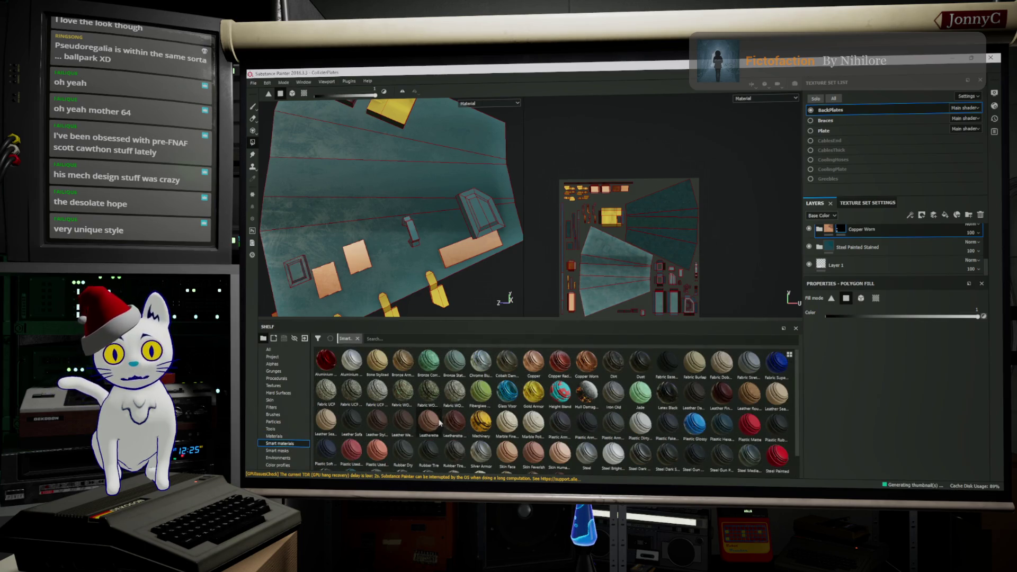
mouse_move(350, 361)
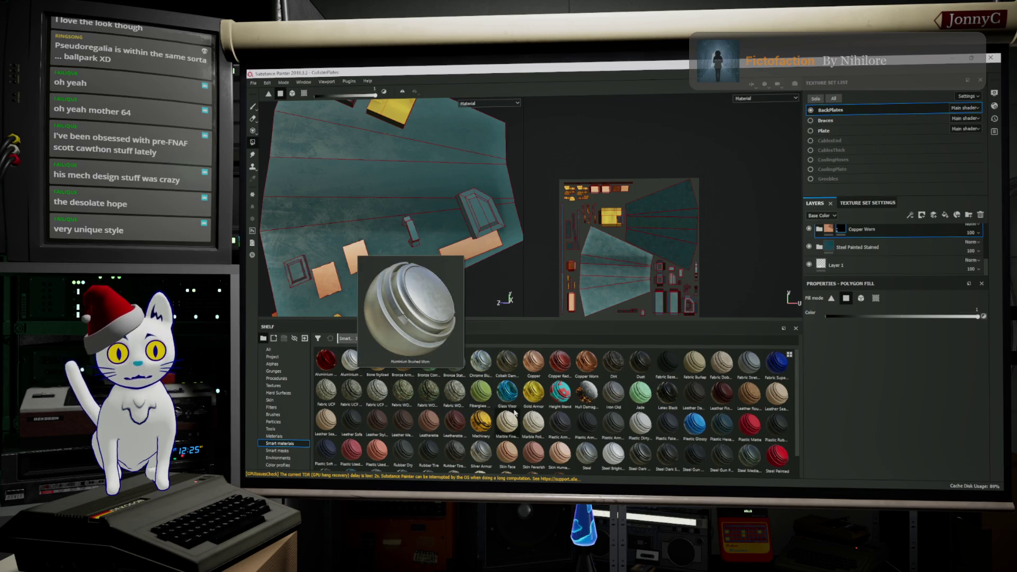
scroll(491, 424, "down", 2)
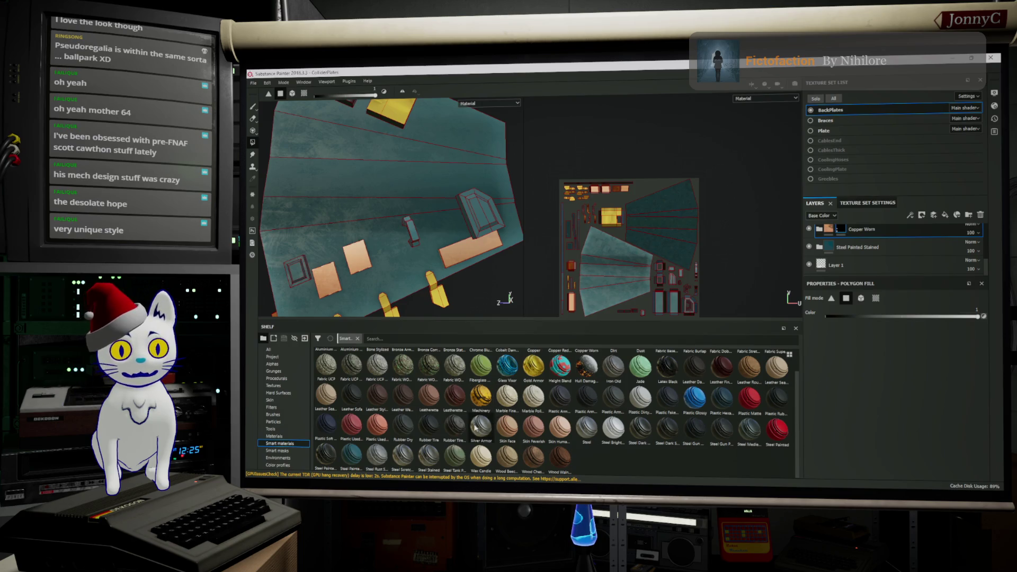
mouse_move(482, 427)
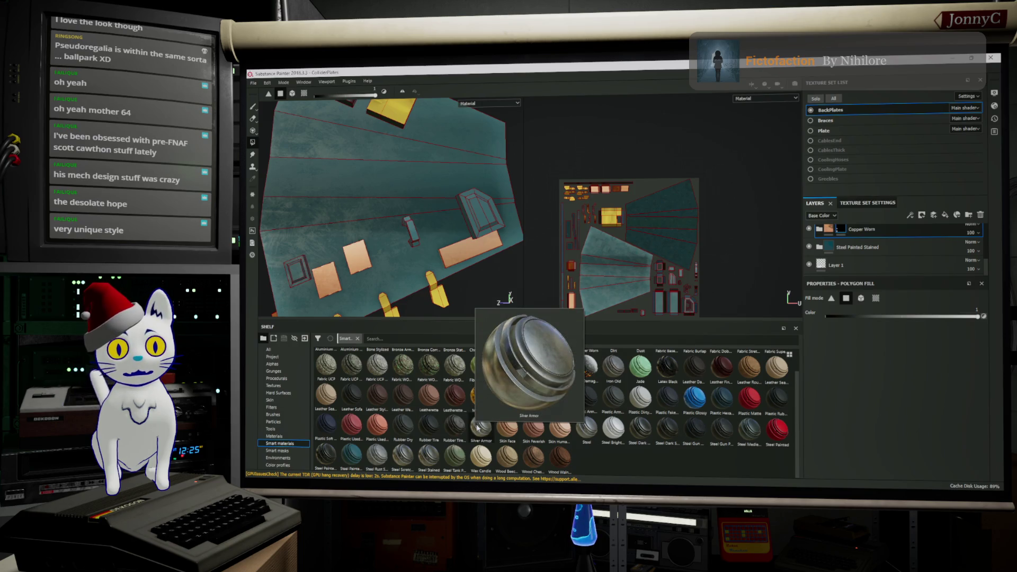
scroll(477, 426, "up", 2)
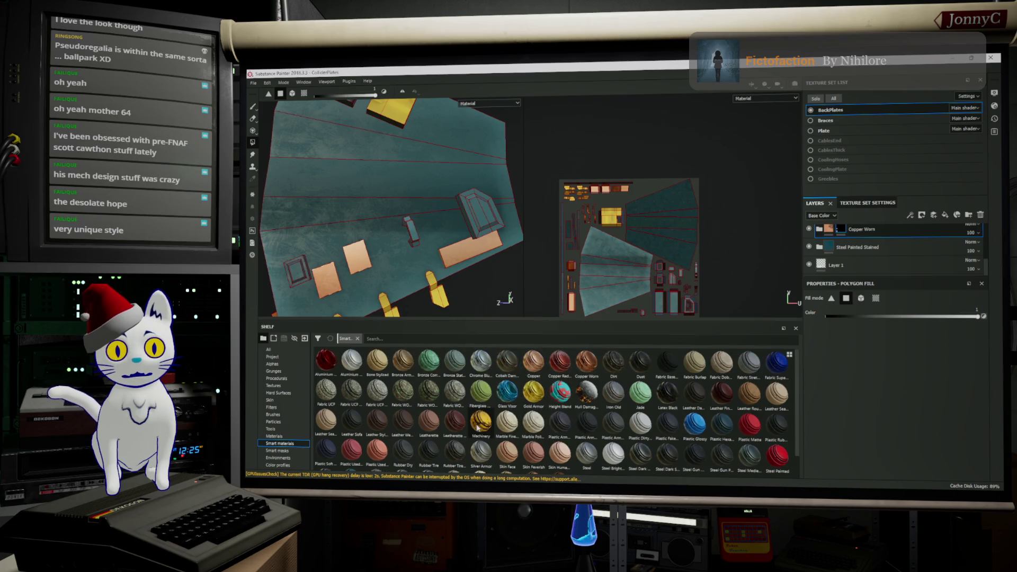
left_click_drag(361, 359, 887, 247)
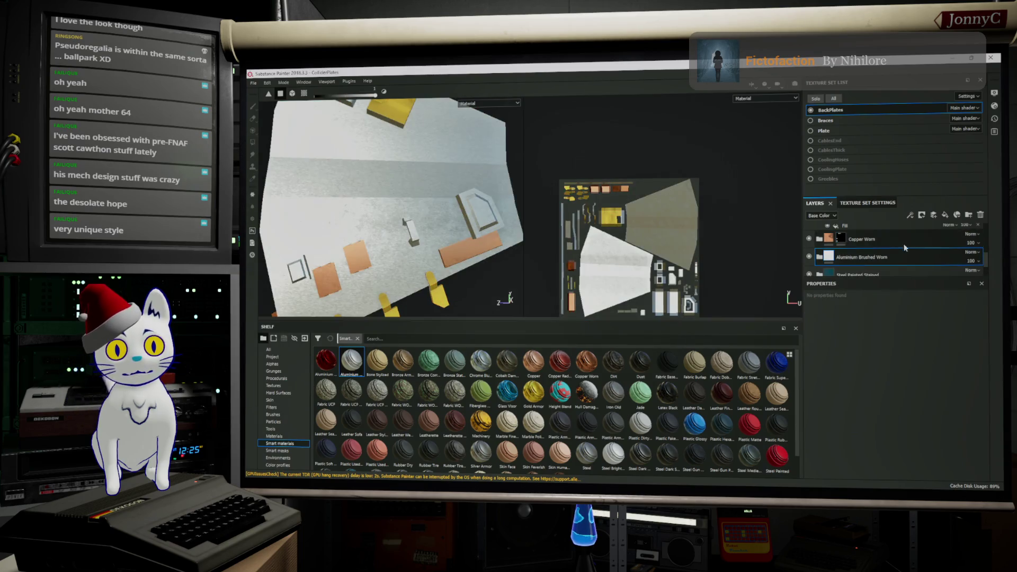
Step: Add a black mask to Aluminium Brushed Worn and switch to Polygon Fill mode
mouse_move(518, 253)
left_mouse_down("alt")
mouse_move(477, 230)
mouse_move(360, 257)
mouse_move(376, 256)
left_mouse_up("alt")
scroll(468, 222, "up", 3)
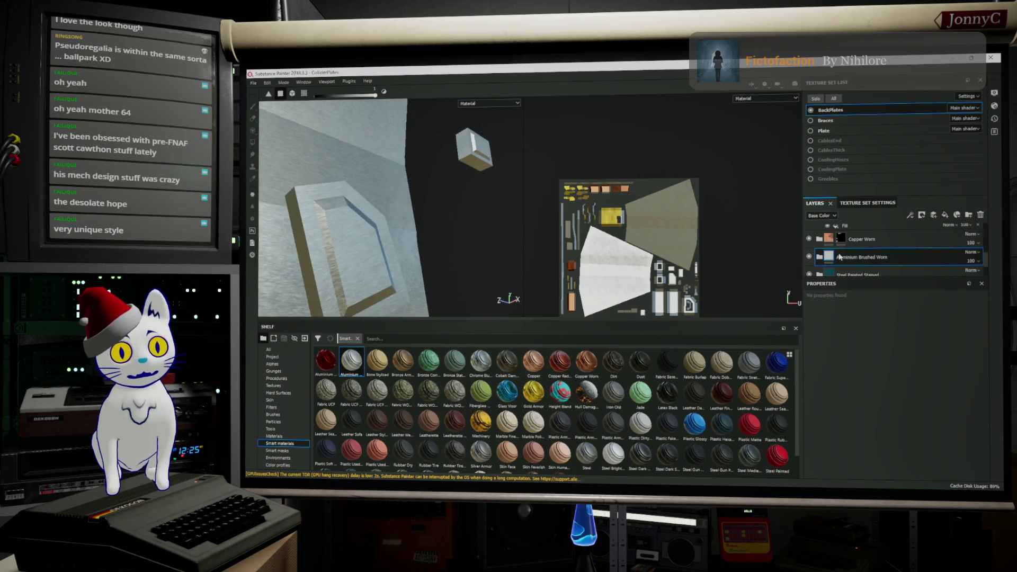
right_click(844, 253)
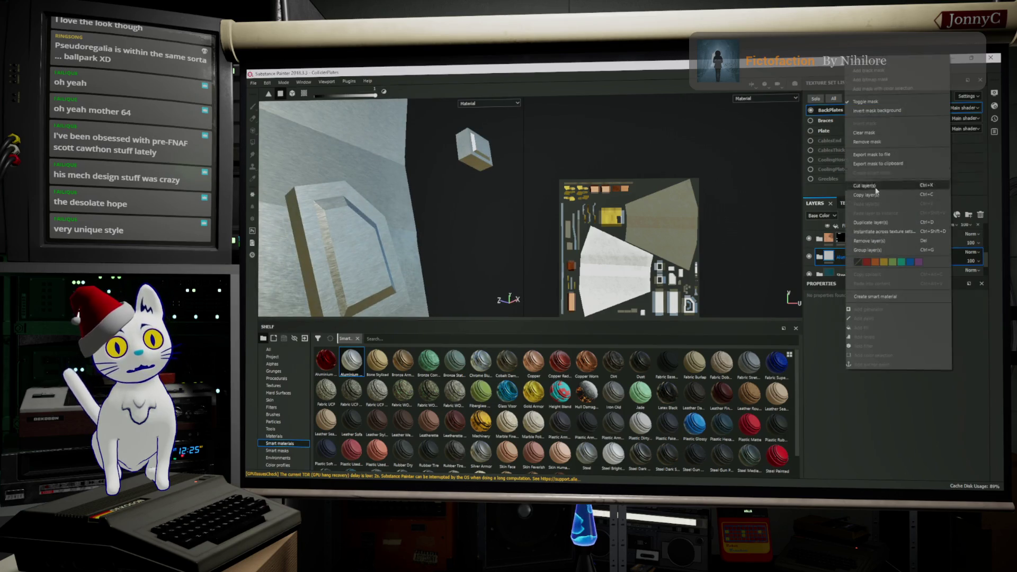
left_click(888, 70)
key("4")
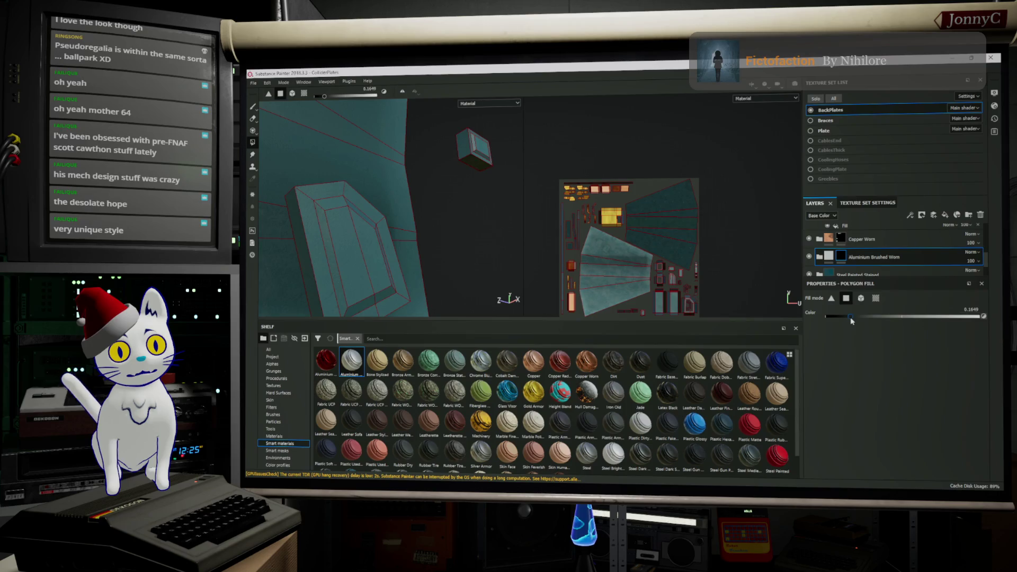
Step: Reveal aluminium on the left bevel face and the D-shaped frame's lower, diagonal and top islands
left_click_drag(334, 230, 321, 221, "alt")
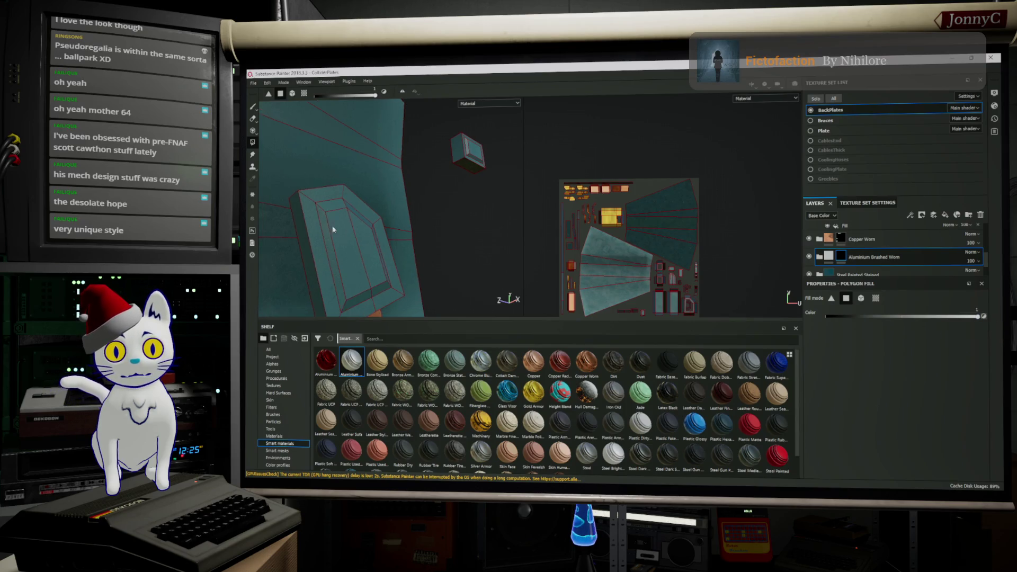
left_click(321, 221)
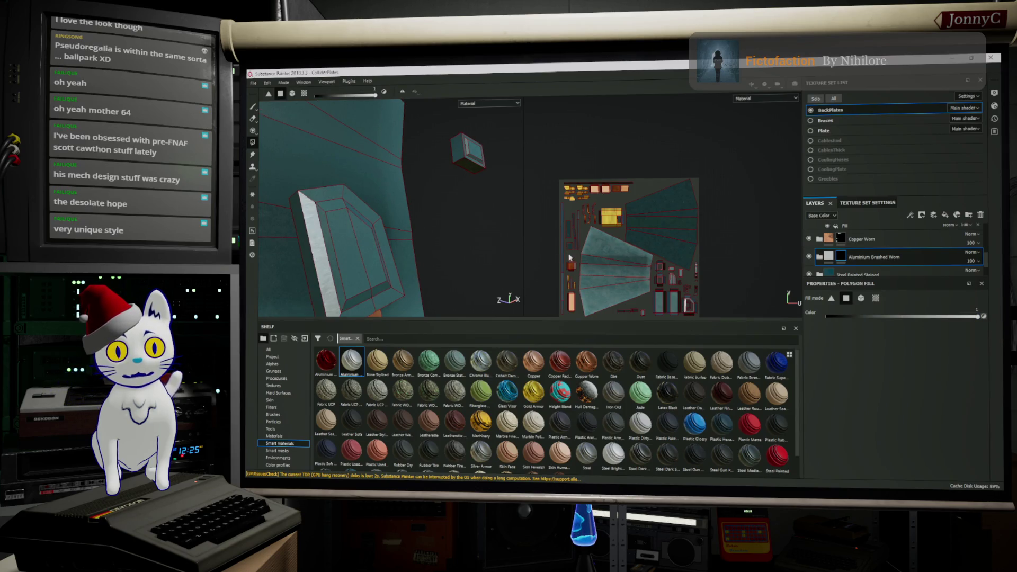
scroll(569, 257, "up", 3)
middle_click_drag(569, 257, 650, 214)
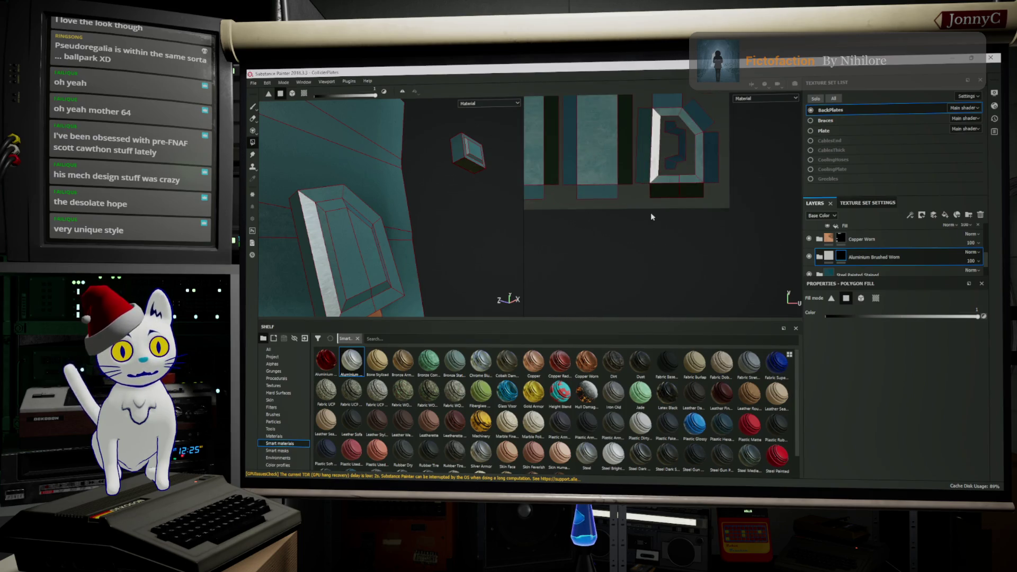
scroll(651, 213, "down", 1)
scroll(685, 277, "down", 1)
left_click_drag(644, 258, 622, 252)
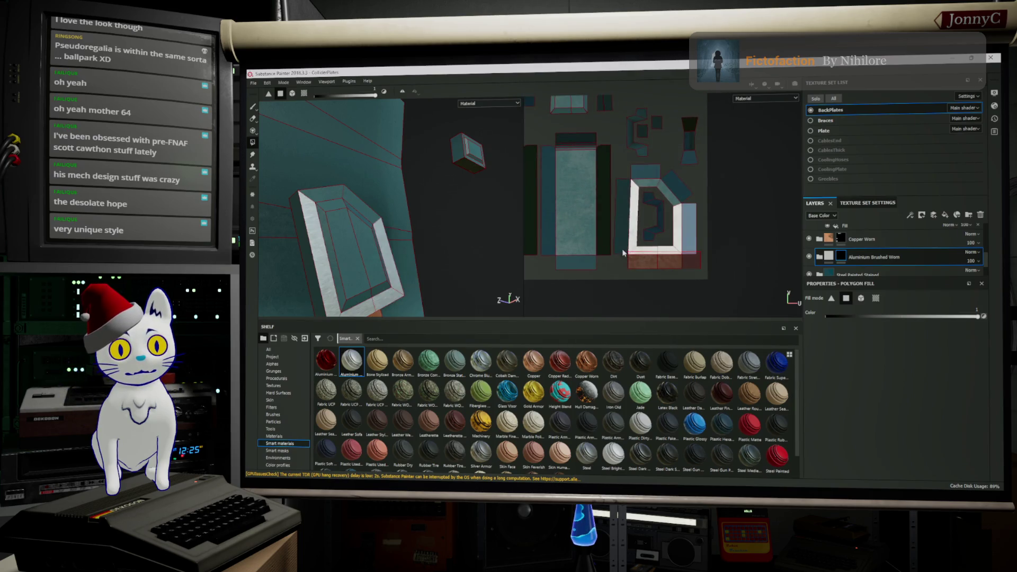
left_click(686, 189)
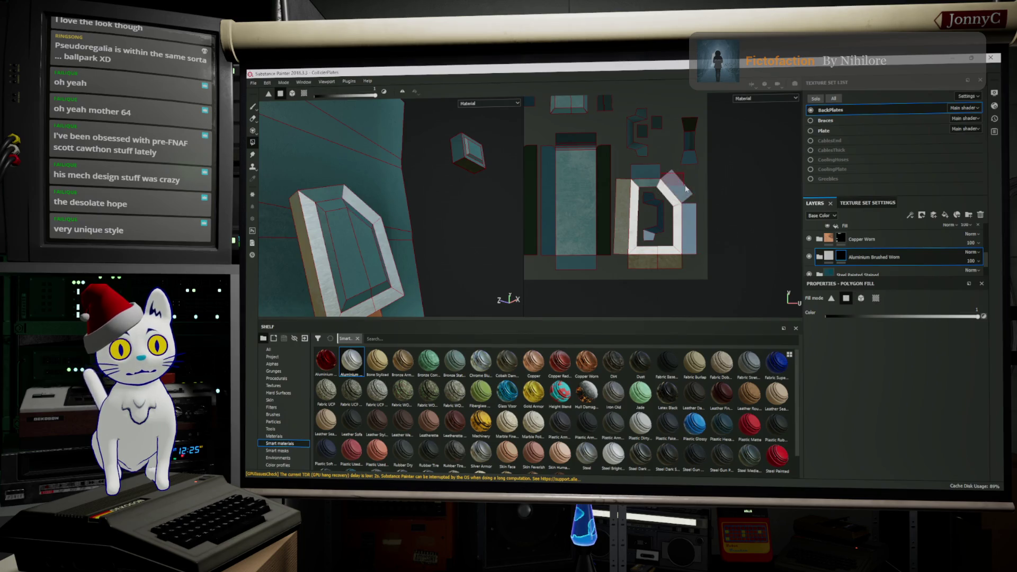
left_click(649, 180)
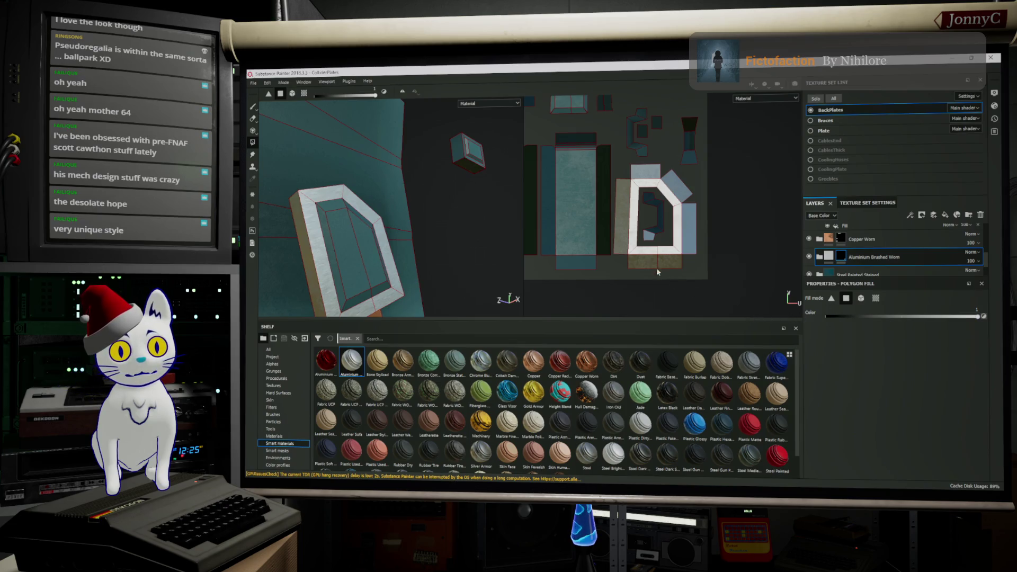
Step: Adjust the fill value and reveal aluminium on the long rectangular strip islands
left_click(833, 315)
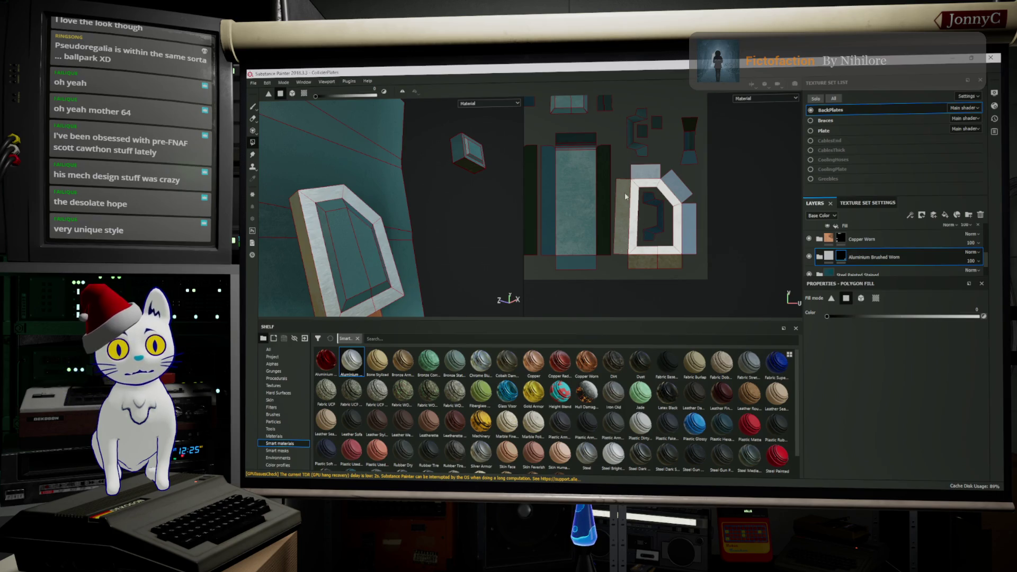
middle_click_drag(626, 198, 694, 209)
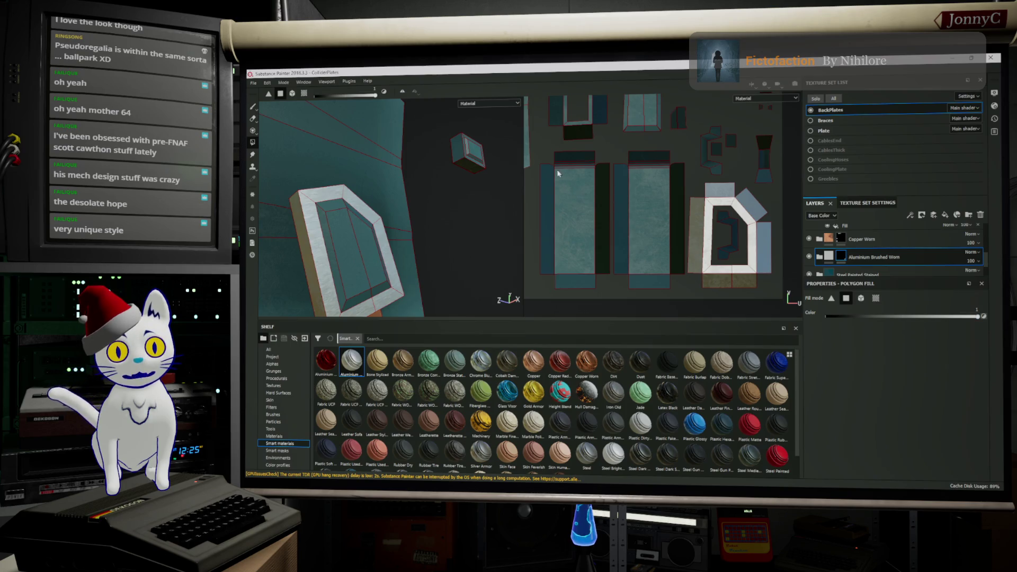
left_click_drag(542, 156, 579, 222)
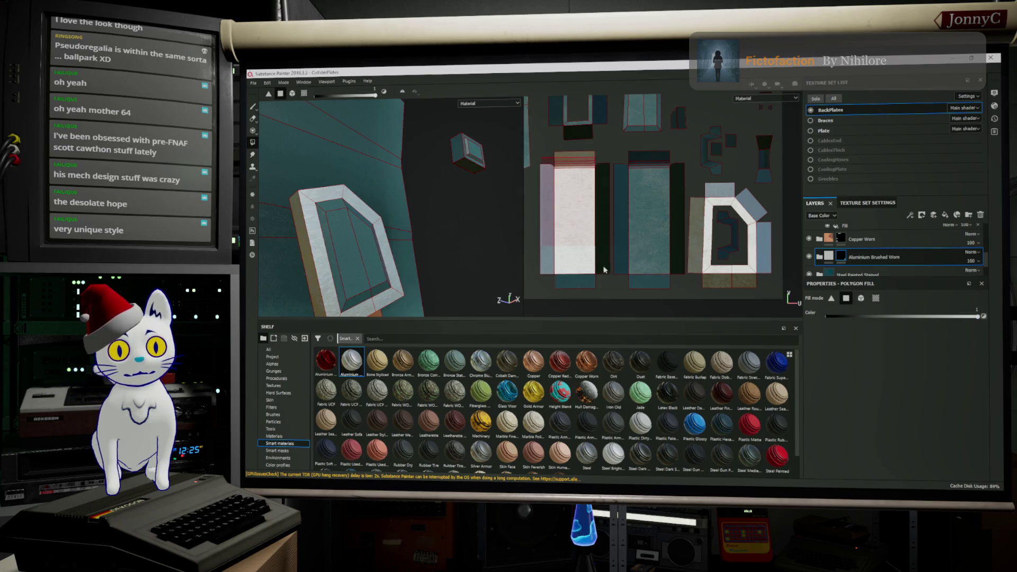
left_click_drag(603, 267, 612, 296)
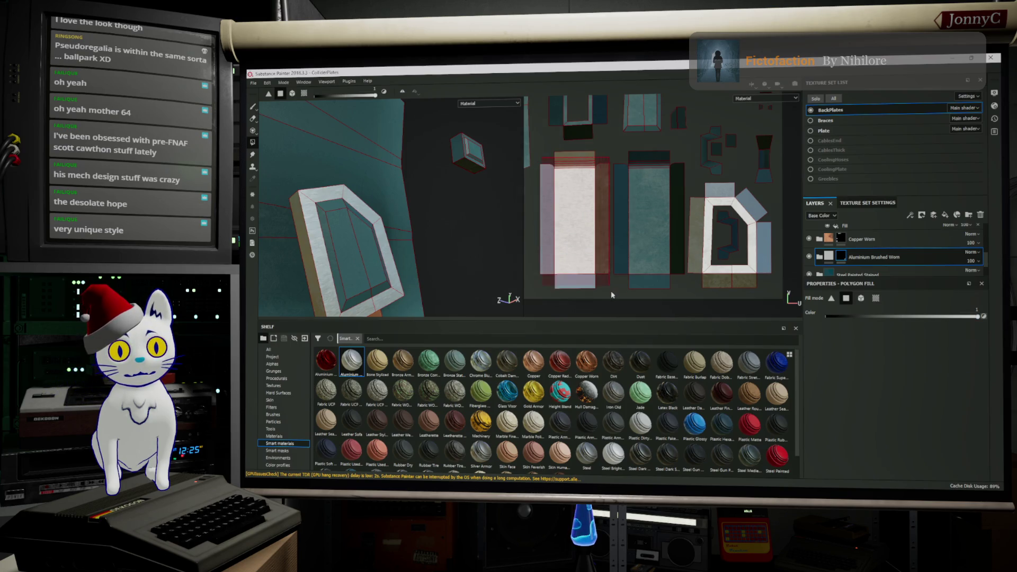
left_click(642, 214)
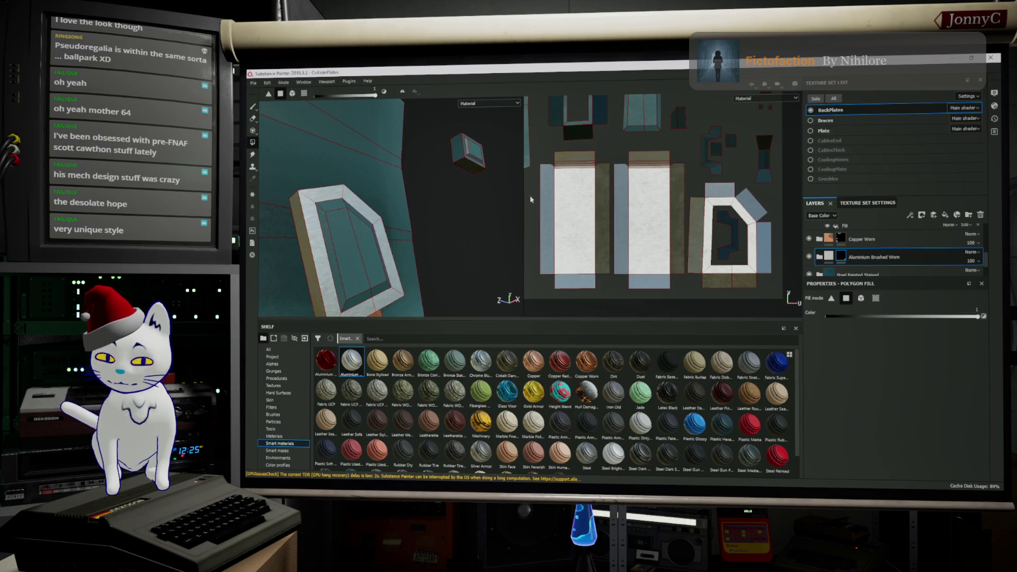
left_click_drag(341, 206, 370, 224, "alt")
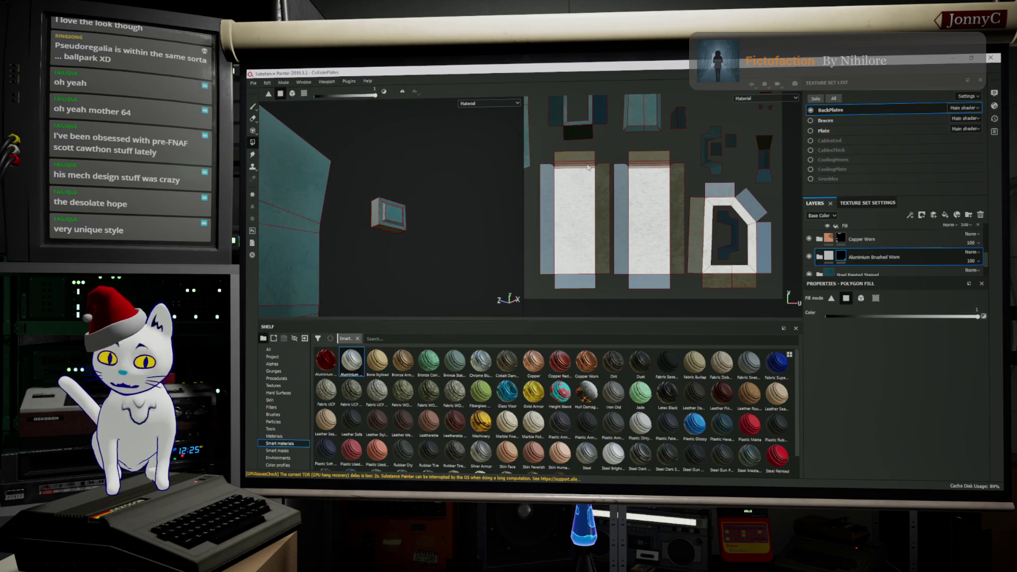
Step: Reveal aluminium on the small box's frame islands in the UV view
middle_click_drag(587, 169, 568, 287)
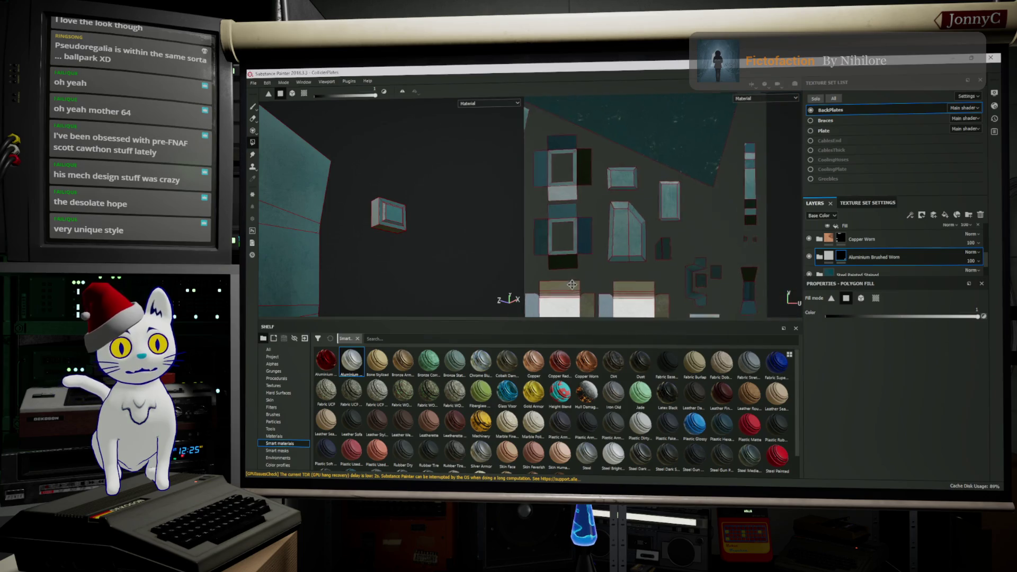
mouse_move(568, 287)
middle_mouse_down()
mouse_move(624, 199)
mouse_move(528, 163)
middle_mouse_up()
scroll(610, 198, "down", 3)
scroll(609, 198, "down", 2)
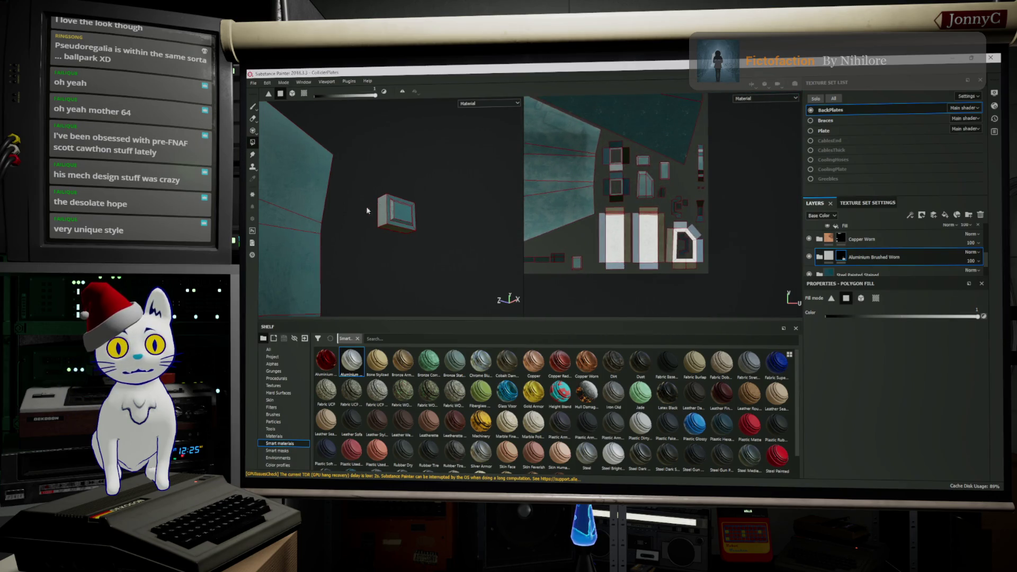
left_click_drag(374, 214, 451, 217, "alt")
scroll(385, 228, "up", 5)
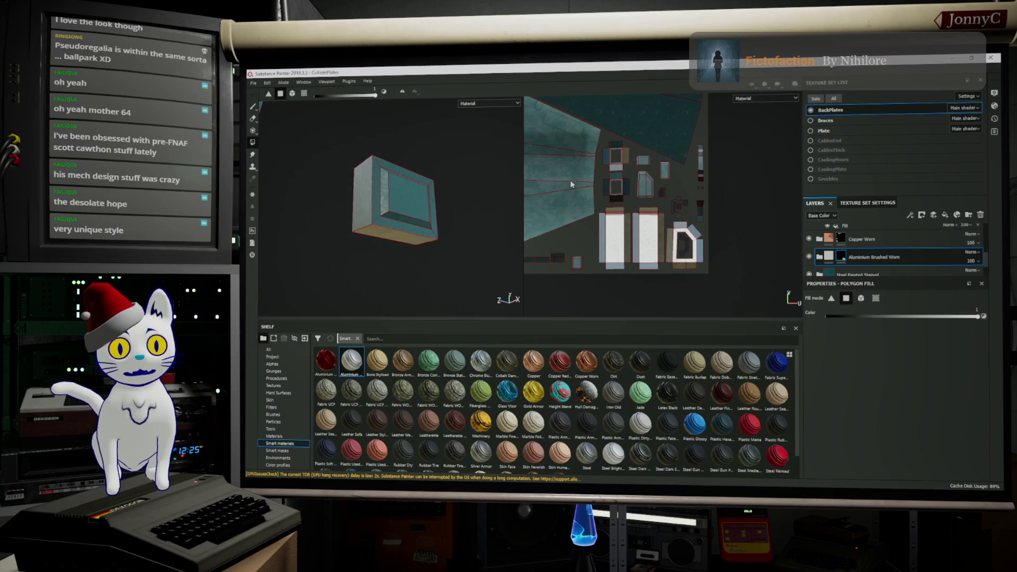
scroll(570, 184, "up", 3)
scroll(584, 159, "up", 2)
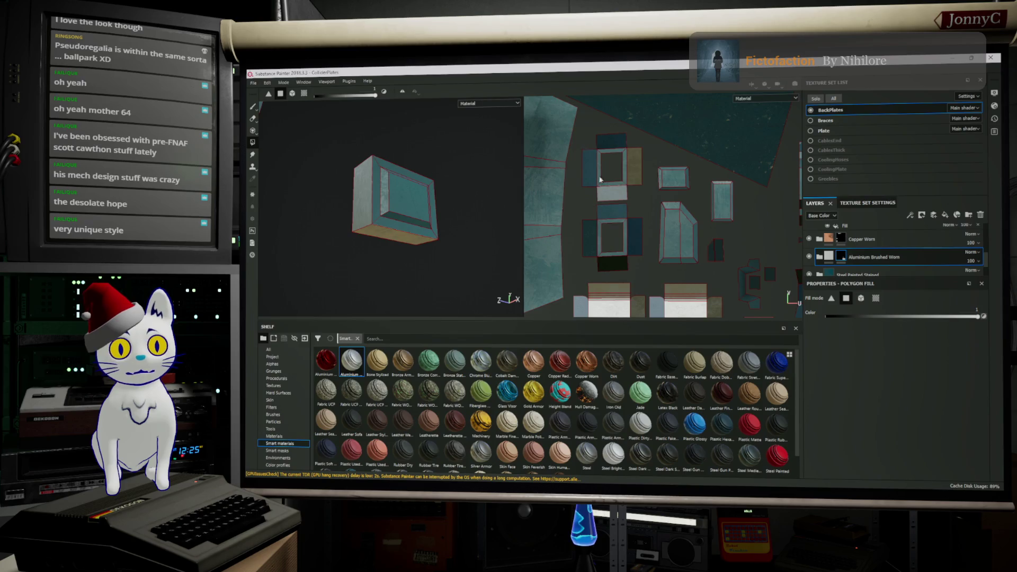
left_click(597, 174)
left_click(612, 238)
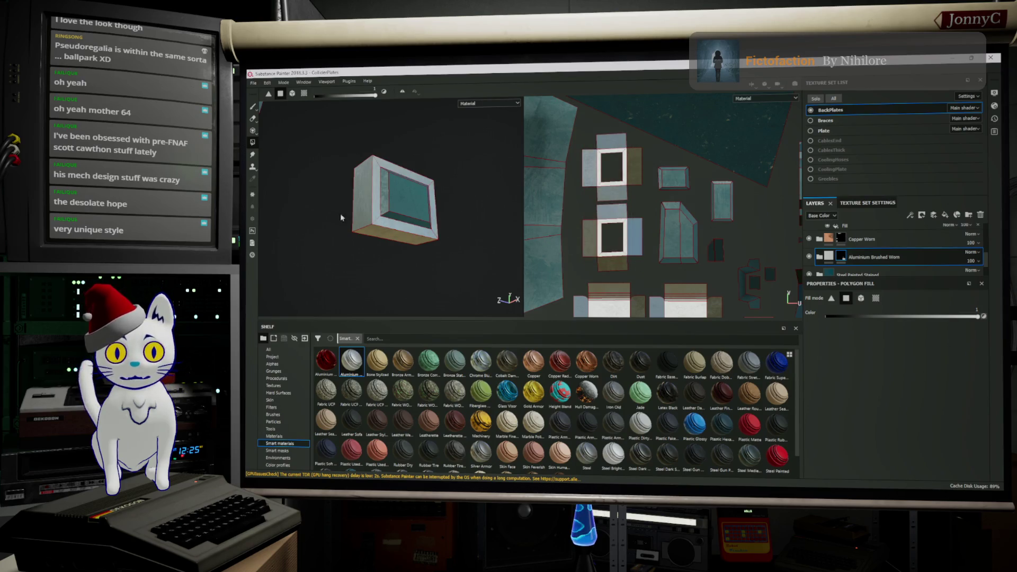
scroll(364, 215, "down", 5)
Step: Extend the aluminium fill over the yellow island's side flaps
mouse_move(389, 206)
left_mouse_down("alt")
mouse_move(343, 212)
mouse_move(442, 265)
left_mouse_up("alt")
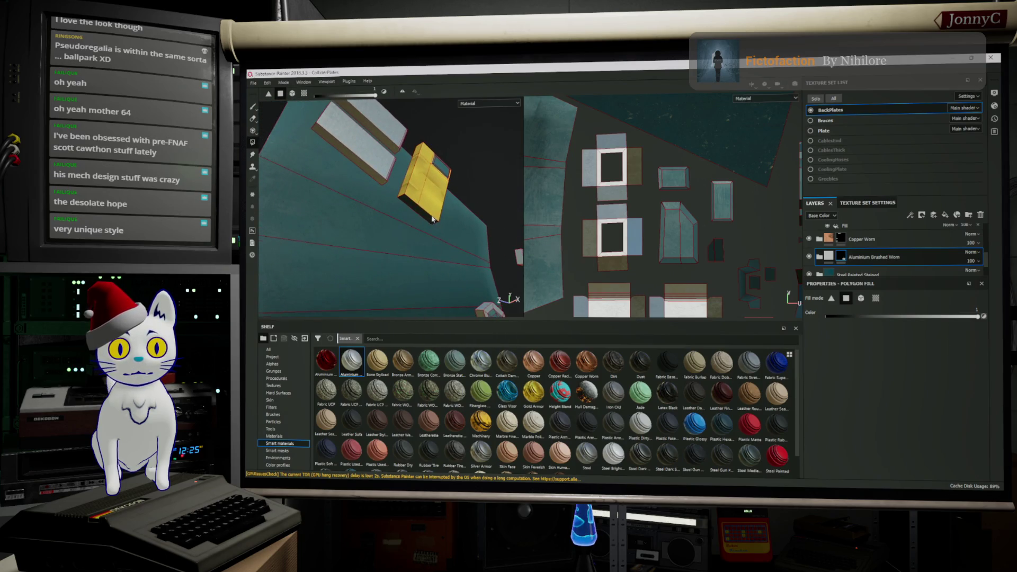
left_click_drag(433, 218, 392, 230, "alt")
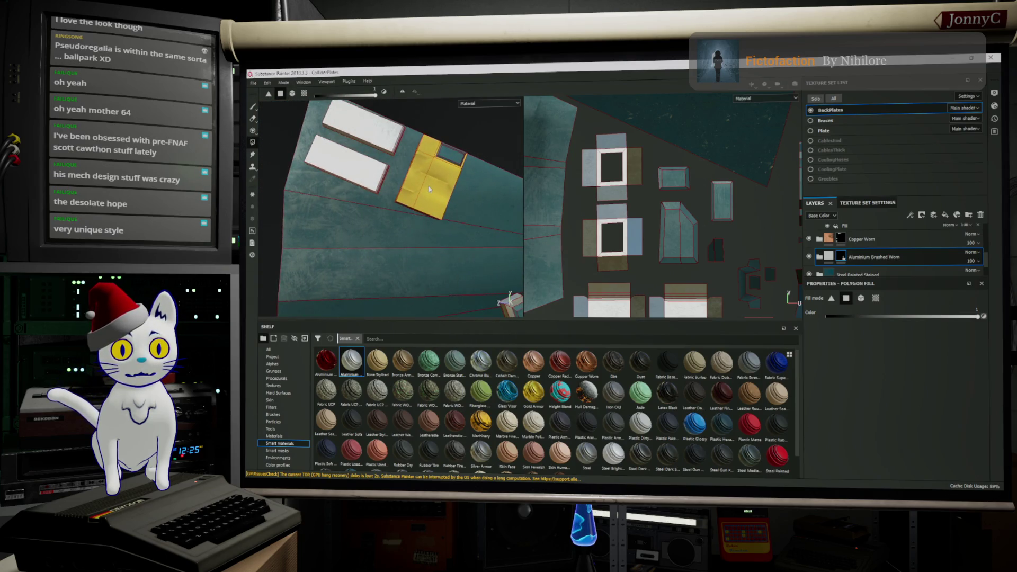
left_click_drag(428, 186, 444, 215, "alt")
scroll(455, 242, "up", 3)
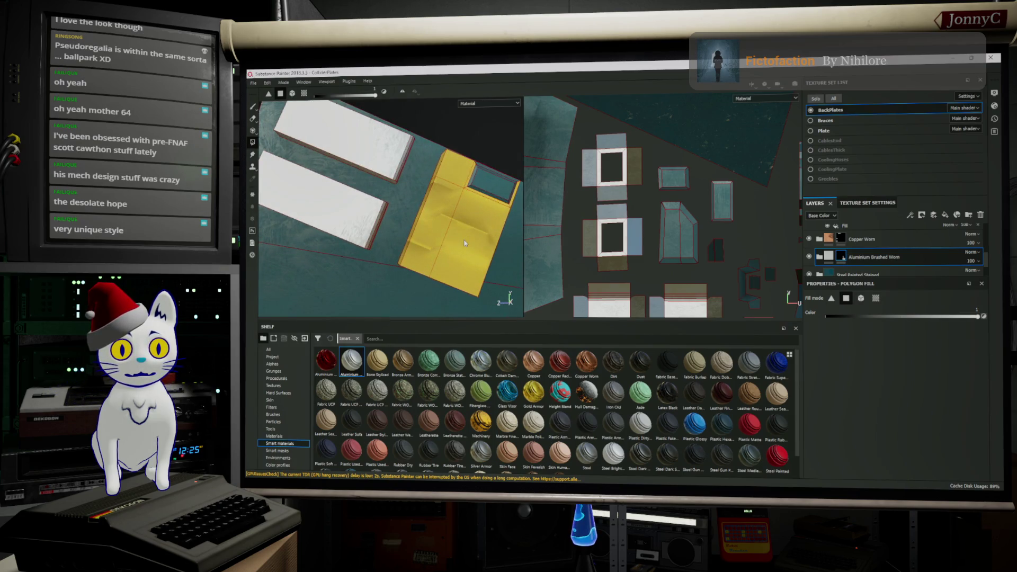
scroll(676, 202, "up", 3)
scroll(676, 203, "up", 3)
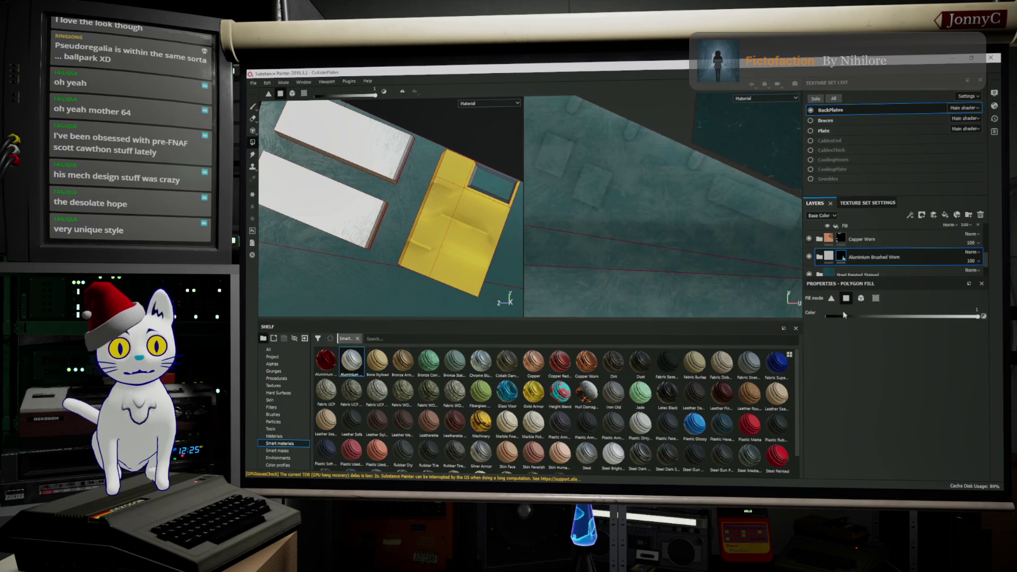
scroll(653, 195, "down", 3)
scroll(627, 187, "down", 2)
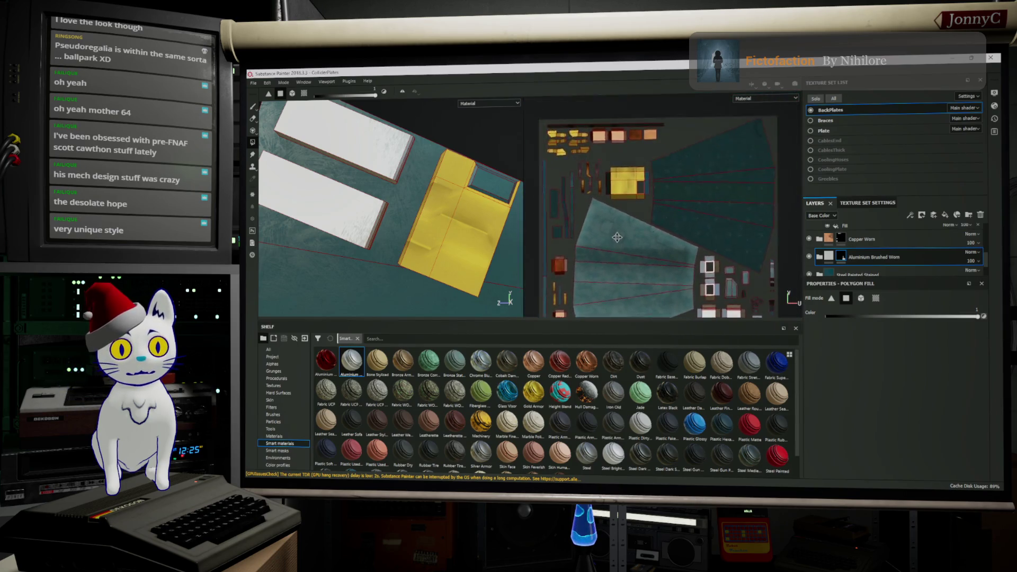
scroll(622, 267, "up", 2)
scroll(623, 267, "up", 2)
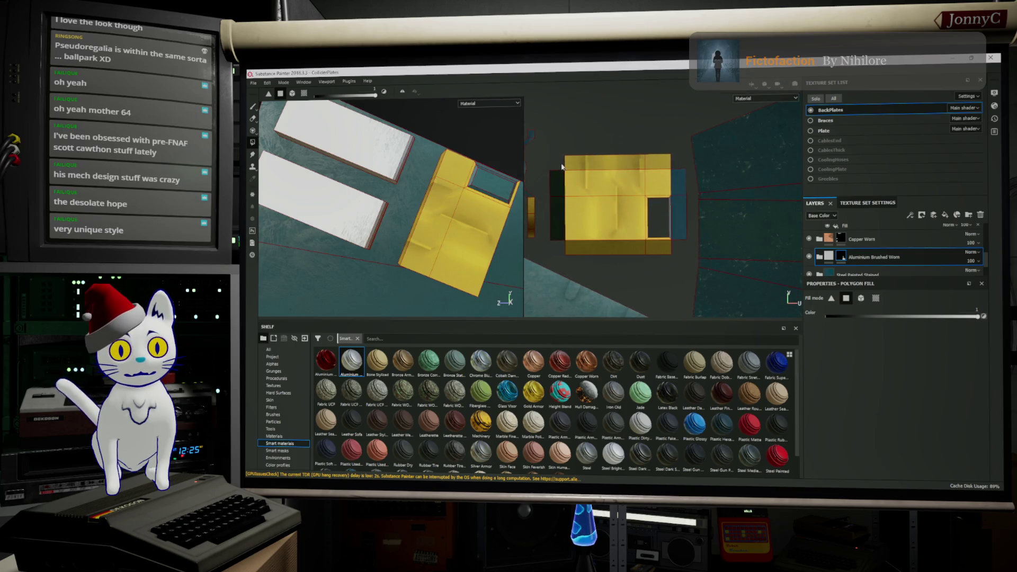
left_click_drag(580, 191, 686, 252)
scroll(877, 231, "down", 1)
scroll(877, 239, "down", 2)
scroll(876, 243, "down", 1)
scroll(877, 250, "down", 2)
Step: Remove Plastic Matte from the large plate island with fill 0, then set fill back to 1
double_click(850, 262)
key("Return")
scroll(861, 256, "up", 2)
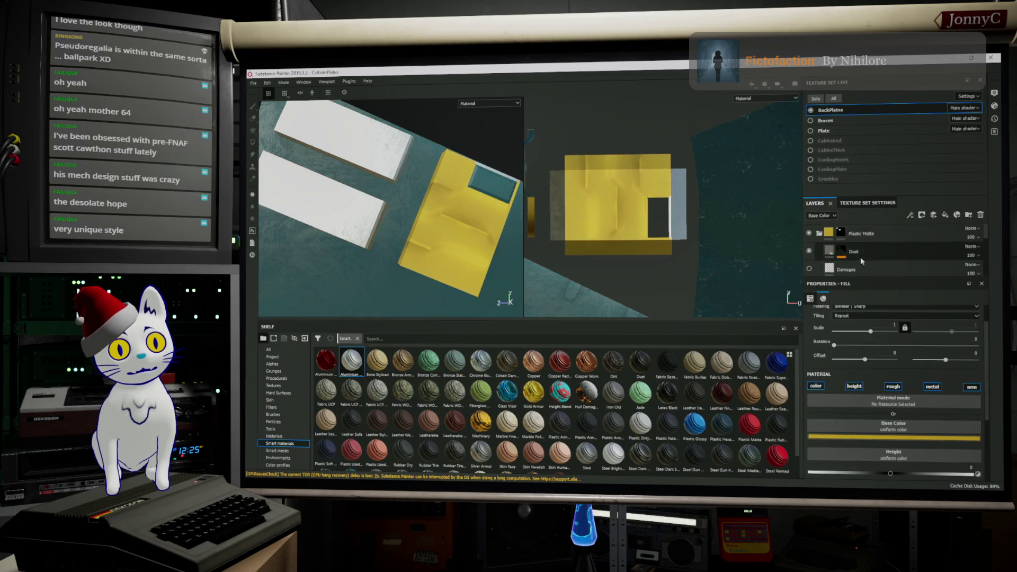
scroll(854, 247, "up", 1)
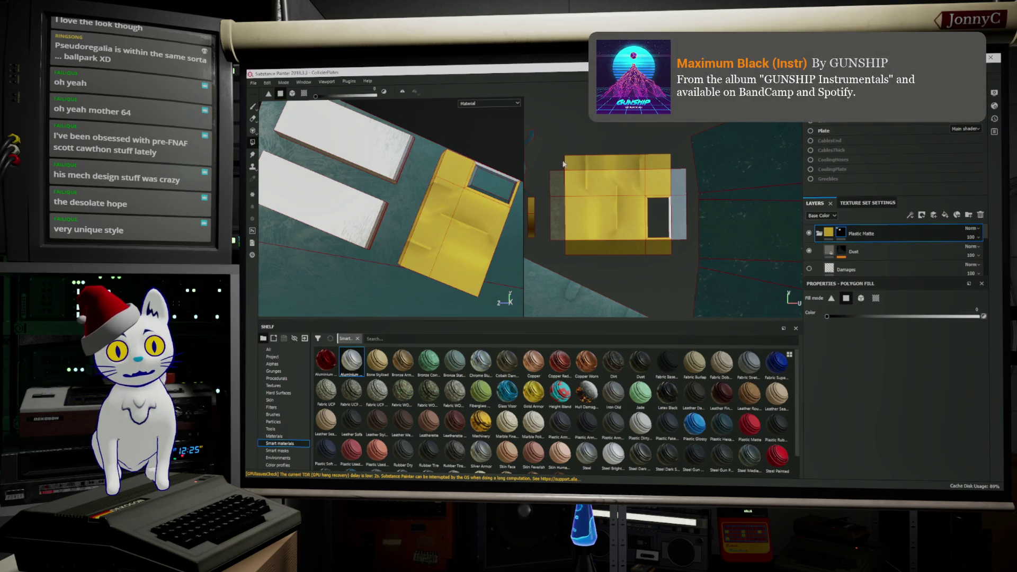
left_click(583, 168)
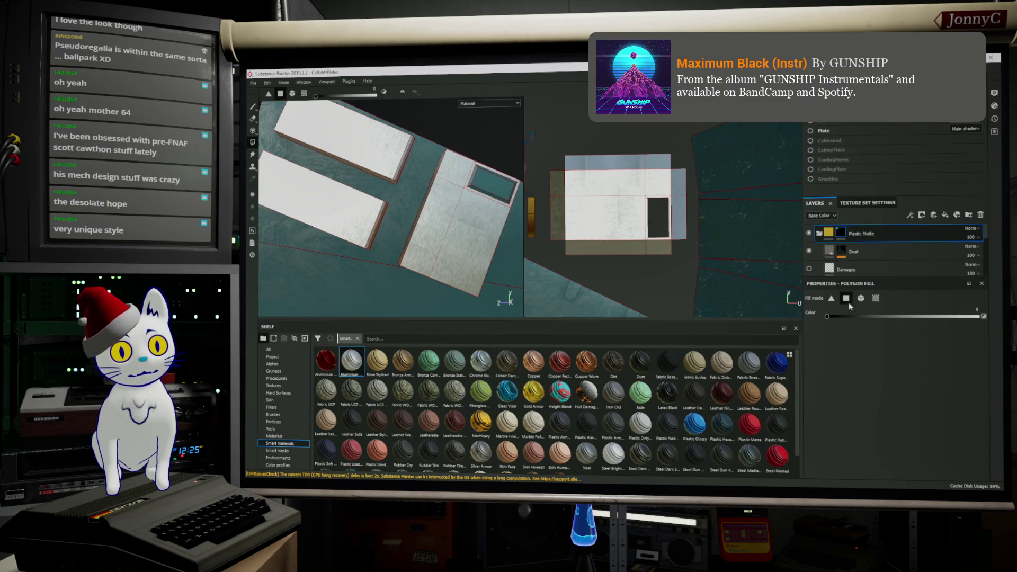
left_click_drag(841, 318, 979, 316)
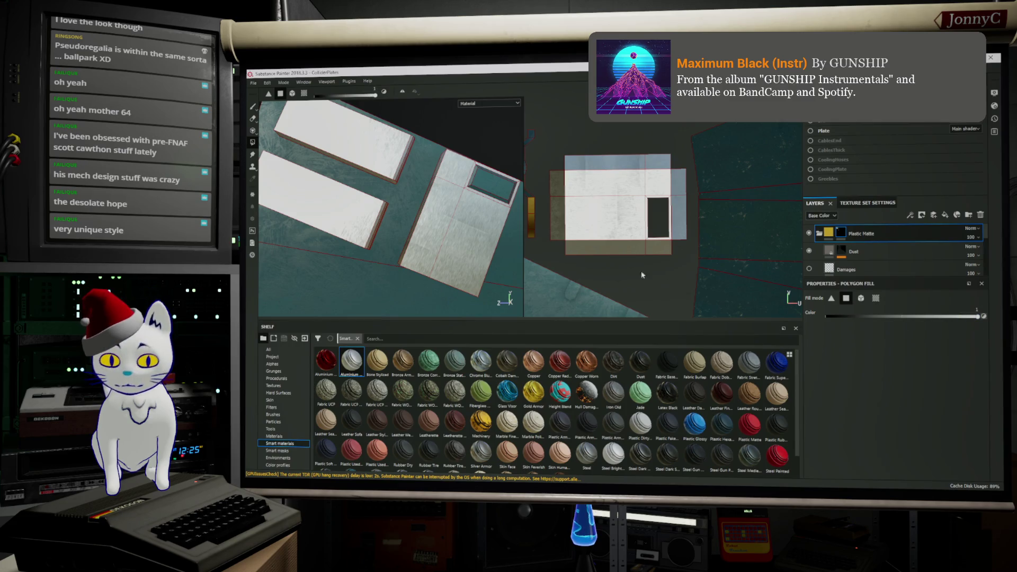
scroll(423, 185, "up", 2)
Step: Fill the three bent strip islands with yellow plastic and check them on the model
middle_click_drag(680, 237, 818, 268)
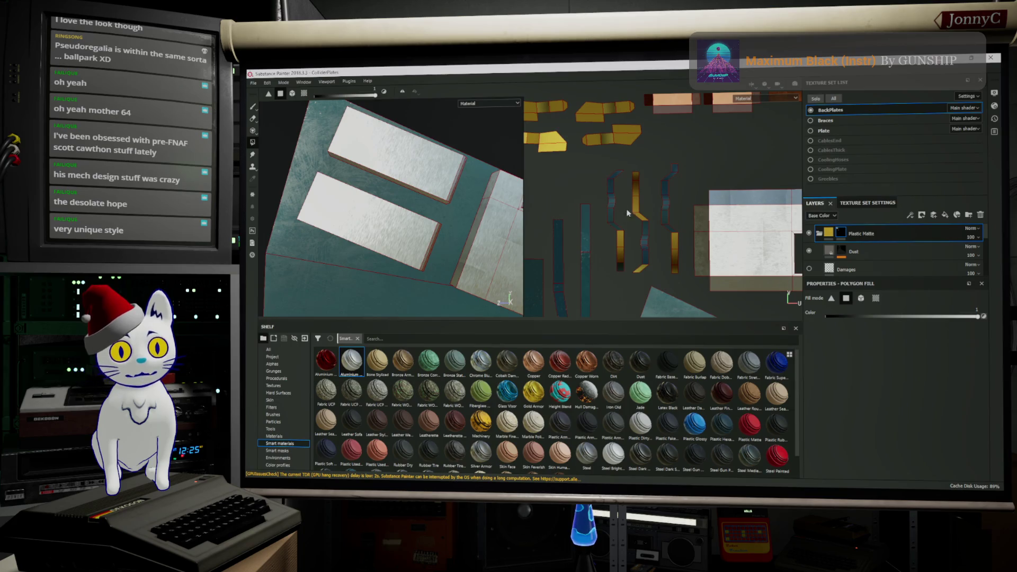
left_click(673, 237)
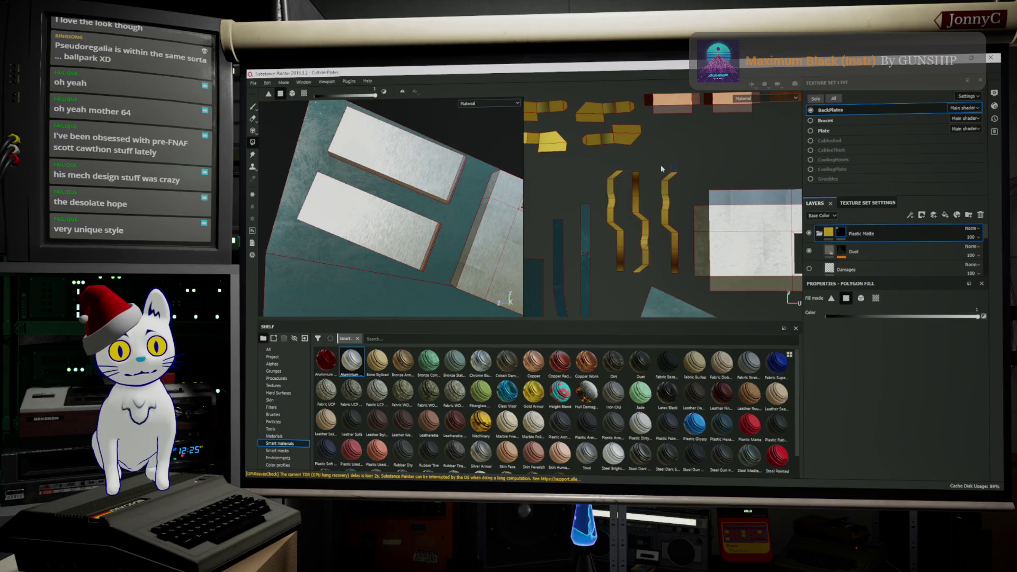
scroll(422, 215, "down", 3)
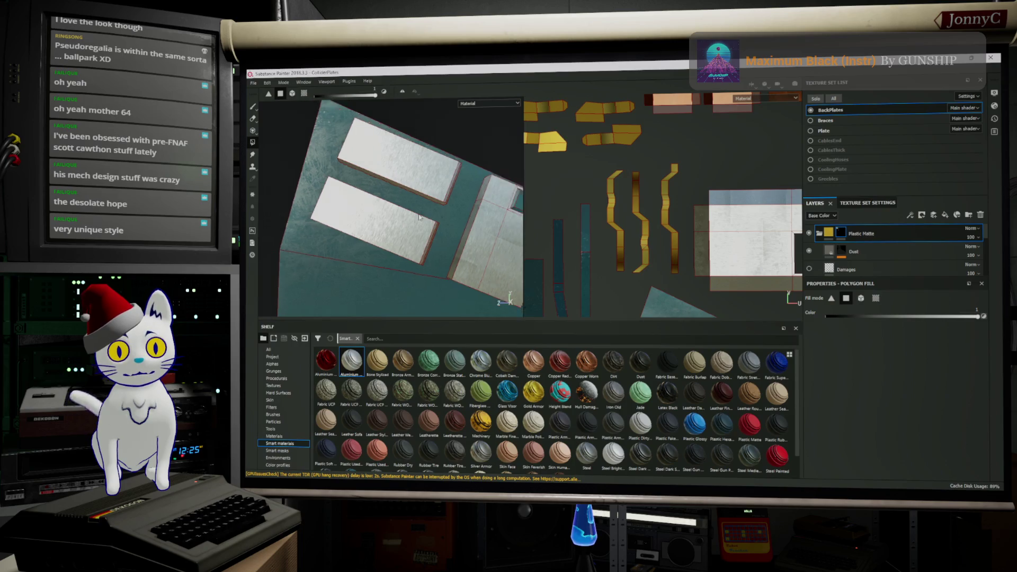
mouse_move(421, 233)
left_mouse_down("alt")
mouse_move(402, 214)
mouse_move(336, 271)
left_mouse_up("alt")
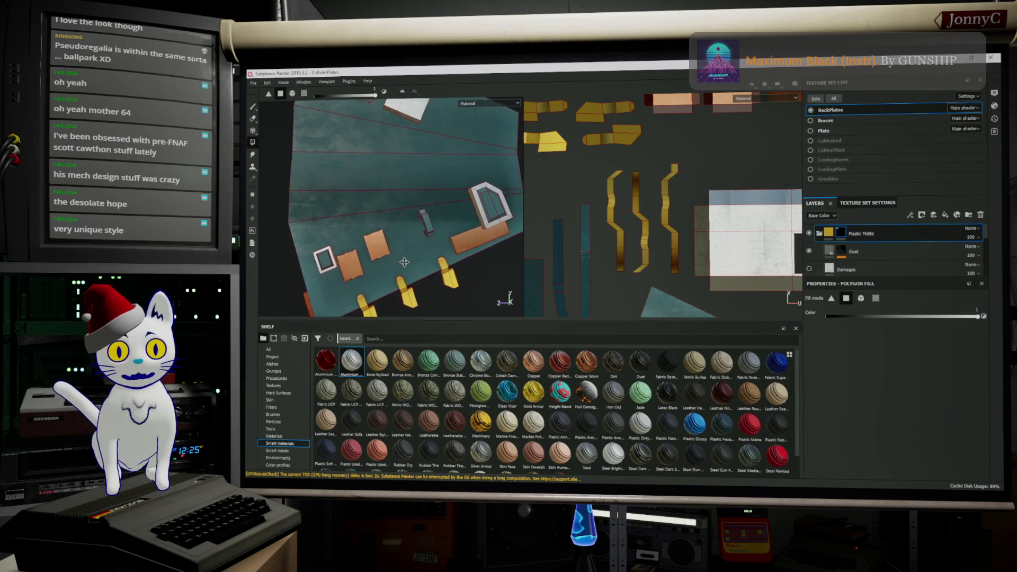
middle_click_drag(336, 271, 365, 288, "alt")
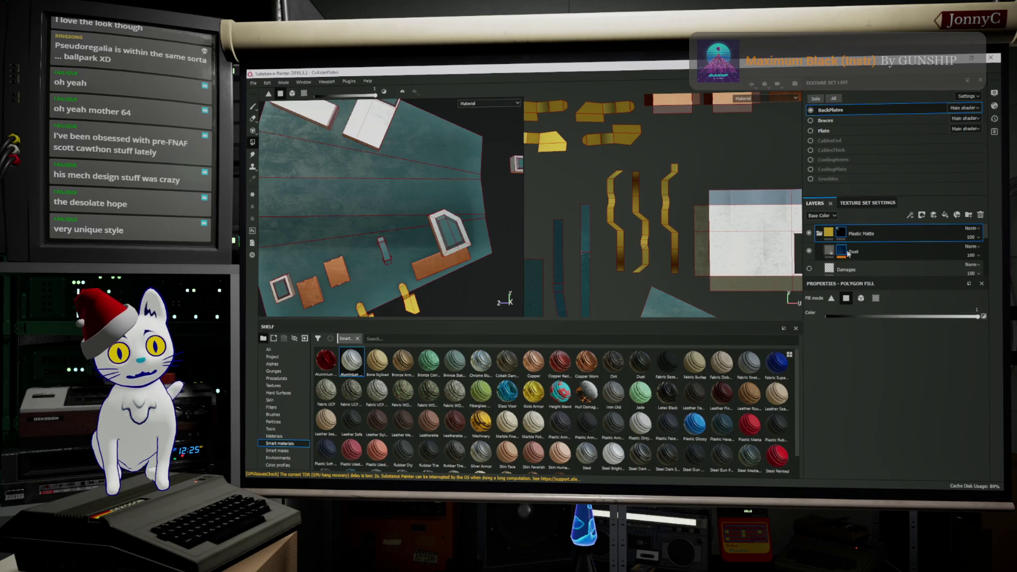
Step: On the Copper Worn mask, fill the small block, tall block and small rectangular islands with copper
left_click(819, 233)
scroll(854, 255, "down", 2)
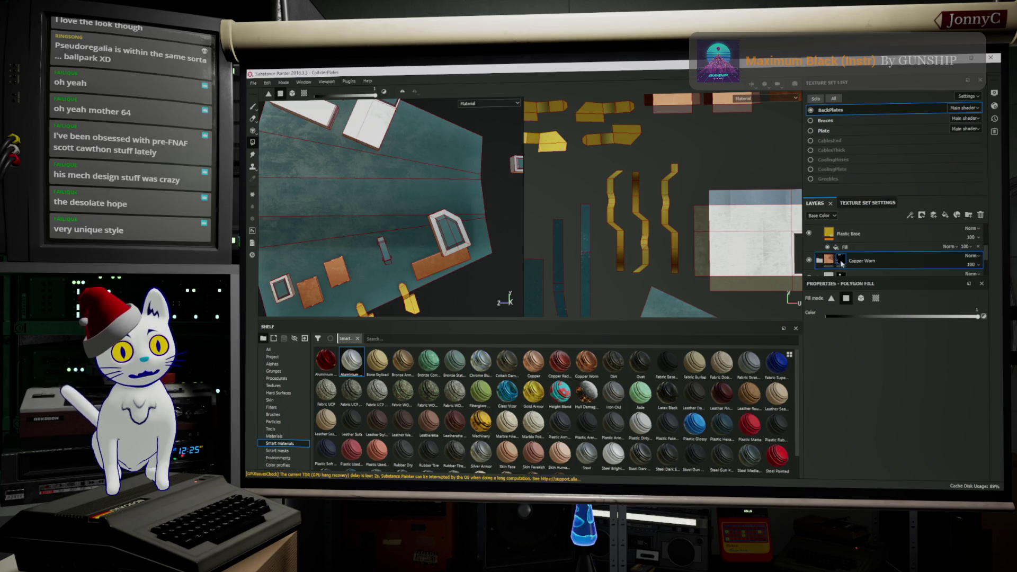
mouse_move(358, 238)
left_mouse_down("alt")
mouse_move(283, 294)
mouse_move(431, 227)
left_mouse_up("alt")
scroll(284, 294, "up", 2)
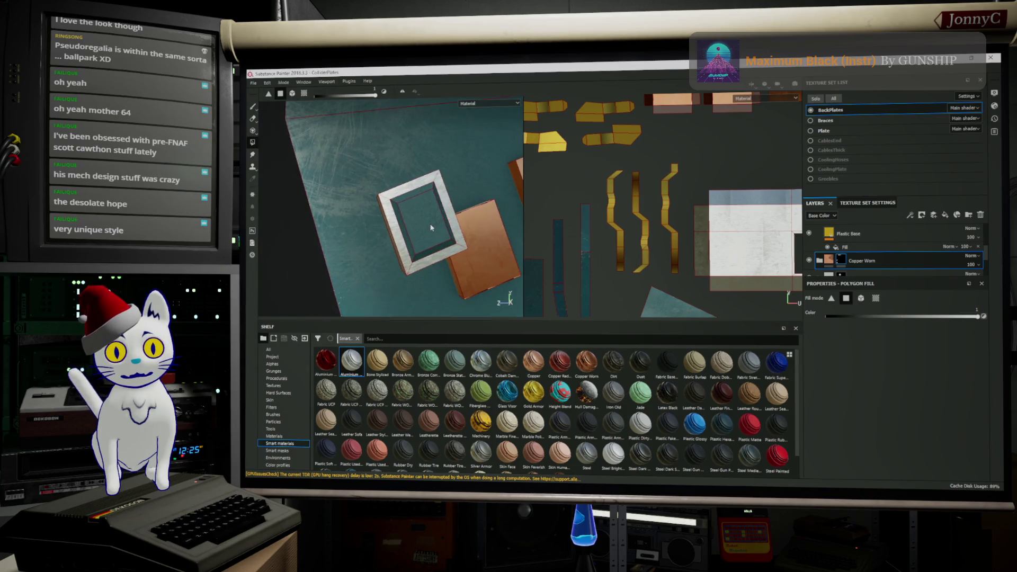
scroll(580, 213, "down", 3)
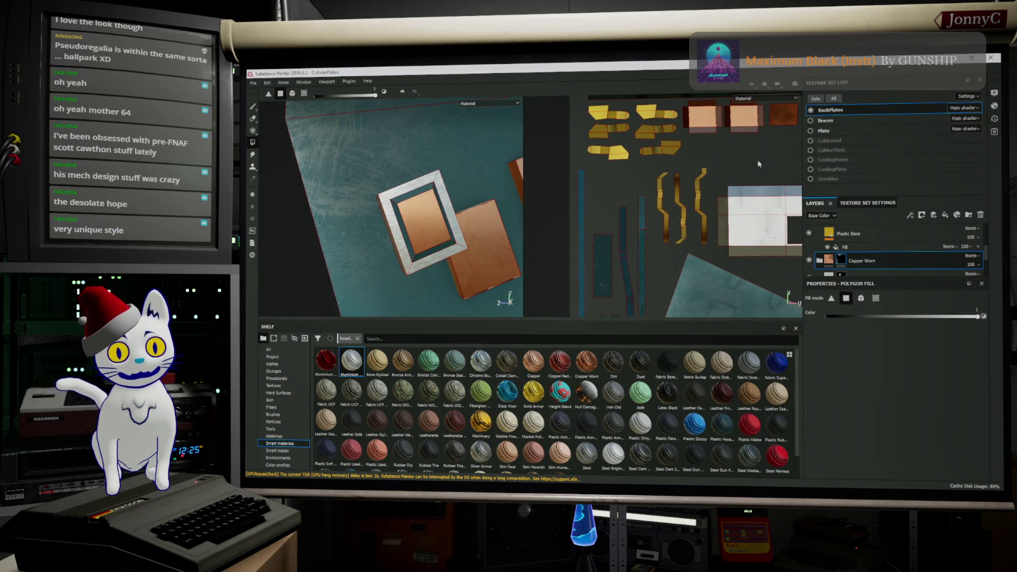
mouse_move(580, 213)
middle_mouse_down()
mouse_move(602, 183)
mouse_move(502, 68)
middle_mouse_up()
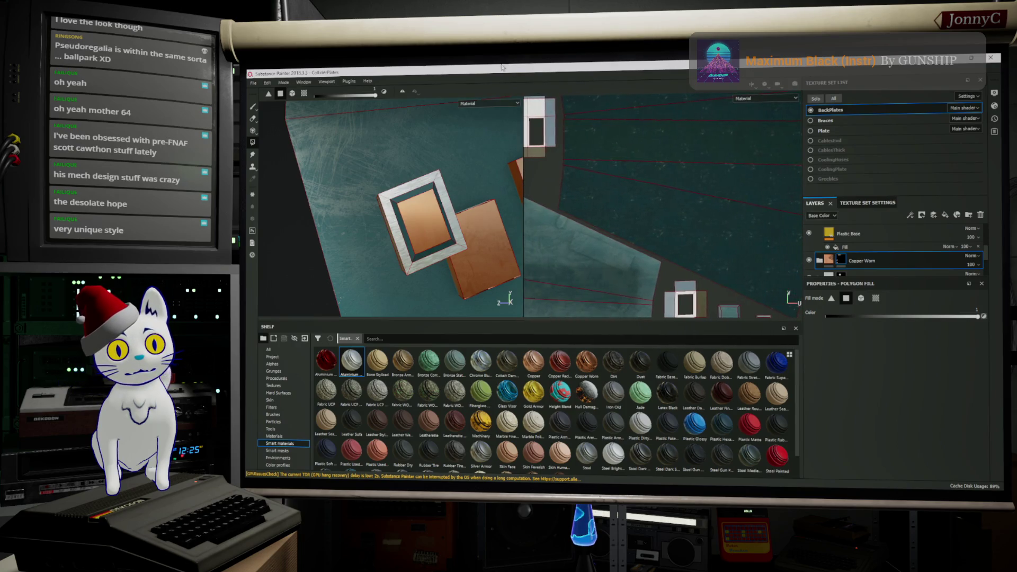
middle_click_drag(673, 213, 592, 83)
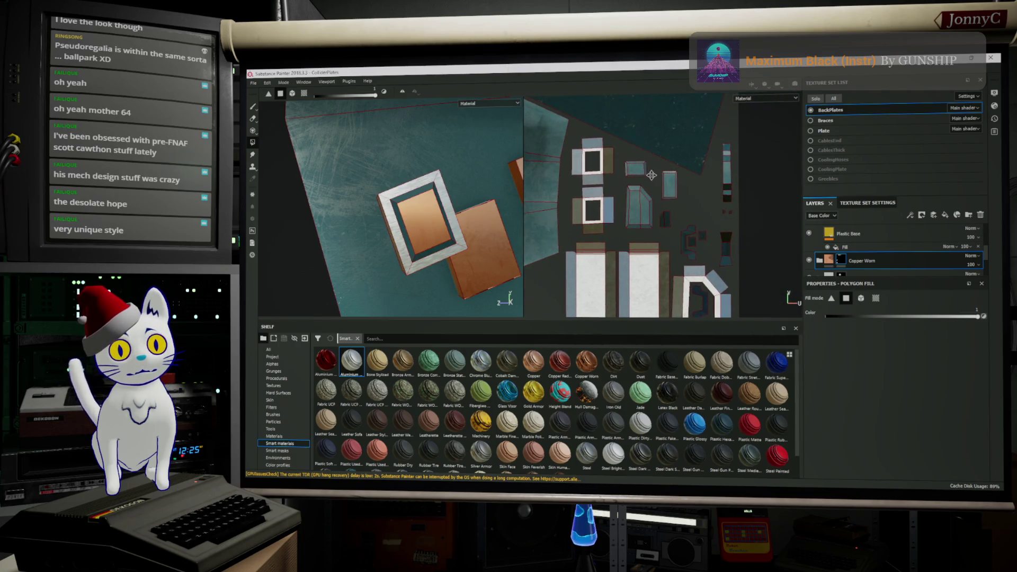
scroll(652, 176, "up", 2)
scroll(635, 173, "up", 1)
scroll(591, 166, "up", 2)
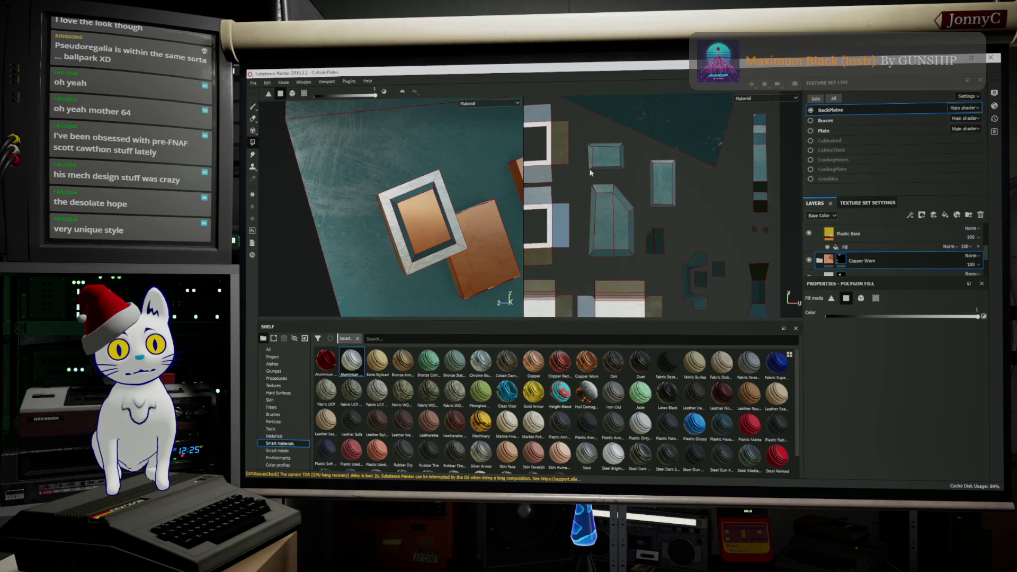
left_click(622, 163)
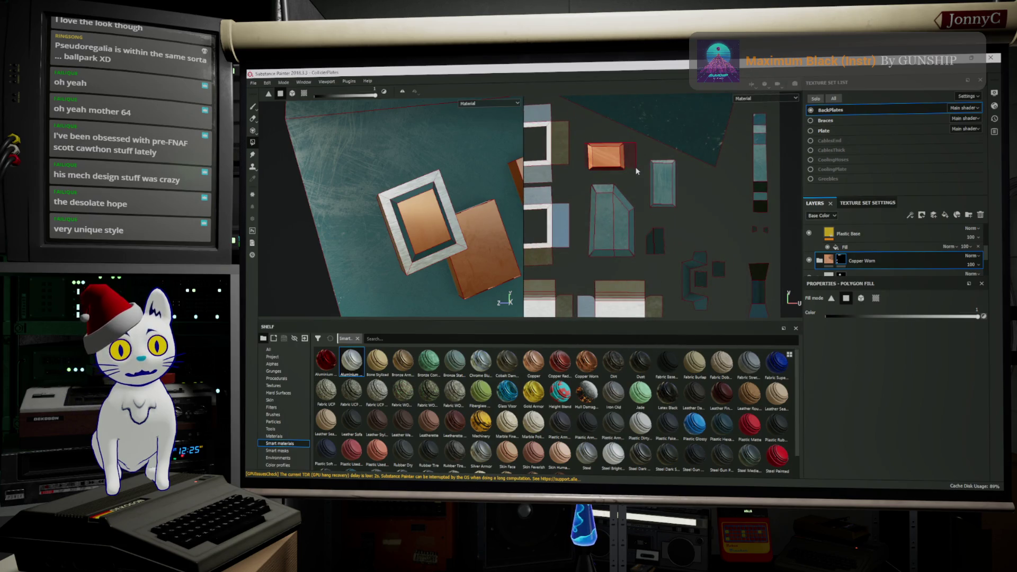
left_click(601, 201)
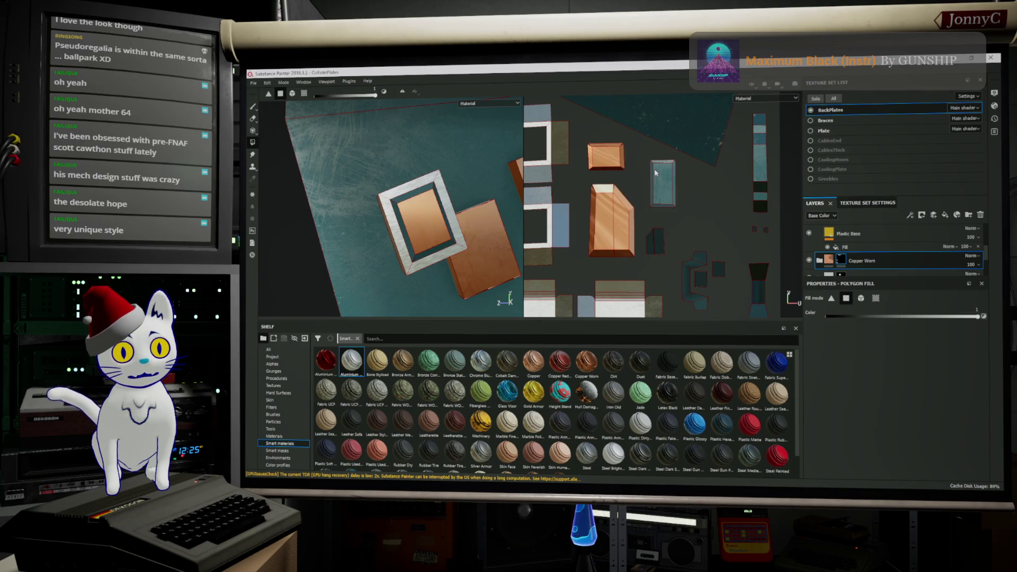
left_click(663, 183)
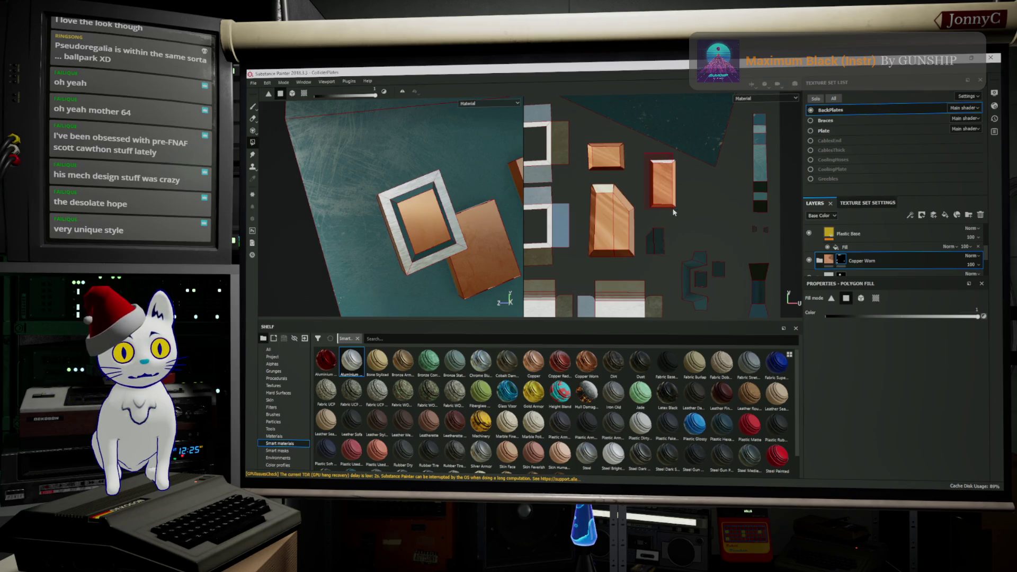
Step: Orbit the model and reframe the UV layout to inspect the copper blocks
mouse_move(496, 237)
left_mouse_down("alt")
mouse_move(264, 229)
mouse_move(247, 391)
mouse_move(496, 164)
left_mouse_up("alt")
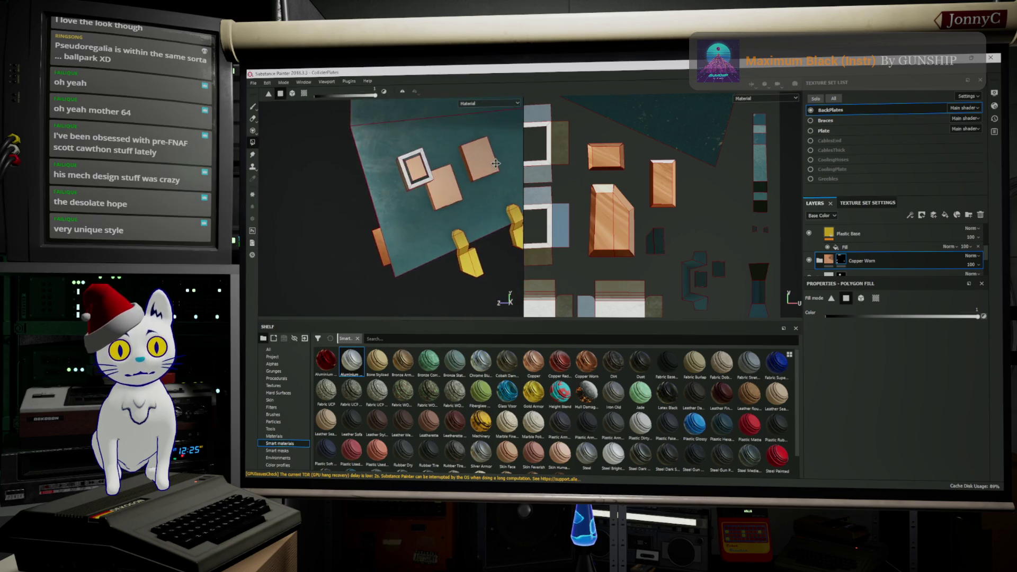
middle_click_drag(651, 202, 625, 105)
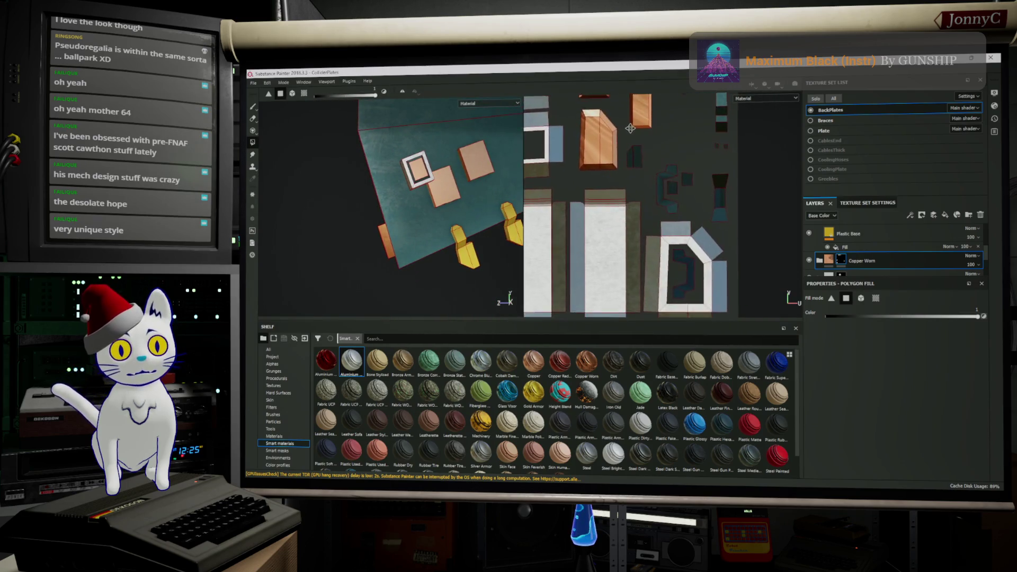
scroll(626, 105, "down", 3)
mouse_move(626, 104)
middle_mouse_down()
mouse_move(627, 189)
mouse_move(655, 196)
middle_mouse_up()
scroll(655, 196, "up", 2)
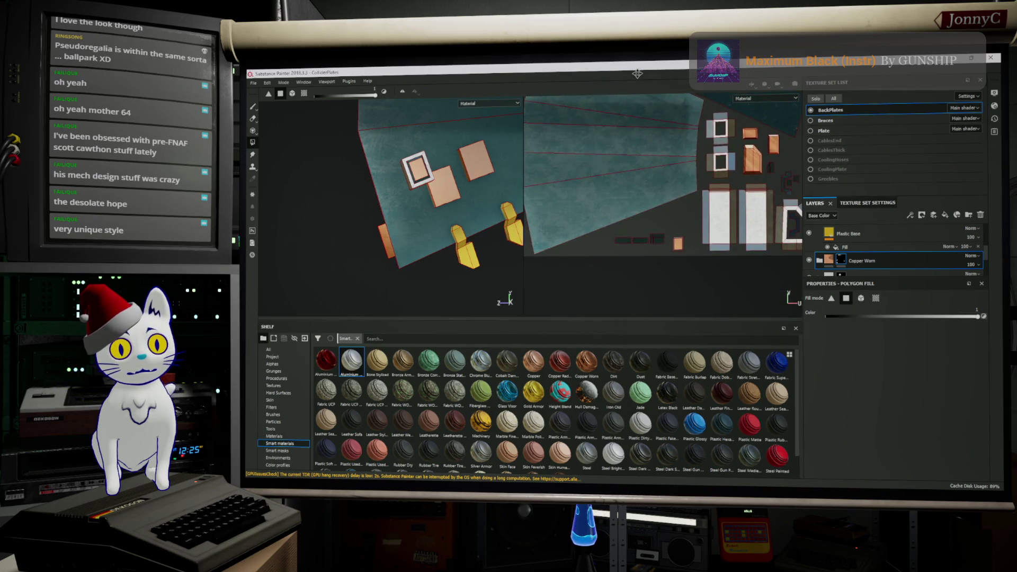
scroll(679, 264, "up", 2)
scroll(668, 226, "up", 1)
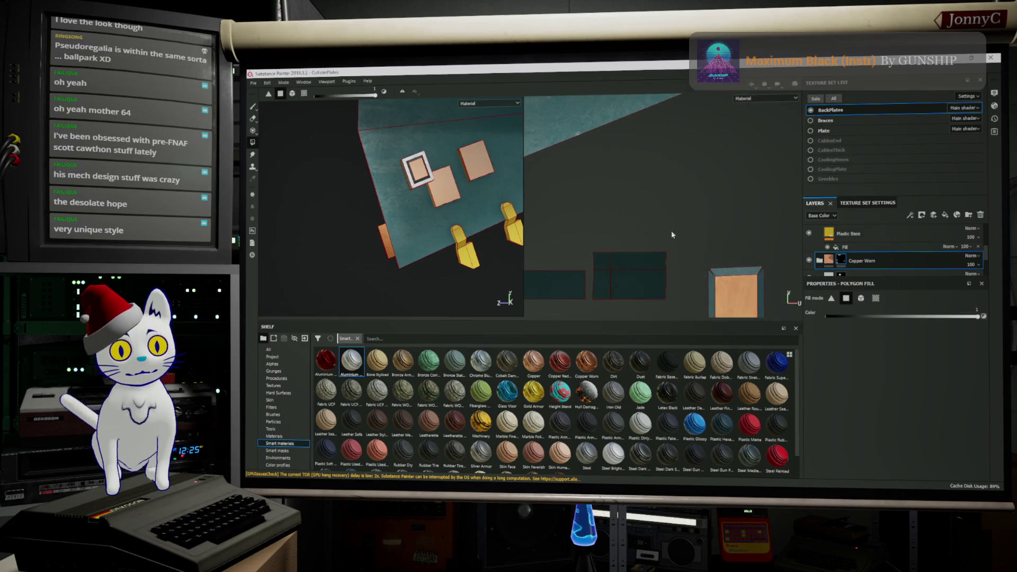
middle_click_drag(716, 252, 668, 146)
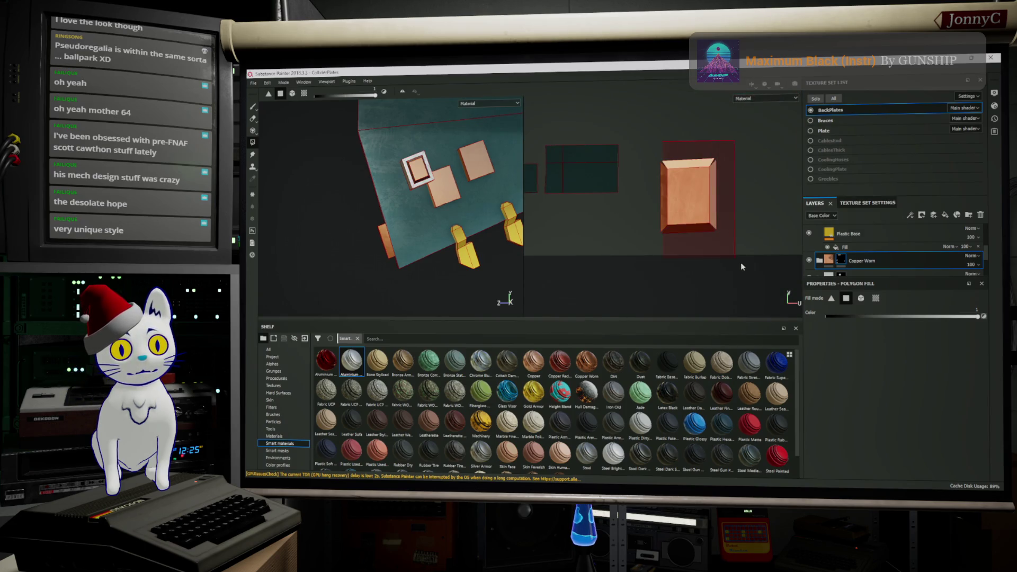
left_click_drag(477, 191, 645, 181, "alt")
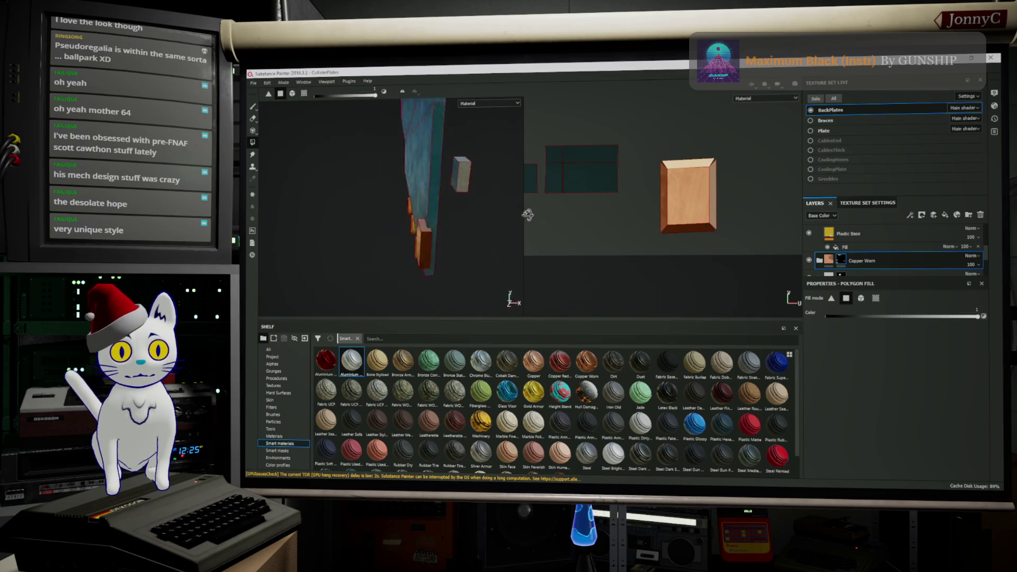
scroll(833, 238, "down", 2)
scroll(833, 239, "down", 2)
scroll(833, 239, "down", 1)
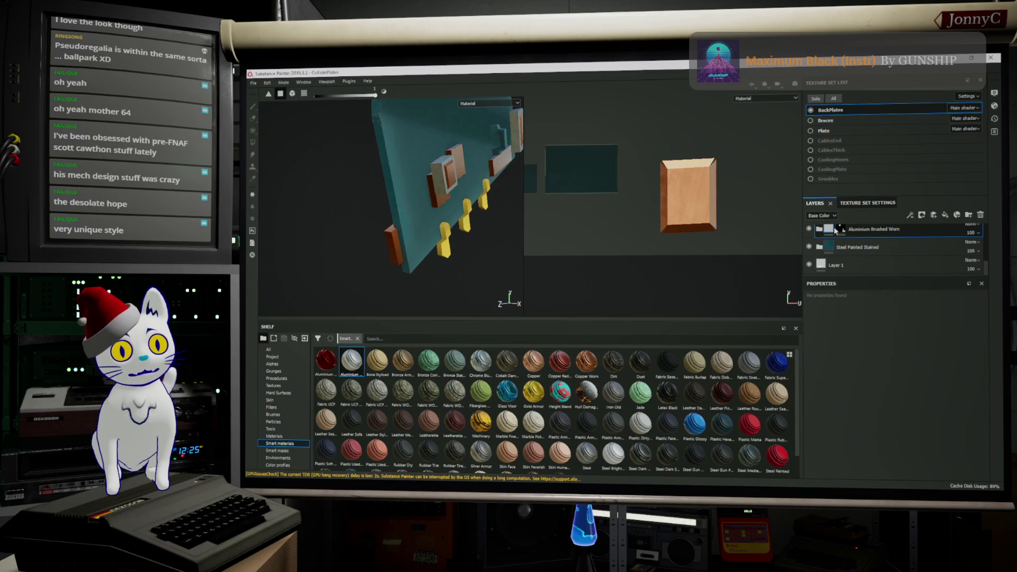
mouse_move(539, 220)
left_mouse_down("alt")
mouse_move(565, 214)
mouse_move(479, 183)
left_mouse_up("alt")
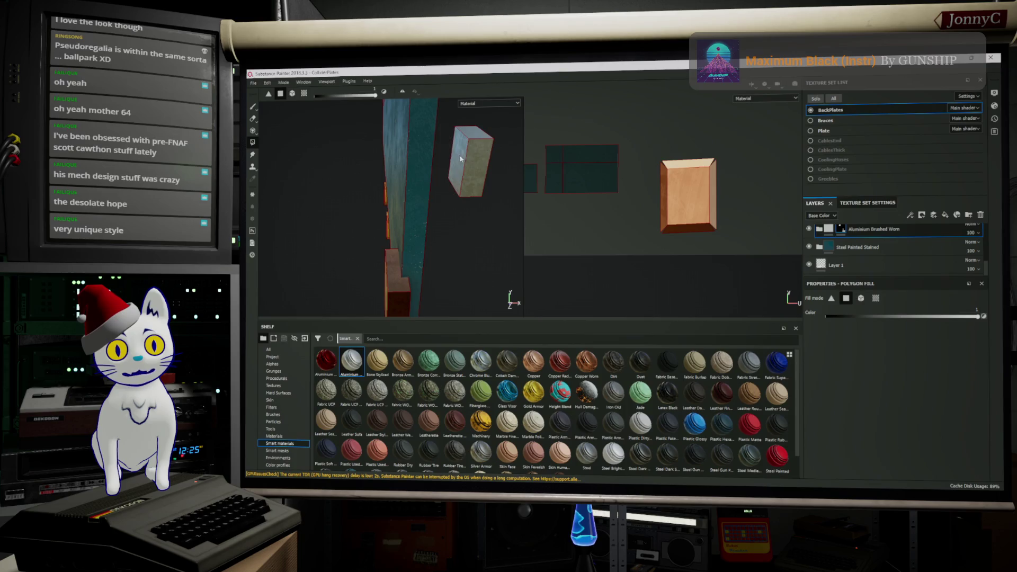
mouse_move(480, 128)
left_mouse_down("alt")
mouse_move(396, 214)
mouse_move(434, 274)
left_mouse_up("alt")
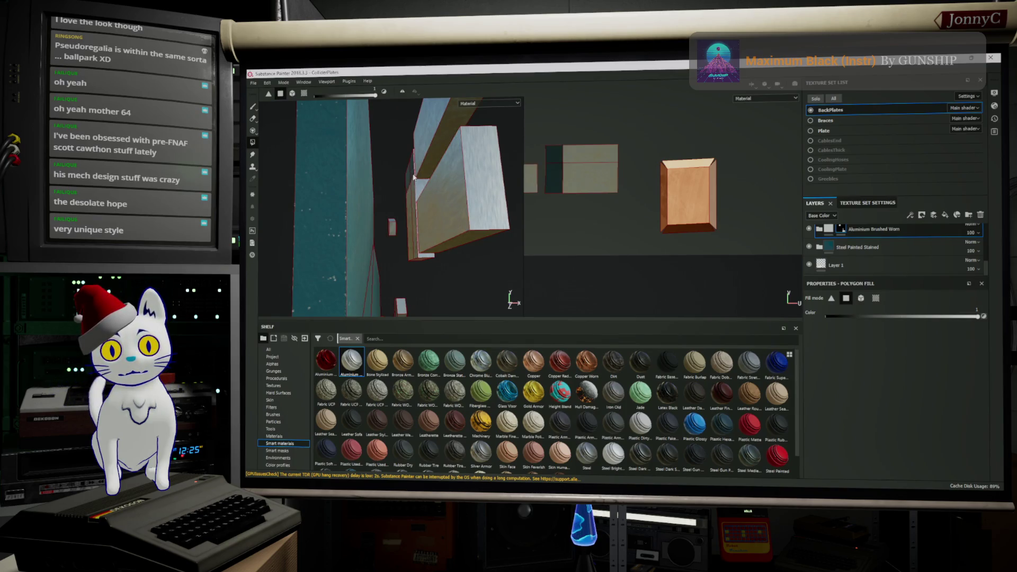
scroll(620, 189, "down", 2)
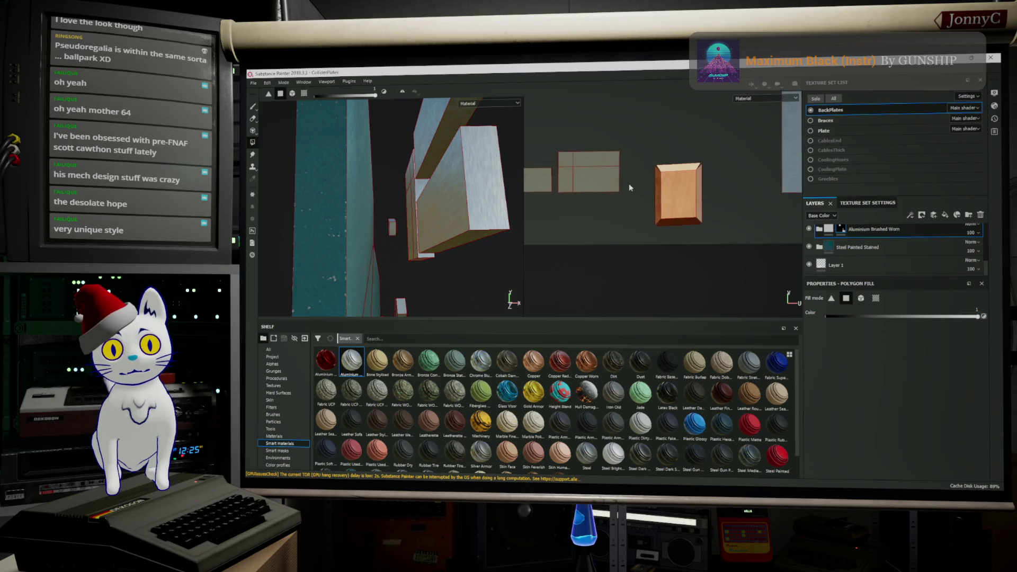
left_click_drag(424, 256, 428, 236, "alt")
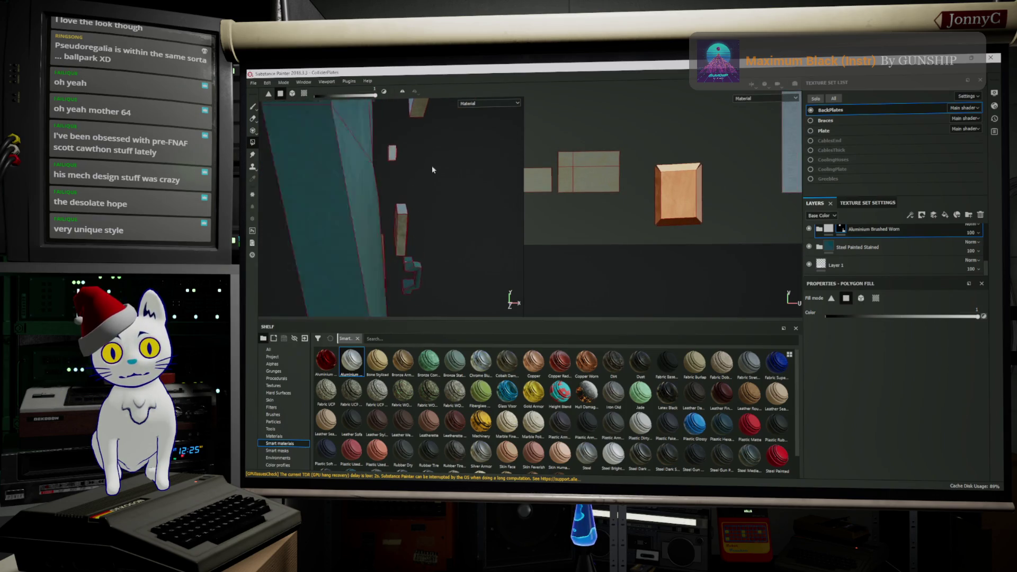
left_click_drag(427, 236, 511, 72, "alt")
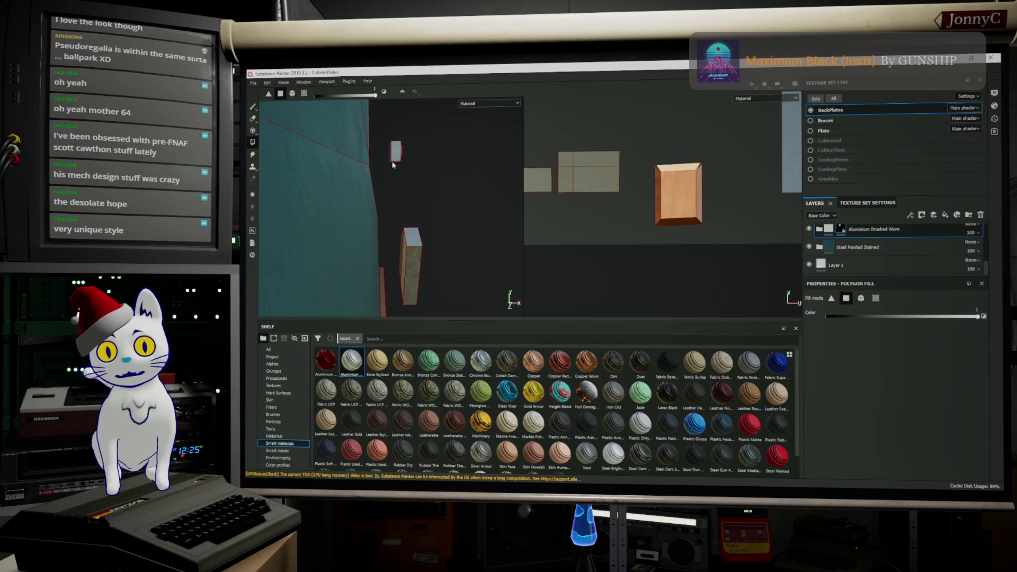
mouse_move(393, 154)
left_mouse_down("alt")
mouse_move(441, 153)
mouse_move(430, 151)
left_mouse_up("alt")
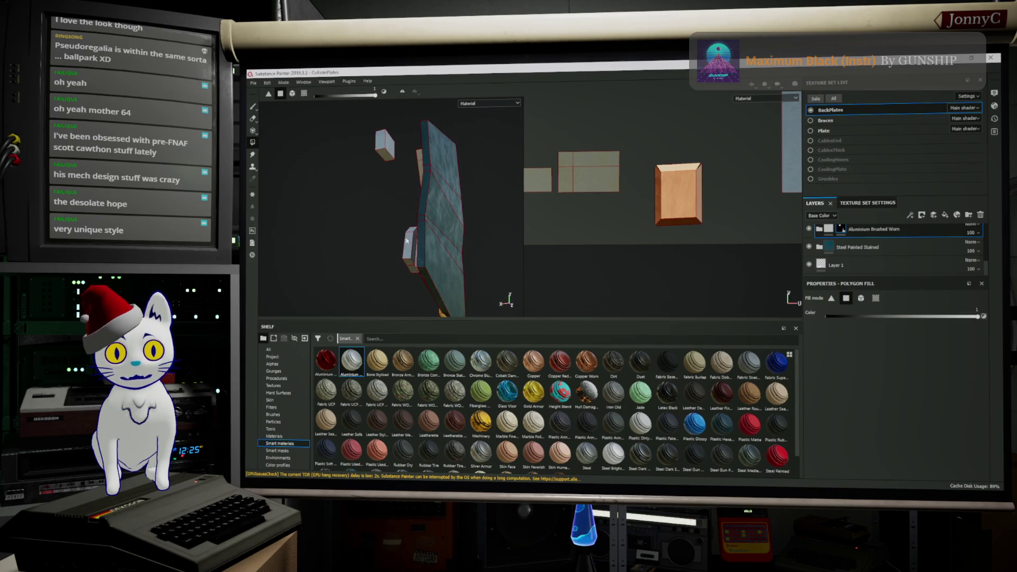
mouse_move(357, 252)
left_mouse_down("alt")
mouse_move(426, 221)
mouse_move(367, 149)
mouse_move(372, 190)
mouse_move(397, 204)
mouse_move(328, 201)
mouse_move(338, 226)
left_mouse_up("alt")
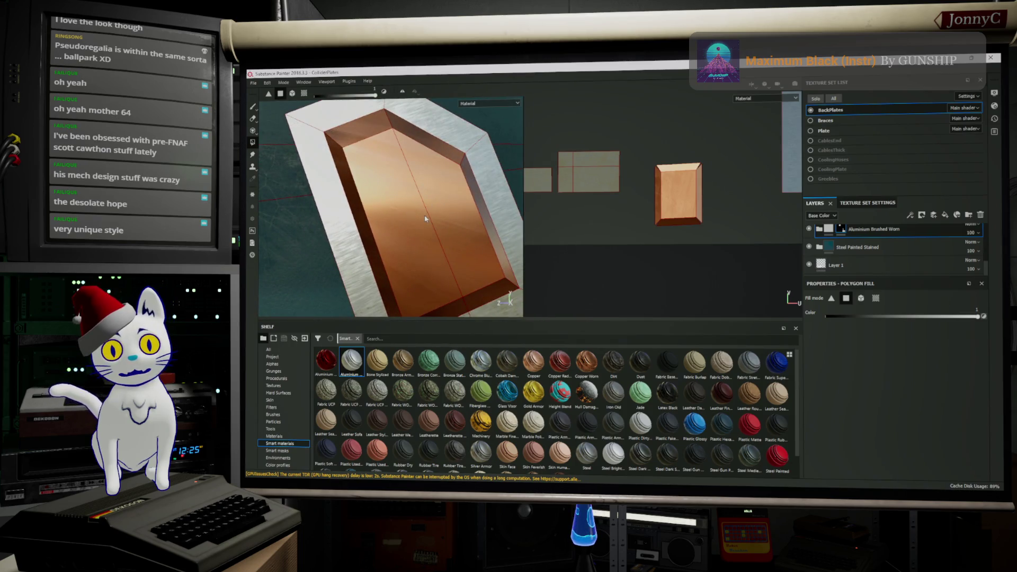
scroll(435, 209, "up", 3)
scroll(425, 220, "down", 5)
scroll(426, 220, "down", 2)
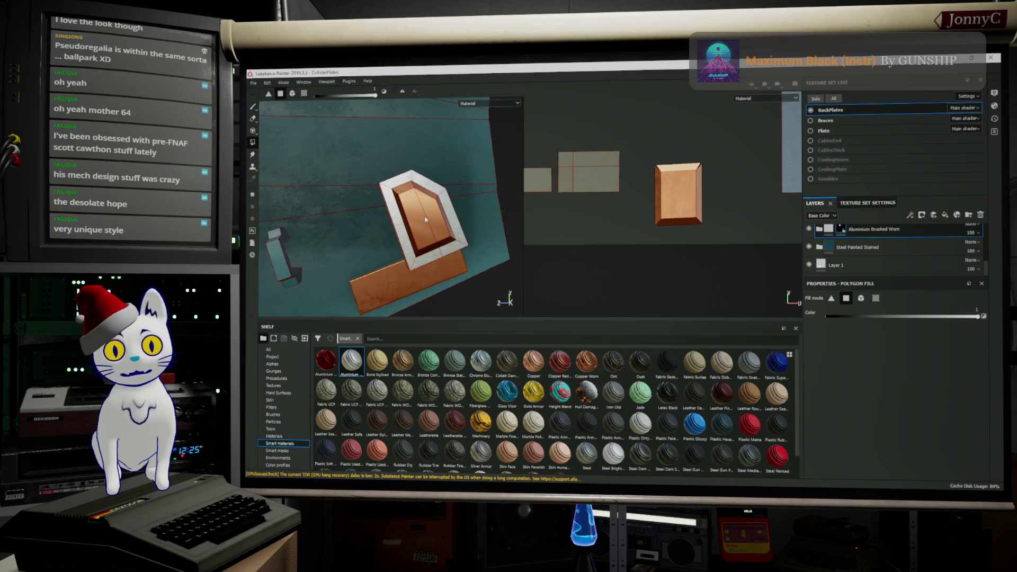
scroll(424, 207, "down", 2)
scroll(422, 191, "down", 2)
left_click_drag(421, 177, 415, 196, "alt")
scroll(409, 191, "down", 2)
scroll(406, 199, "up", 3)
scroll(402, 202, "up", 3)
scroll(401, 203, "up", 2)
scroll(415, 196, "down", 3)
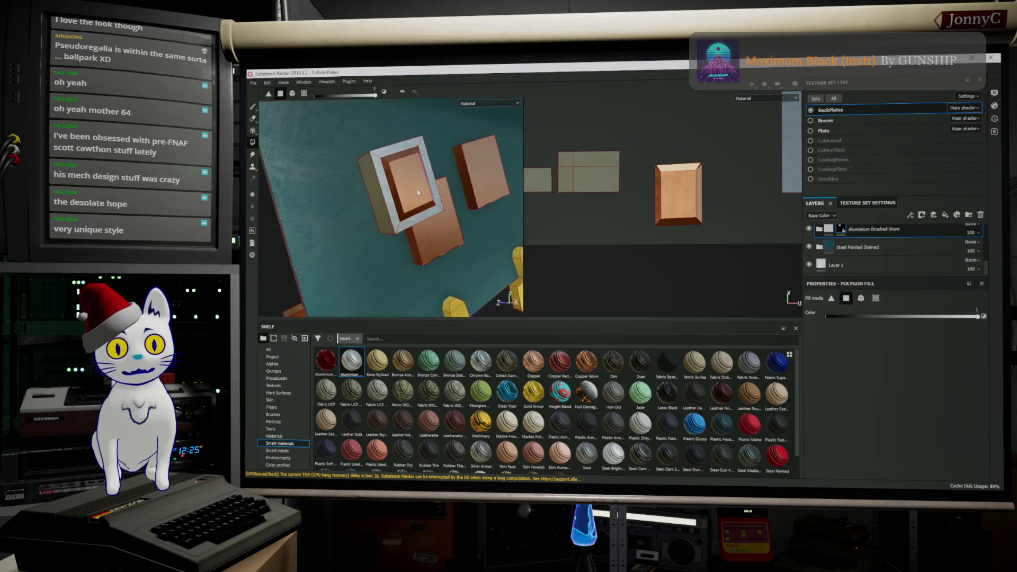
scroll(415, 195, "down", 2)
scroll(416, 195, "down", 1)
mouse_move(415, 196)
left_mouse_down("alt")
mouse_move(461, 162)
mouse_move(383, 120)
left_mouse_up("alt")
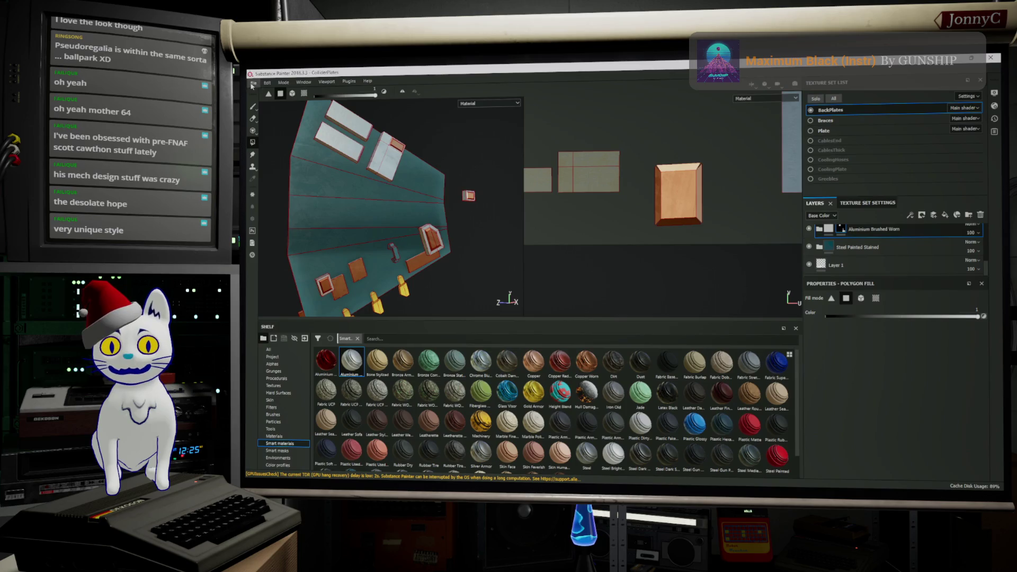
Step: Save the project and show all texture sets in the viewport
left_click(254, 84)
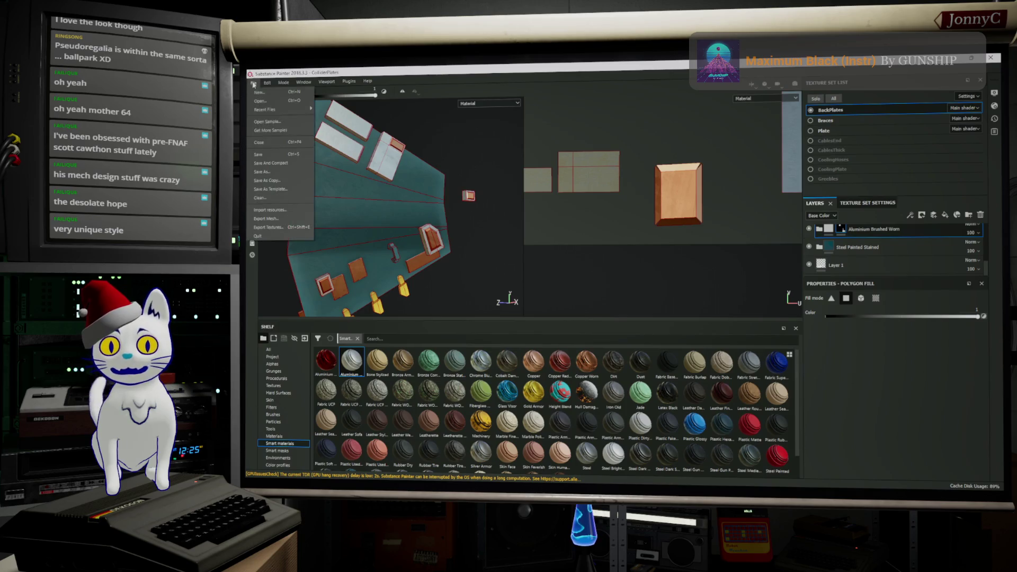
left_click(278, 153)
left_click(810, 121)
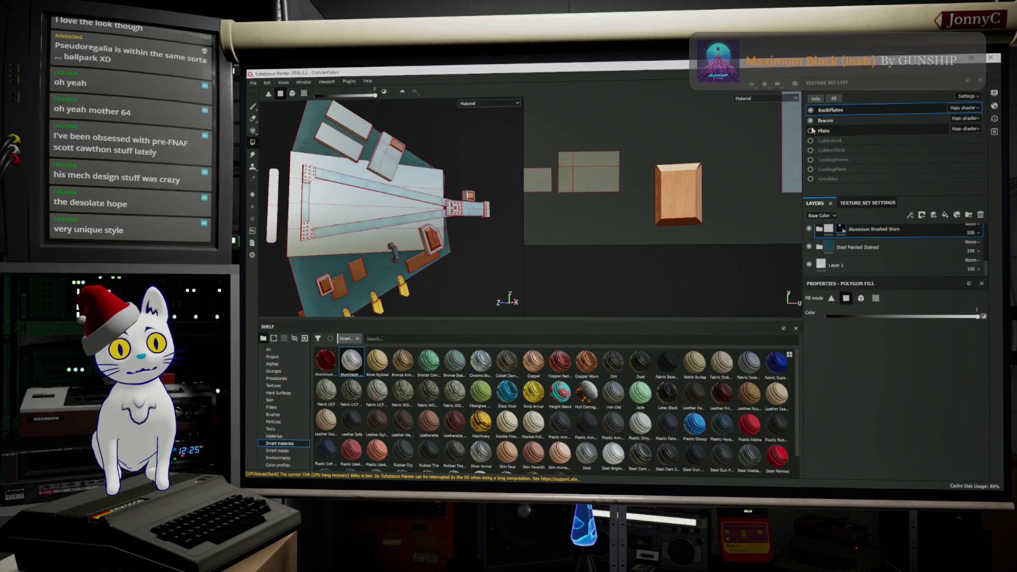
Step: Add Copper Worn to the backplates' layers and switch to the Plate texture set
mouse_move(424, 211)
left_mouse_down("alt")
mouse_move(364, 226)
mouse_move(447, 190)
mouse_move(405, 192)
left_mouse_up("alt")
scroll(405, 192, "up", 2)
scroll(406, 191, "up", 2)
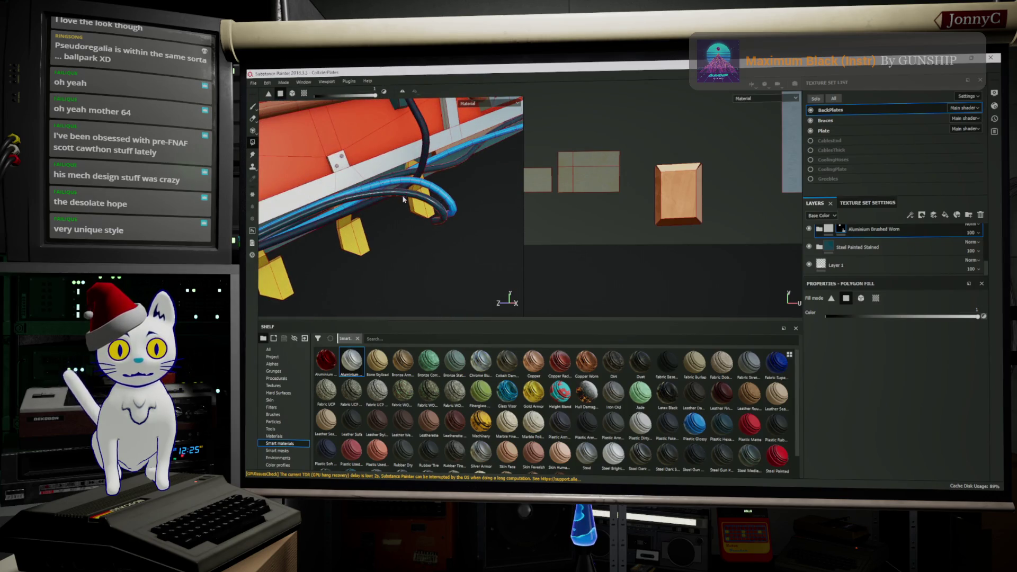
left_click_drag(585, 361, 904, 250)
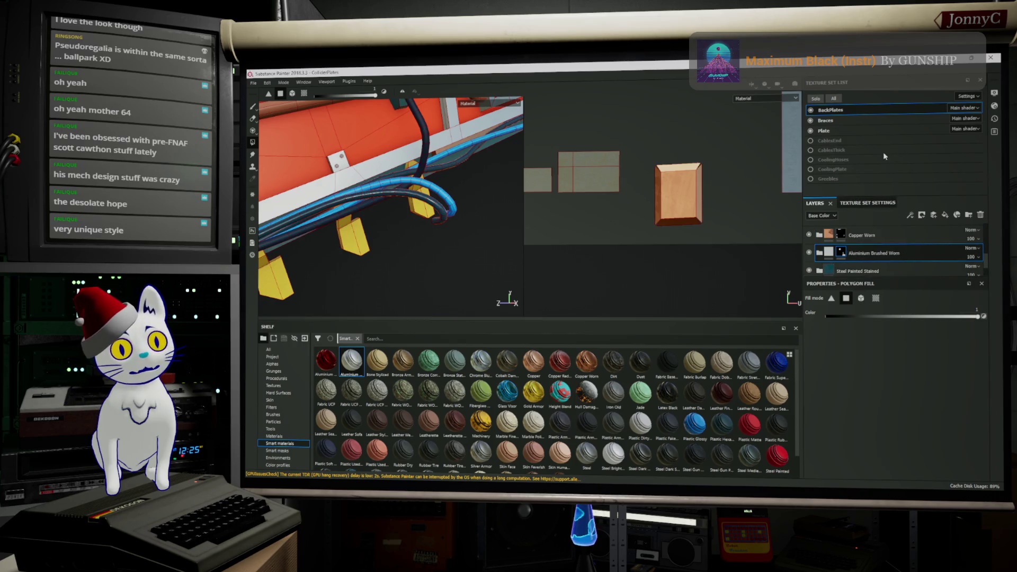
left_click(881, 131)
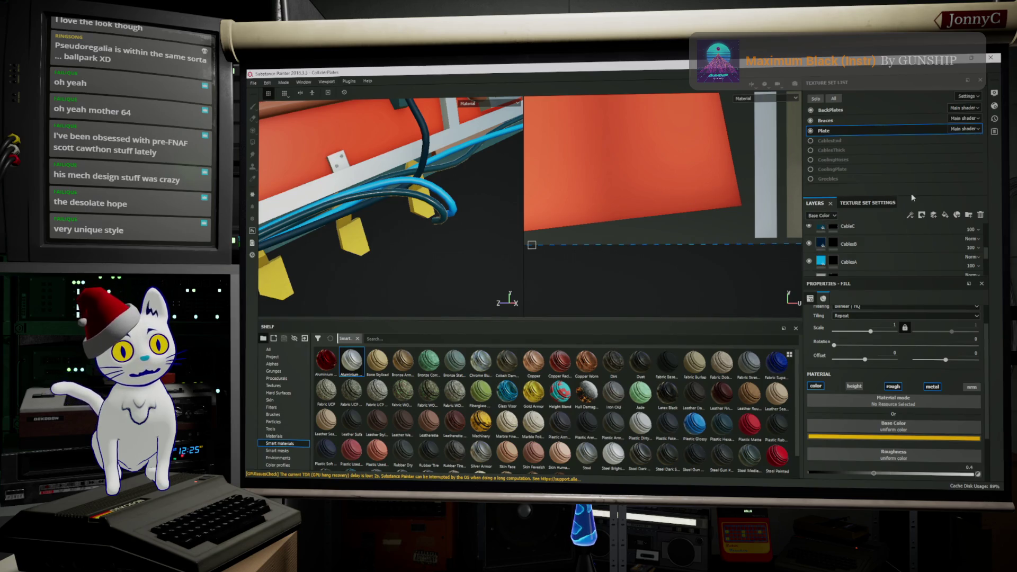
scroll(886, 254, "down", 3)
scroll(886, 256, "up", 2)
scroll(874, 256, "up", 1)
mouse_move(832, 257)
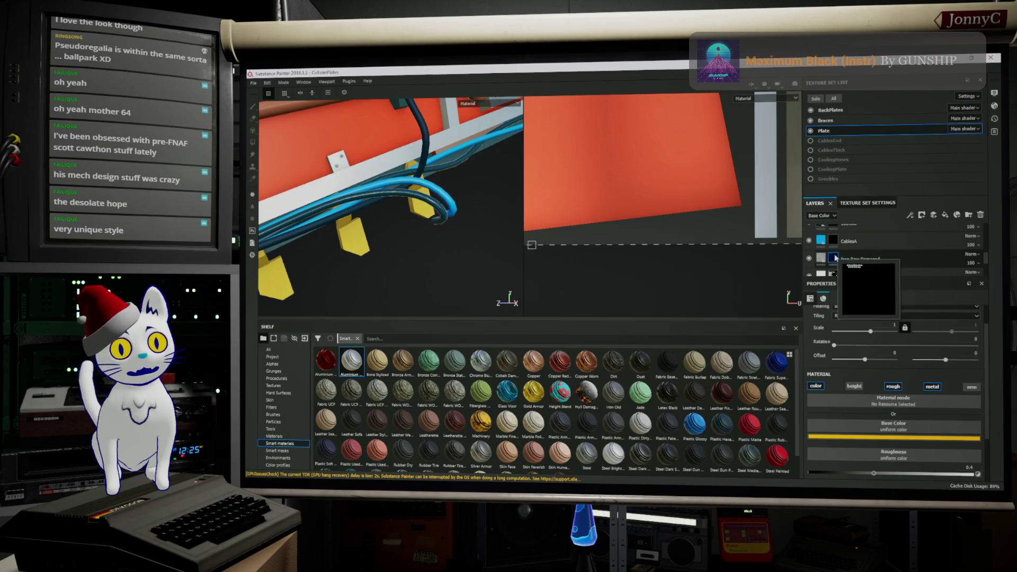
Step: Select CableC, toggle its visibility to identify its cables, and bring up its Base Color picker
double_click(850, 242)
scroll(867, 241, "up", 2)
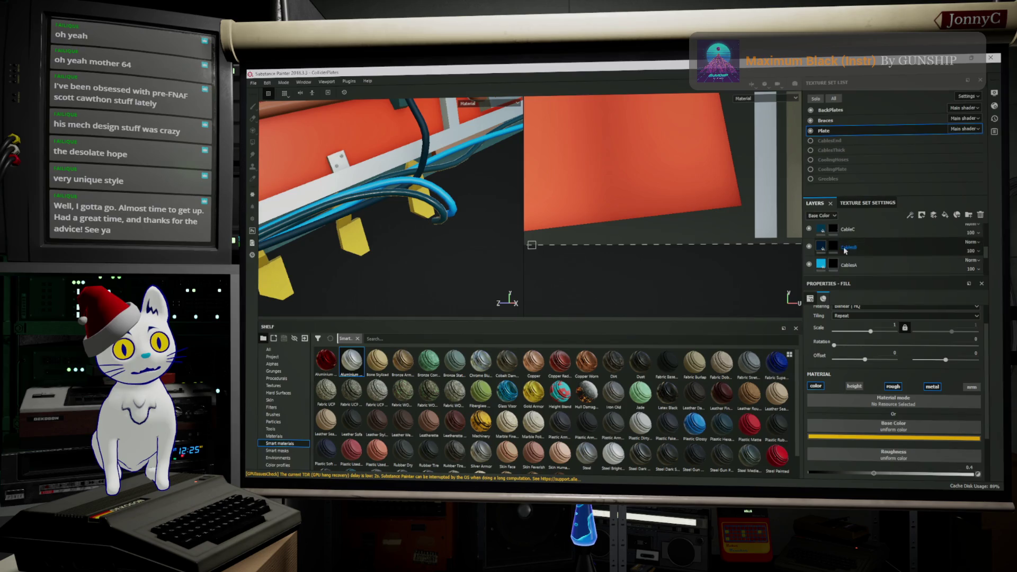
left_click(822, 229)
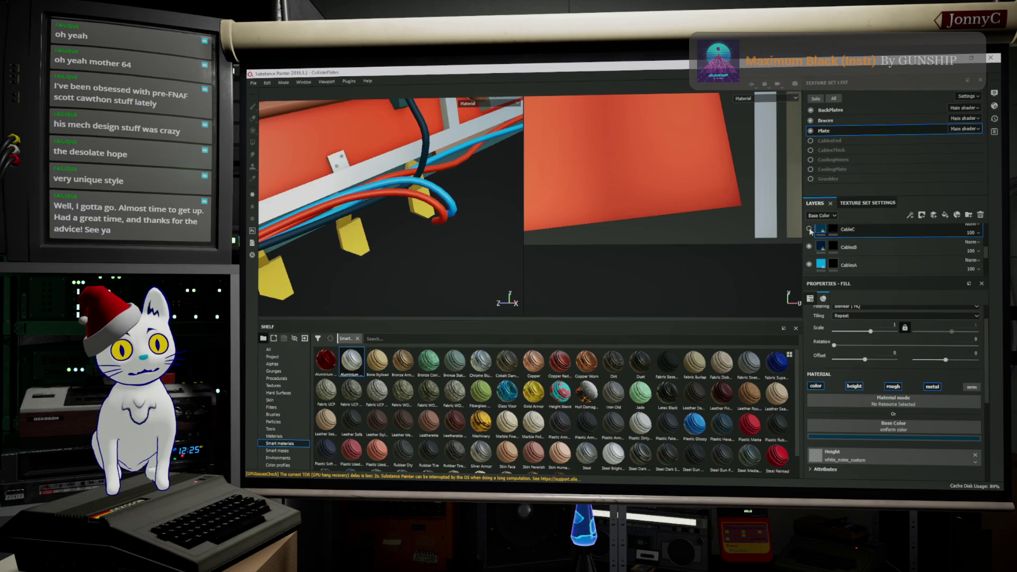
left_click(810, 230)
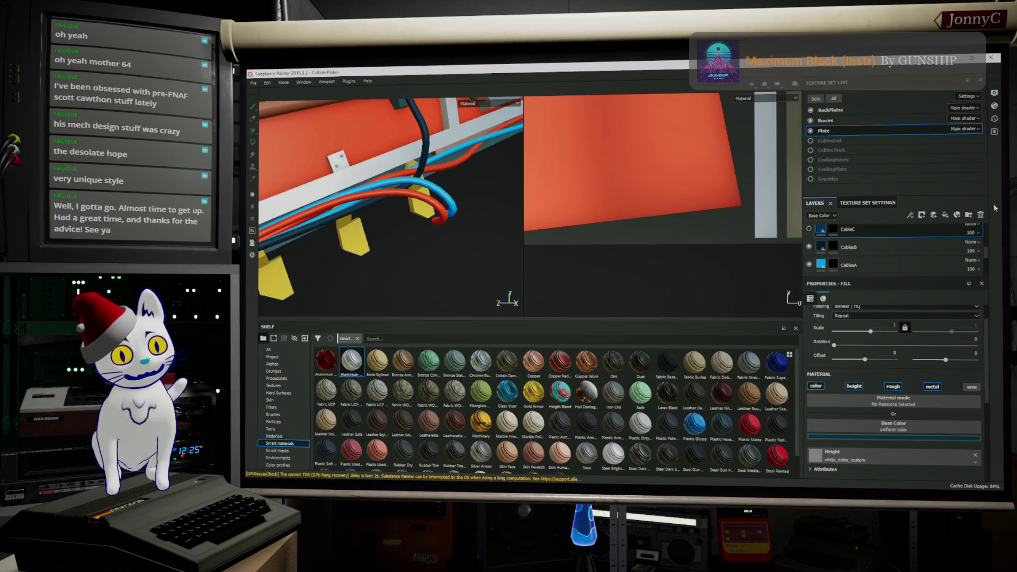
left_click(810, 229)
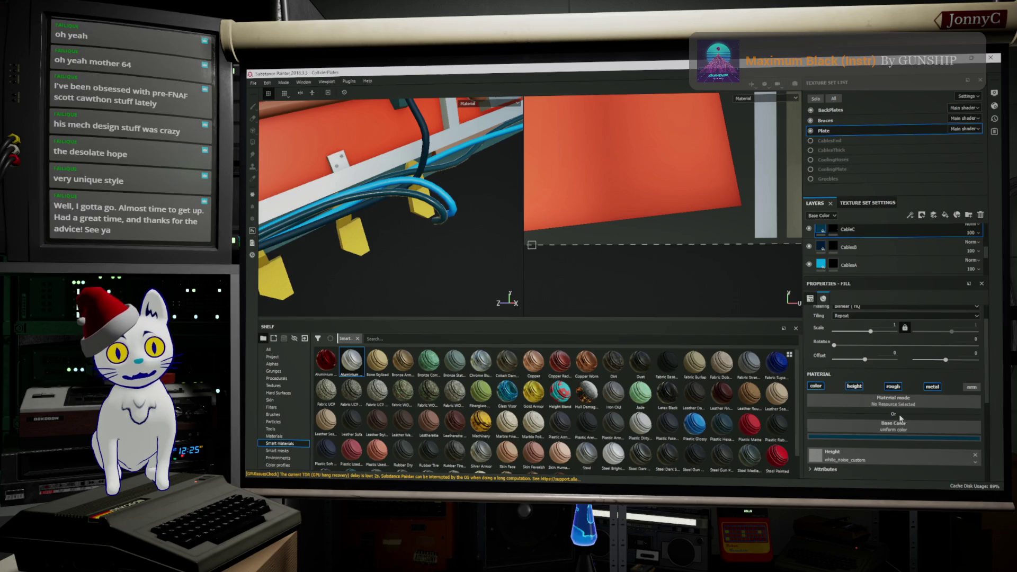
left_click(906, 437)
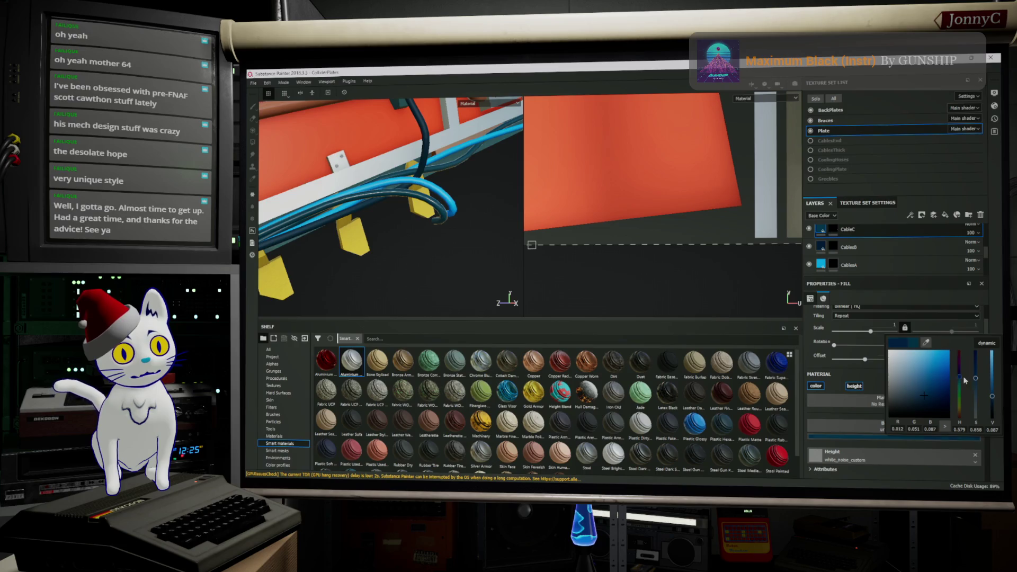
Step: Set CableC's base colour to a dark red and check the cable on the plate
left_click_drag(963, 376, 965, 342)
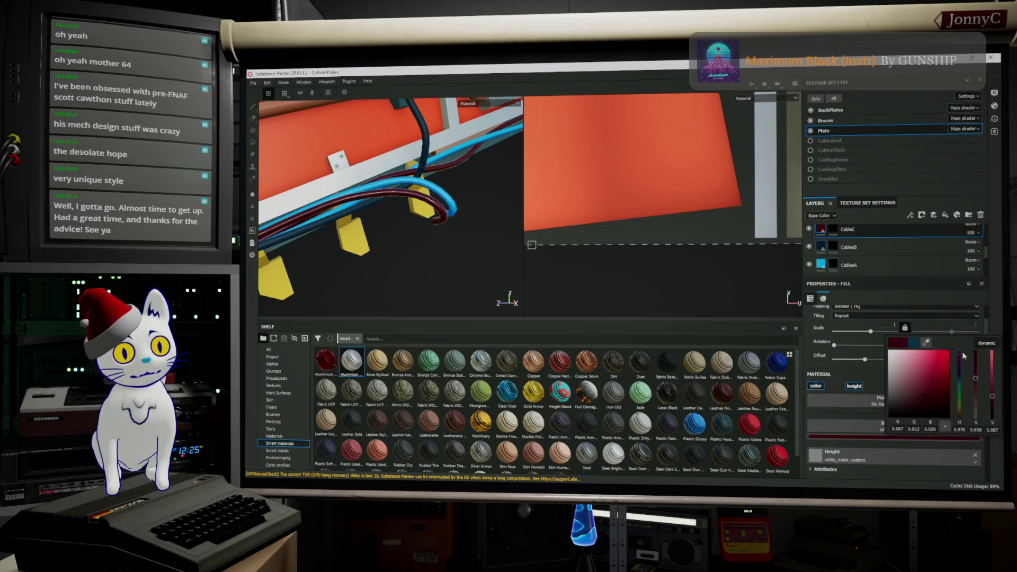
left_click_drag(920, 389, 936, 363)
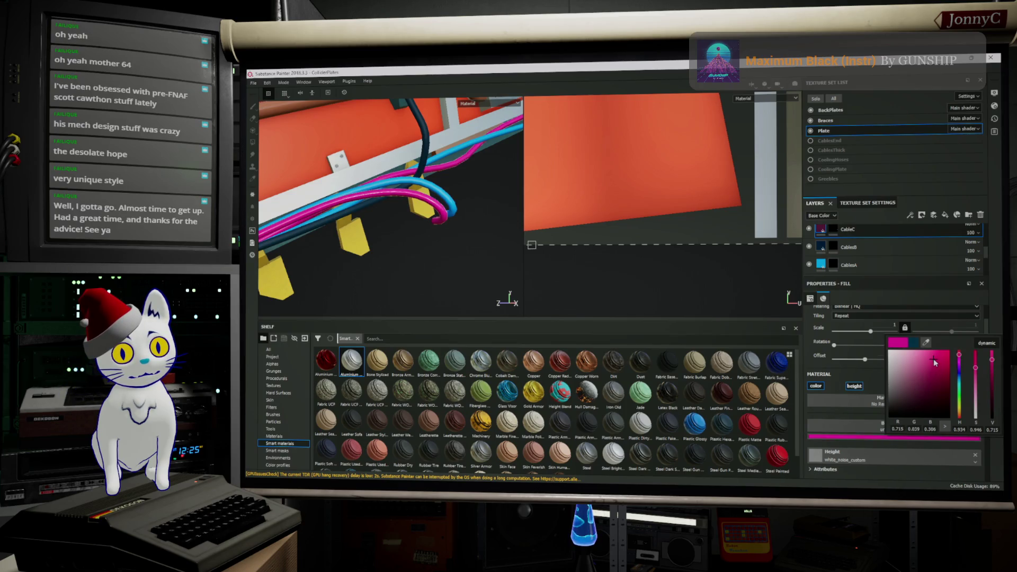
mouse_move(961, 359)
left_mouse_down()
mouse_move(961, 350)
mouse_move(923, 372)
left_mouse_up()
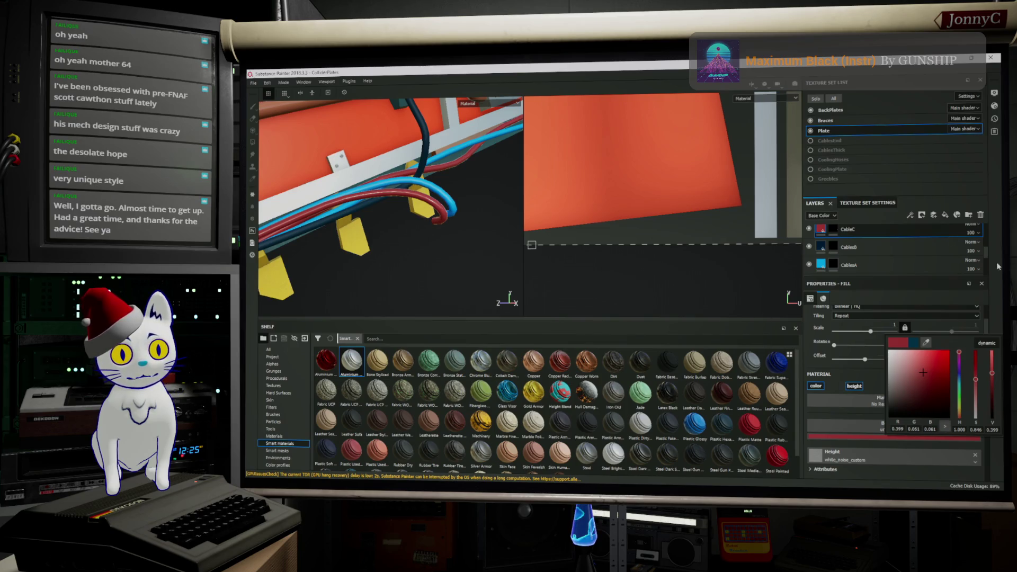
left_click(950, 181)
mouse_move(390, 199)
left_mouse_down("alt")
mouse_move(349, 183)
mouse_move(393, 217)
mouse_move(551, 195)
left_mouse_up("alt")
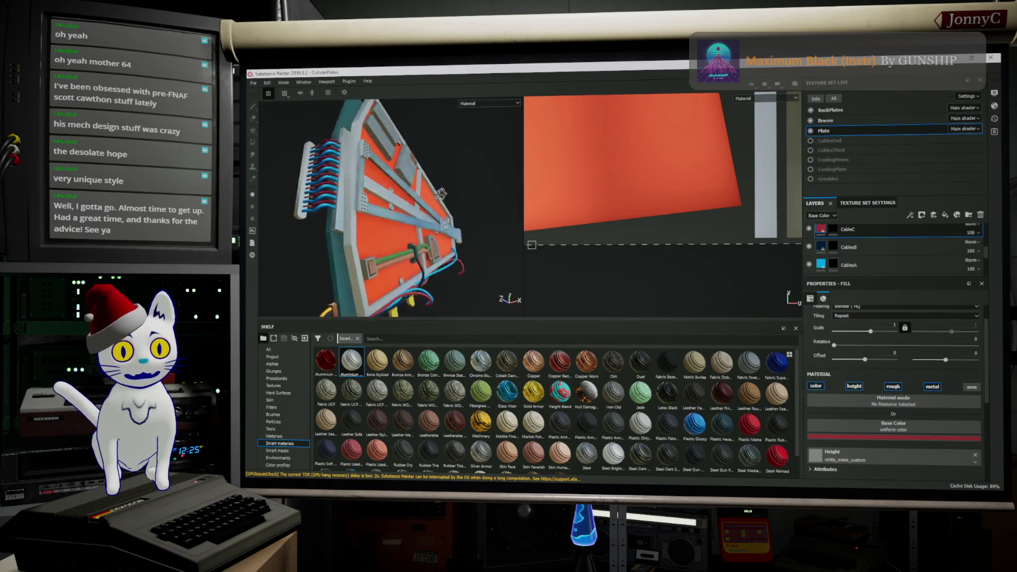
Step: Save the project, then browse and dismiss the Edit menu without changes
mouse_move(550, 194)
left_mouse_down("alt")
mouse_move(364, 214)
mouse_move(285, 93)
left_mouse_up("alt")
left_click(285, 94)
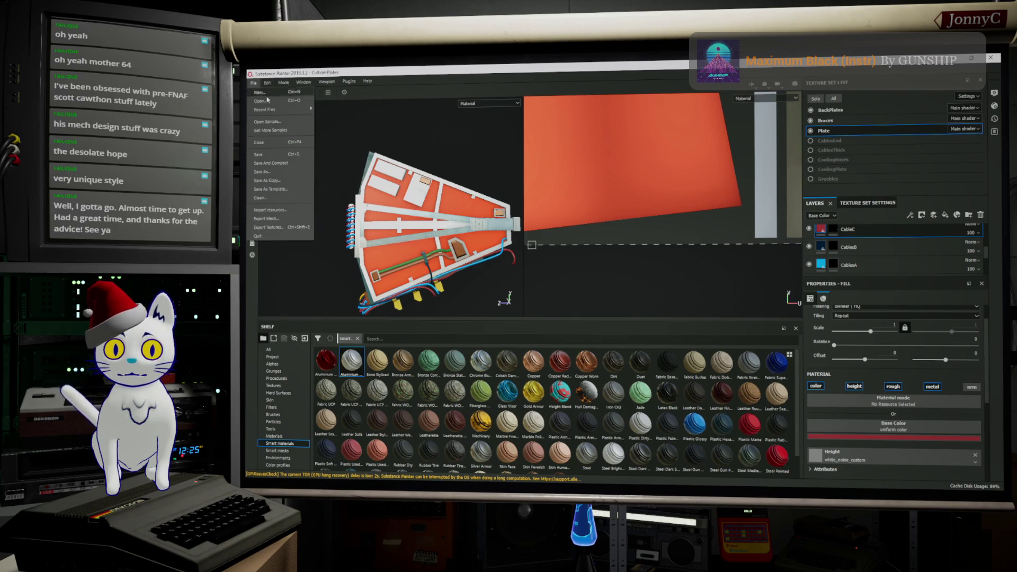
left_click(334, 167)
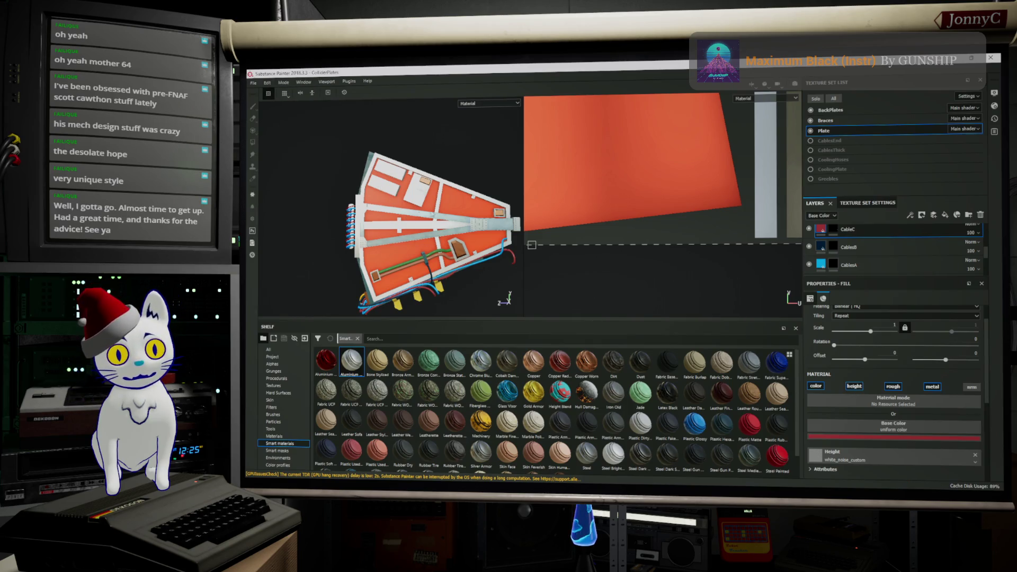
scroll(288, 110, "up", 3)
left_click(258, 83)
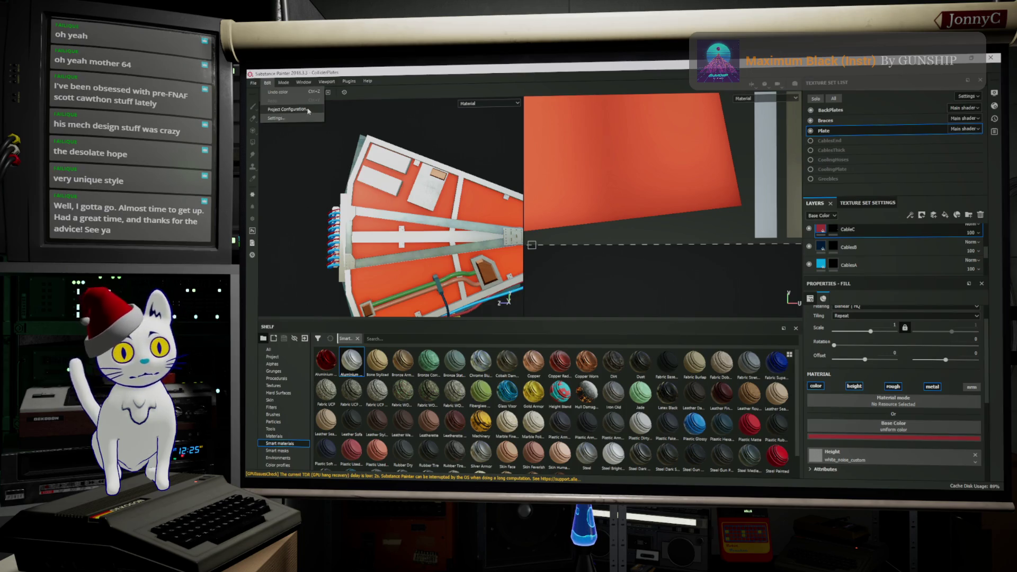
left_click(290, 109)
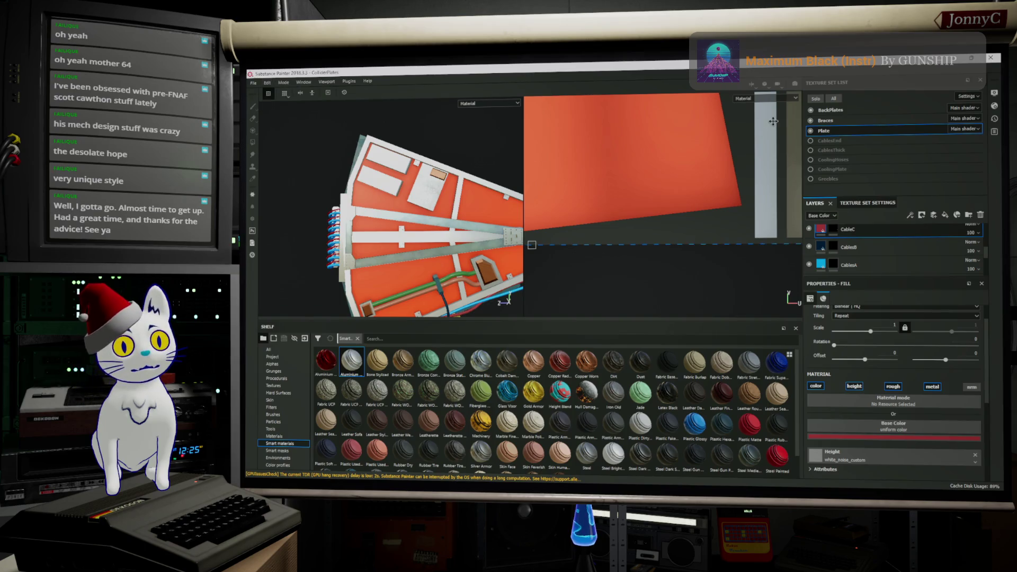
Step: Switch to the Braces texture set and confirm the Dirt layer's name
left_click(878, 121)
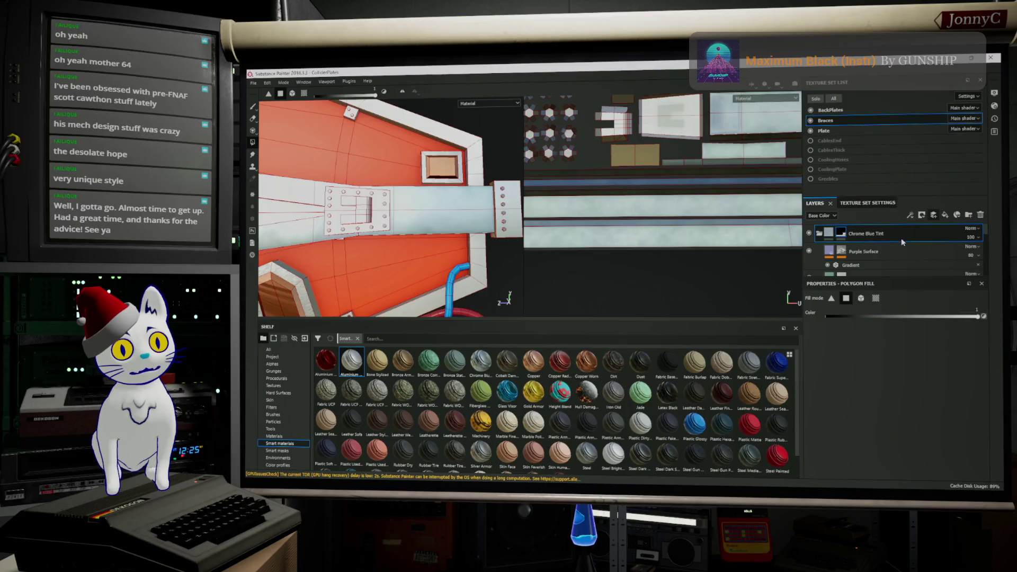
double_click(834, 232)
type("Dirt")
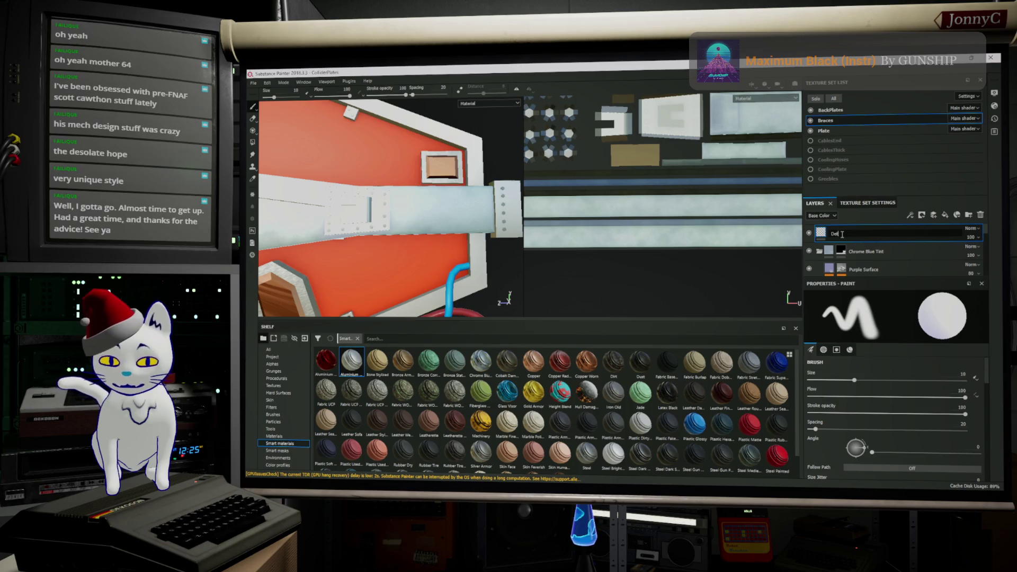
key("Return")
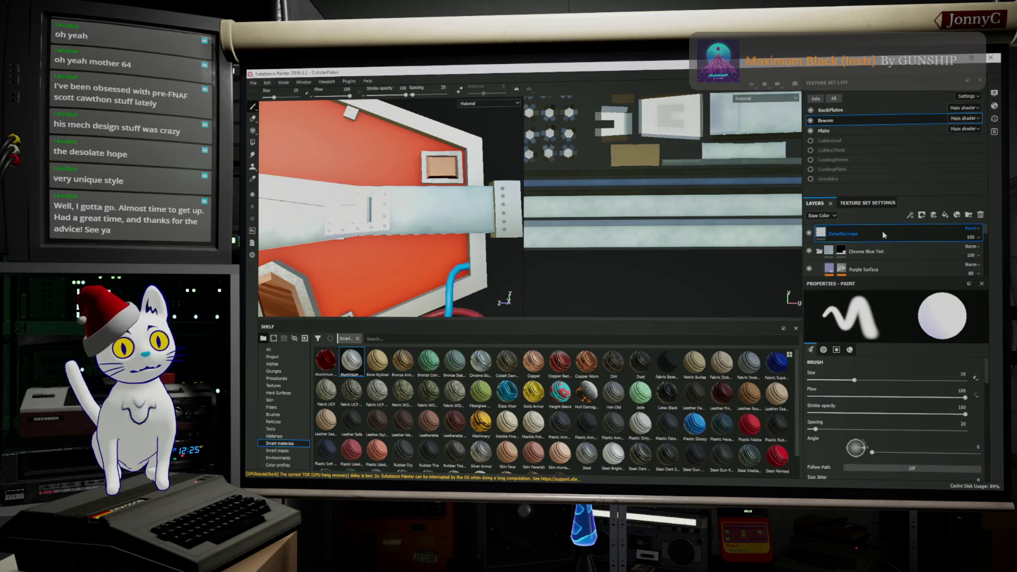
Step: Rename the top paint layer to DetailNormals and pick projection painting
double_click(857, 233)
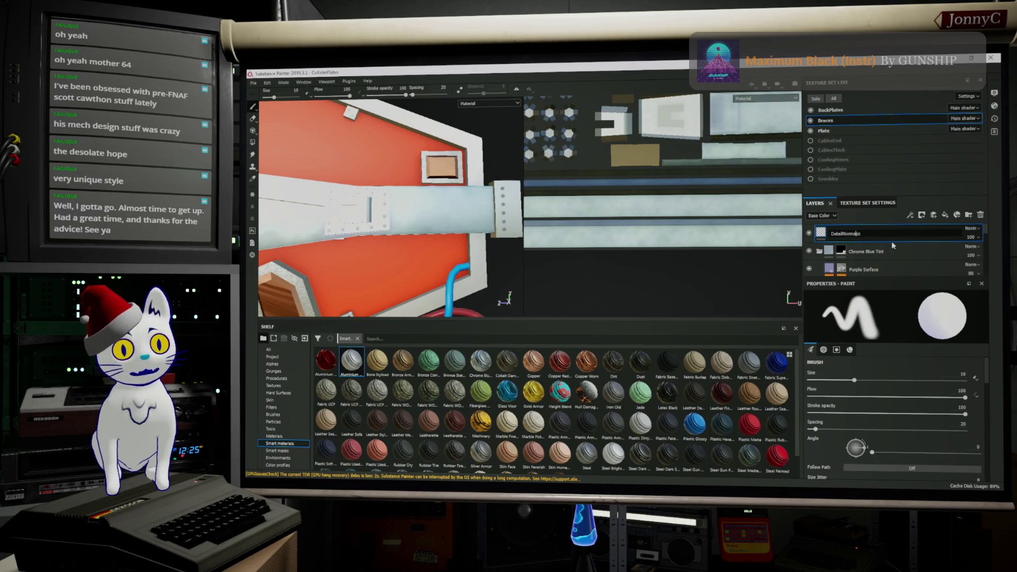
key("BackSpace")
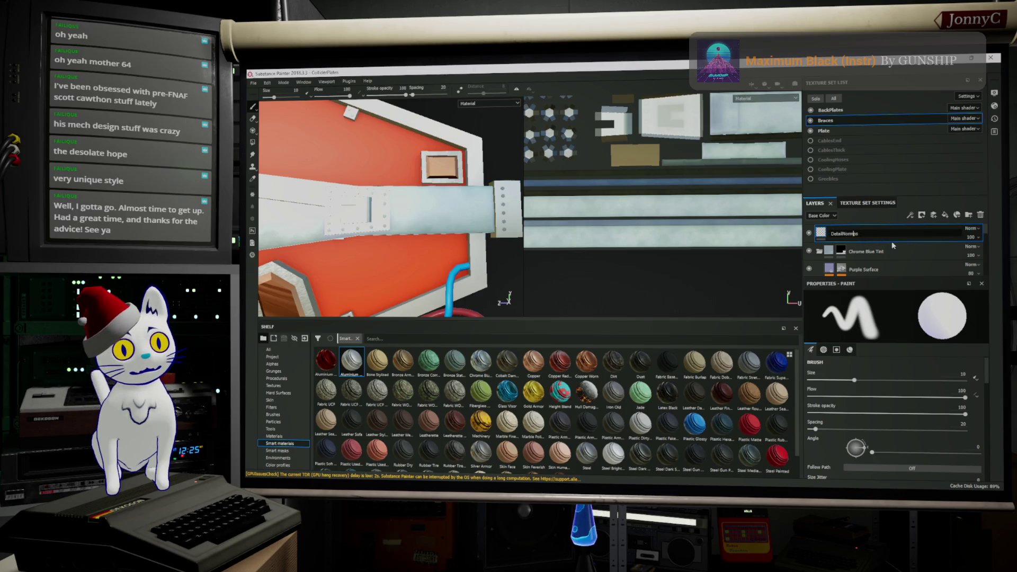
type("al")
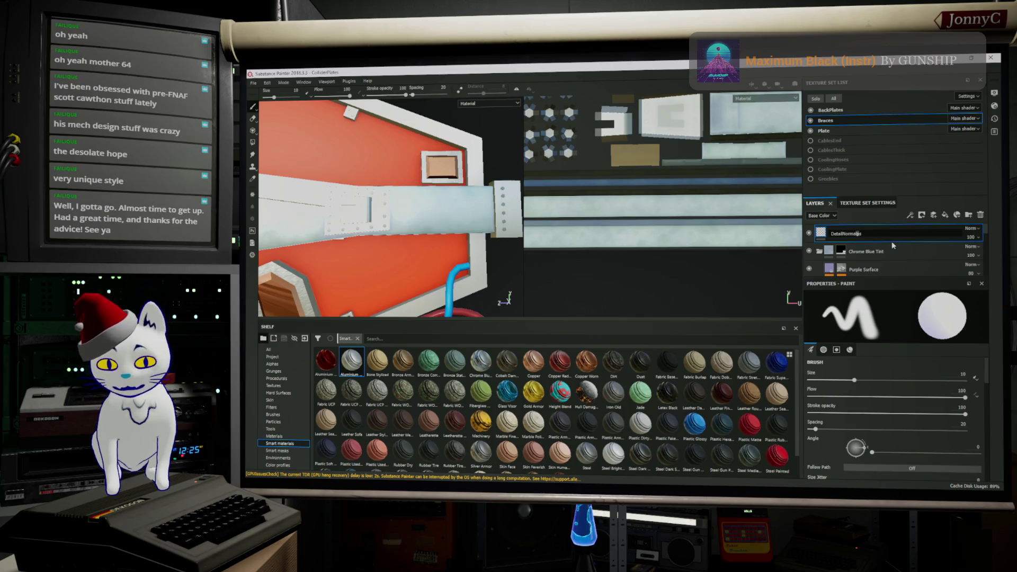
key("Return")
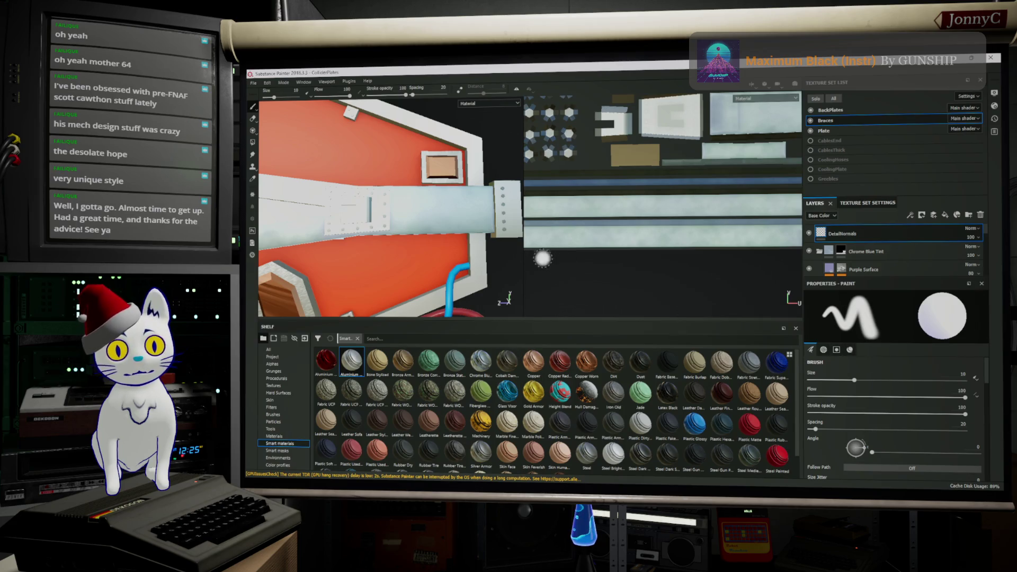
left_click(253, 130)
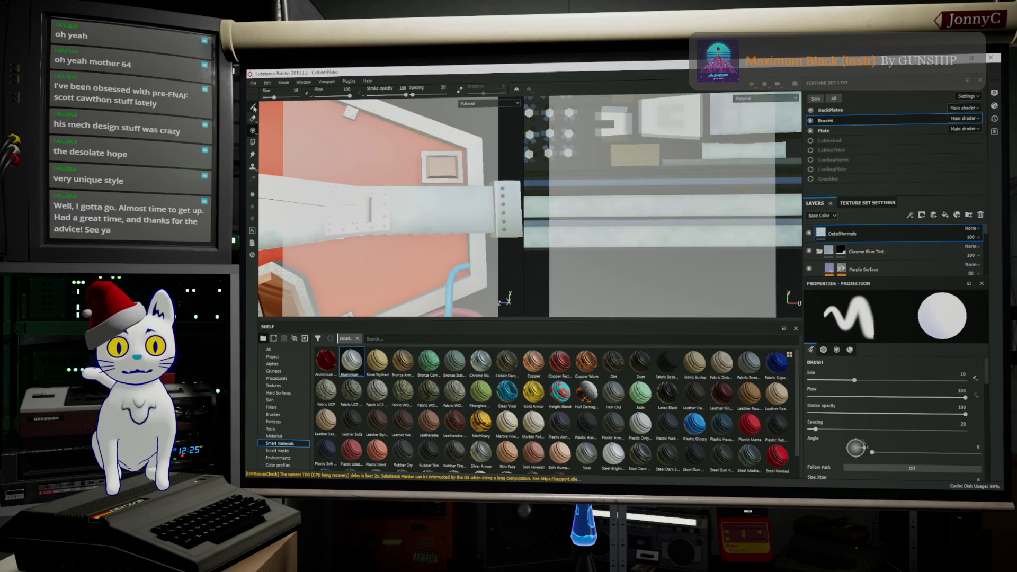
Step: Return to regular brush painting and pull the Texture Set Settings out of its dock
left_click(253, 106)
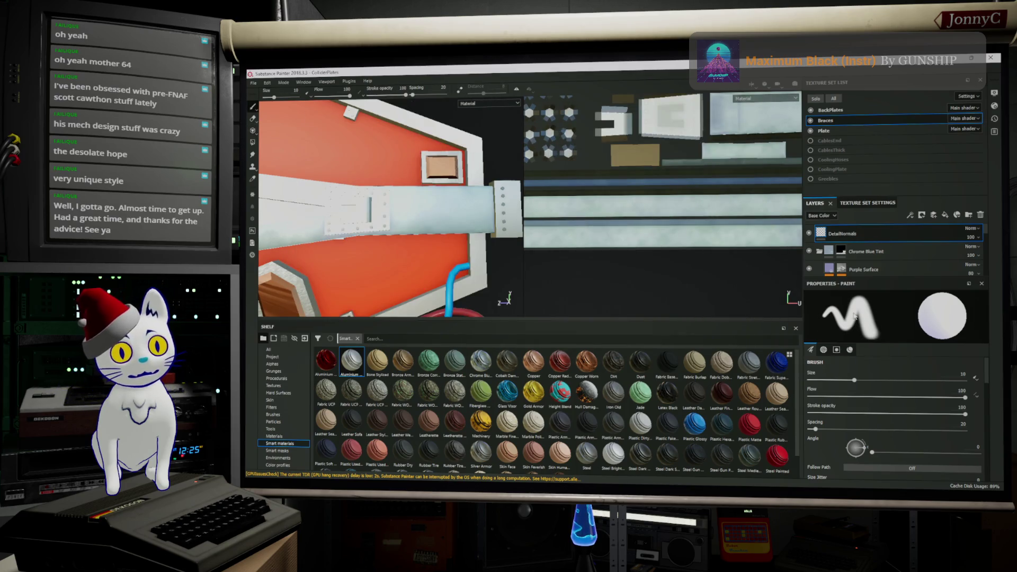
double_click(843, 234)
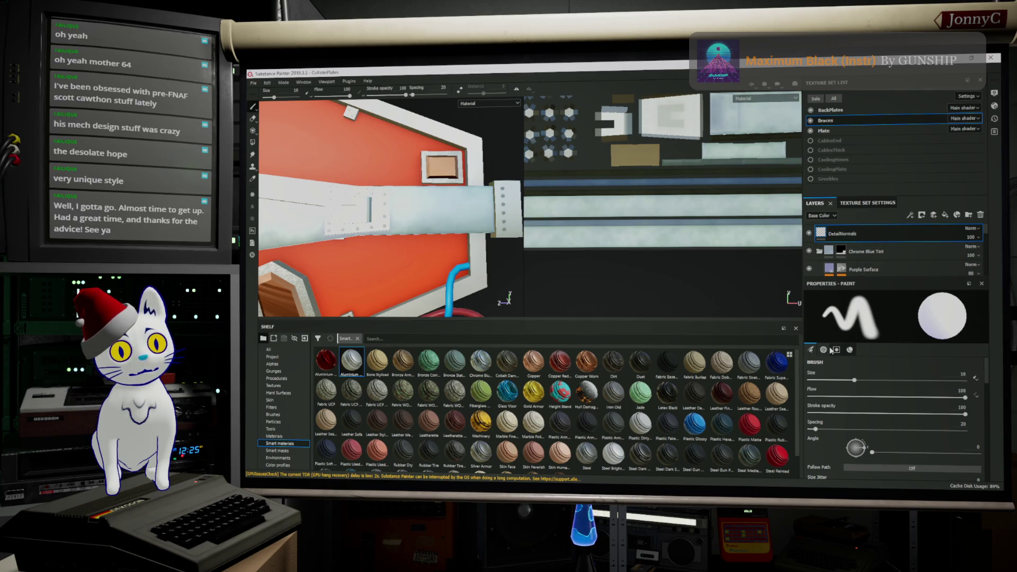
scroll(890, 413, "down", 5)
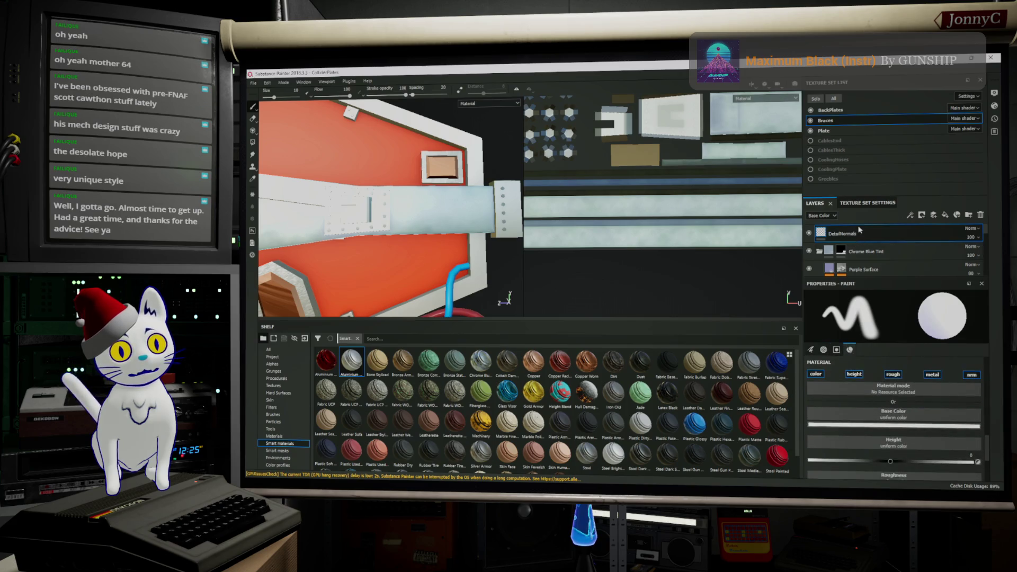
mouse_move(863, 203)
left_mouse_down()
mouse_move(862, 271)
mouse_move(817, 316)
mouse_move(869, 341)
left_mouse_up()
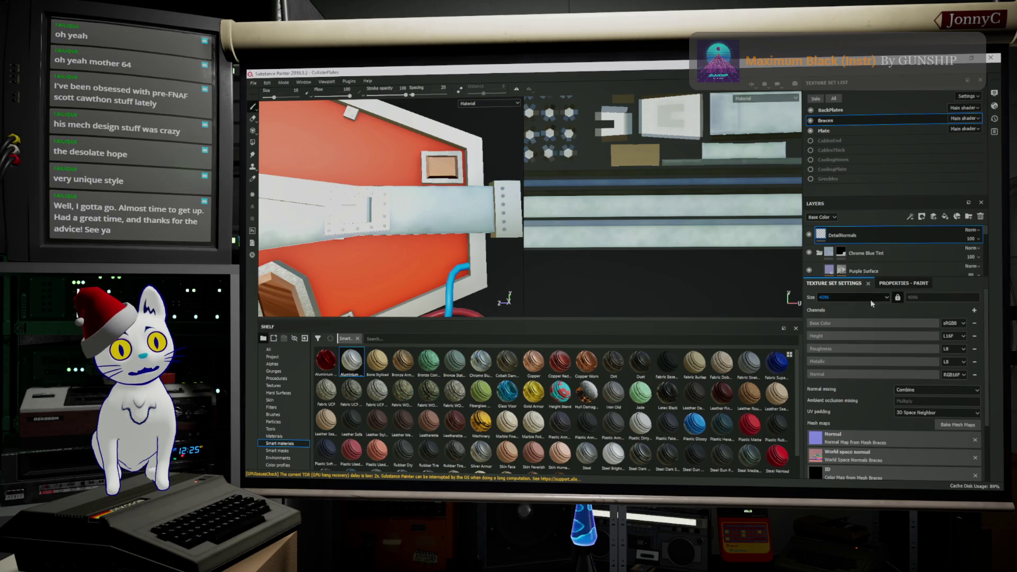
Step: Dock Texture Set Settings beside the Texture Set List and enlarge the Layers panel
mouse_move(844, 284)
left_mouse_down()
mouse_move(896, 201)
mouse_move(907, 107)
left_mouse_up()
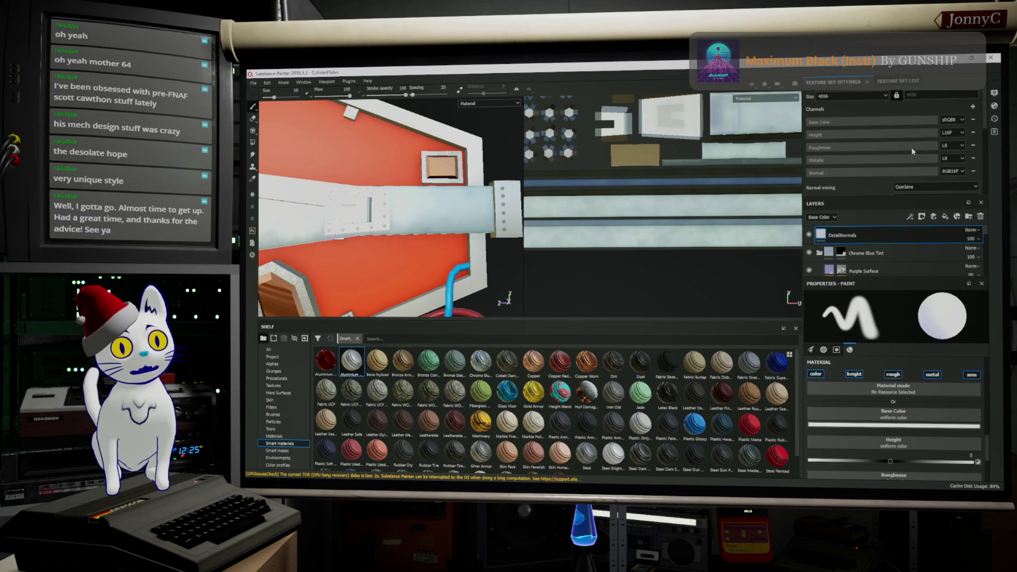
left_click(876, 82)
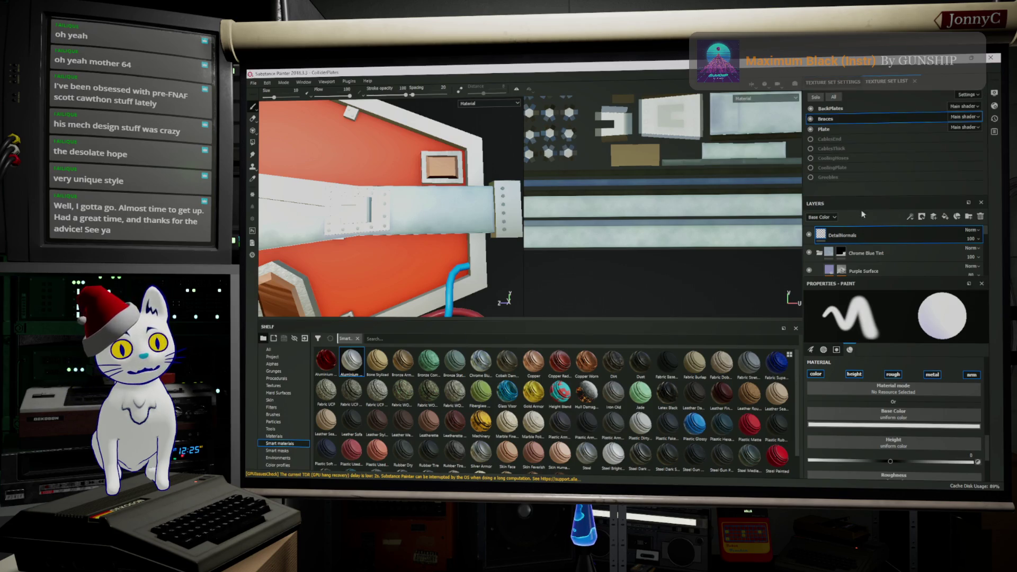
left_click_drag(876, 196, 875, 164)
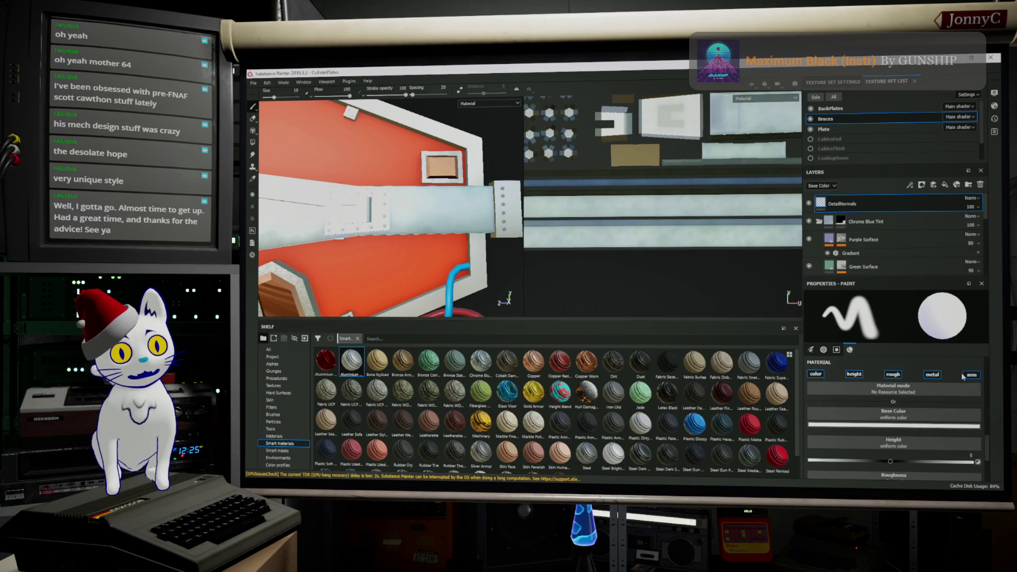
Step: Limit the brush material to the normal channel only, disabling height and base colour
left_click(853, 375)
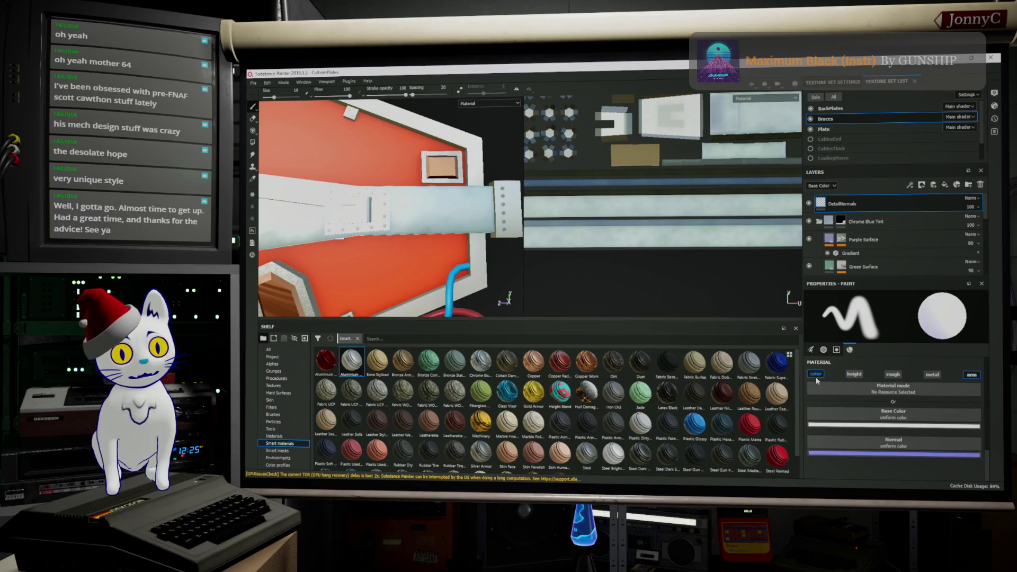
left_click(816, 376)
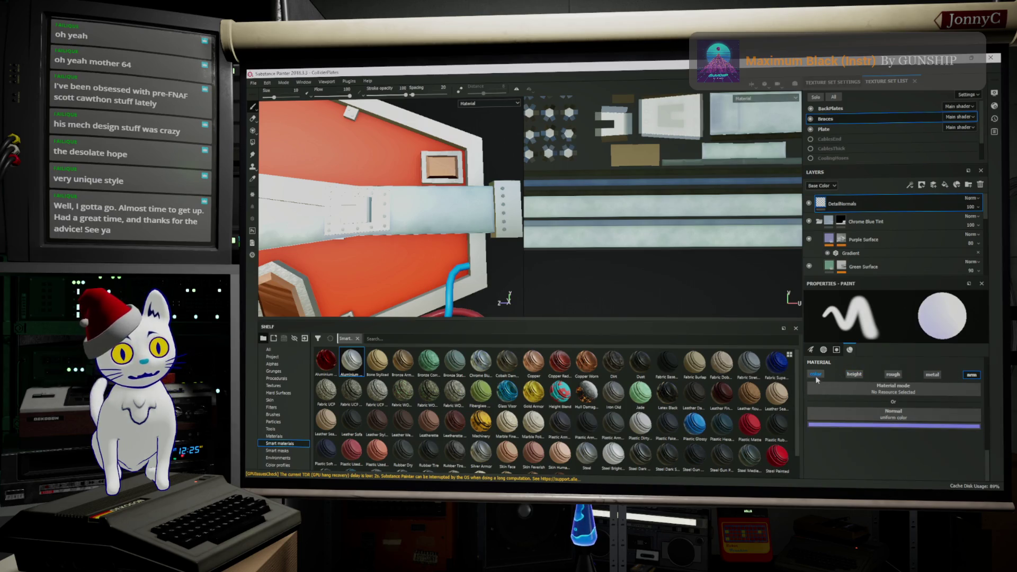
left_click(900, 428)
left_click(869, 415)
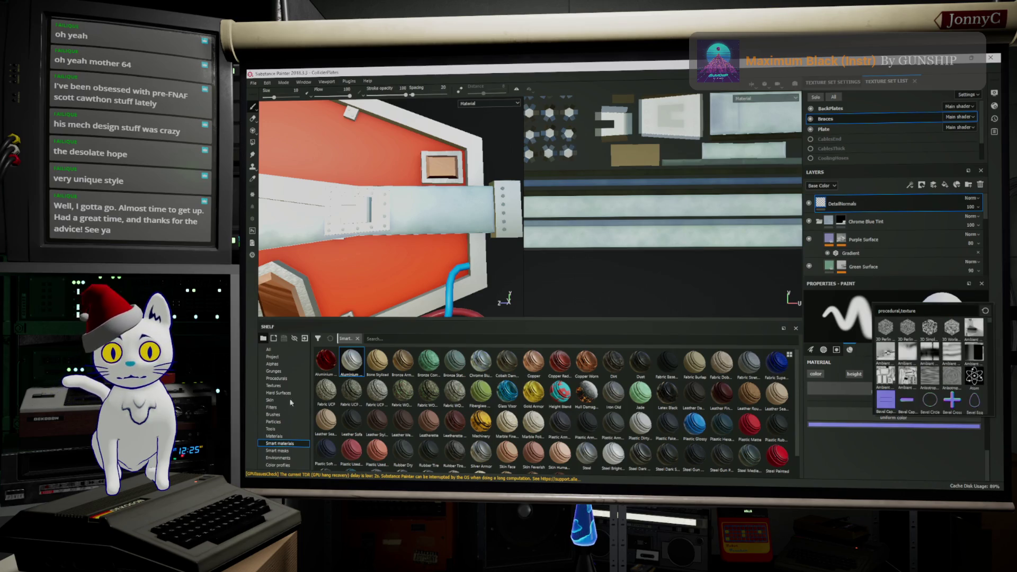
Step: Dismiss the resource popup and show all resource types in the shelf
left_click(397, 339)
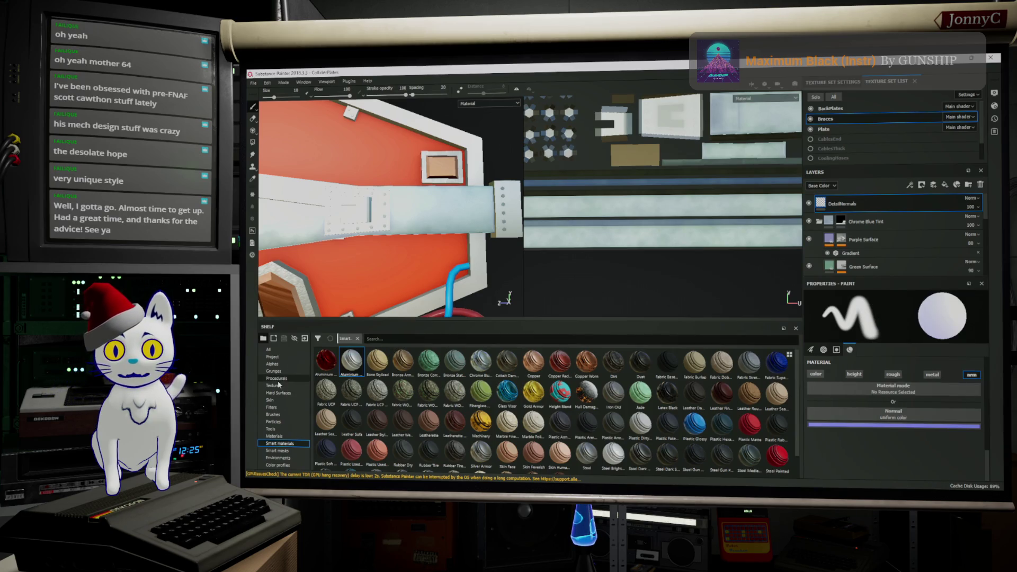
left_click(269, 349)
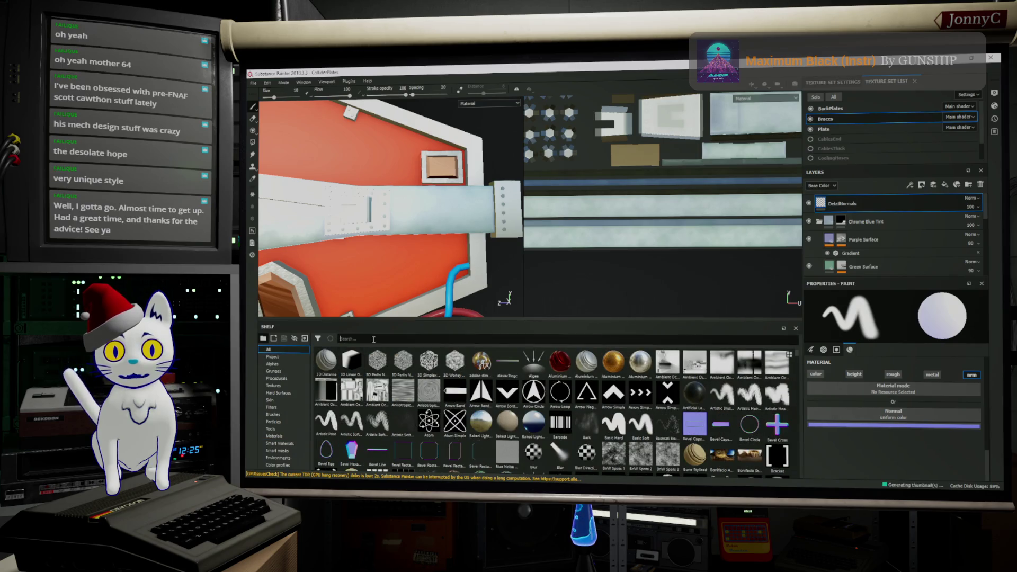
type("normal")
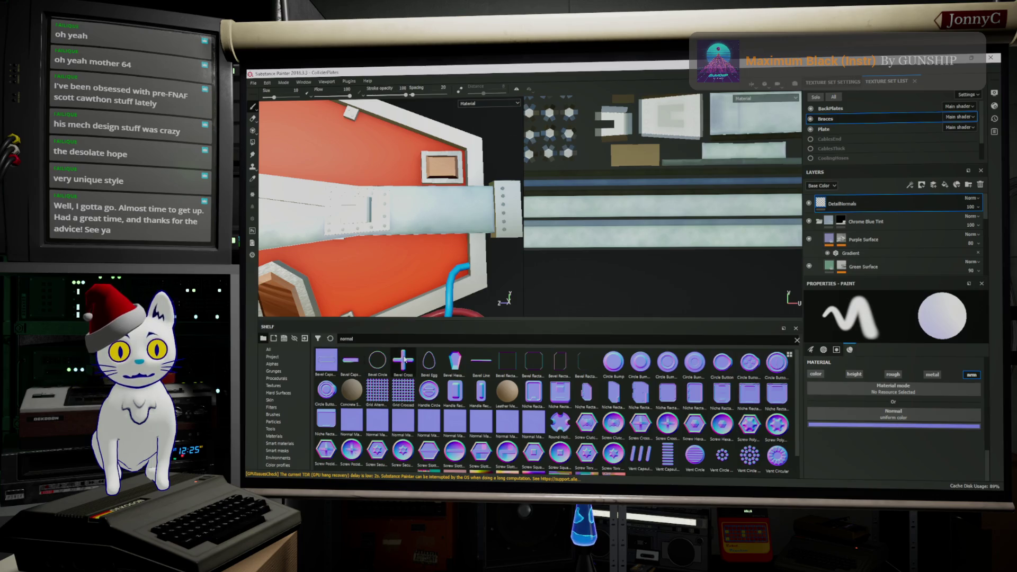
Step: Load the Bevel Capsule normal into the brush's Normal slot
mouse_move(326, 362)
left_mouse_down()
mouse_move(864, 451)
mouse_move(898, 414)
left_mouse_up()
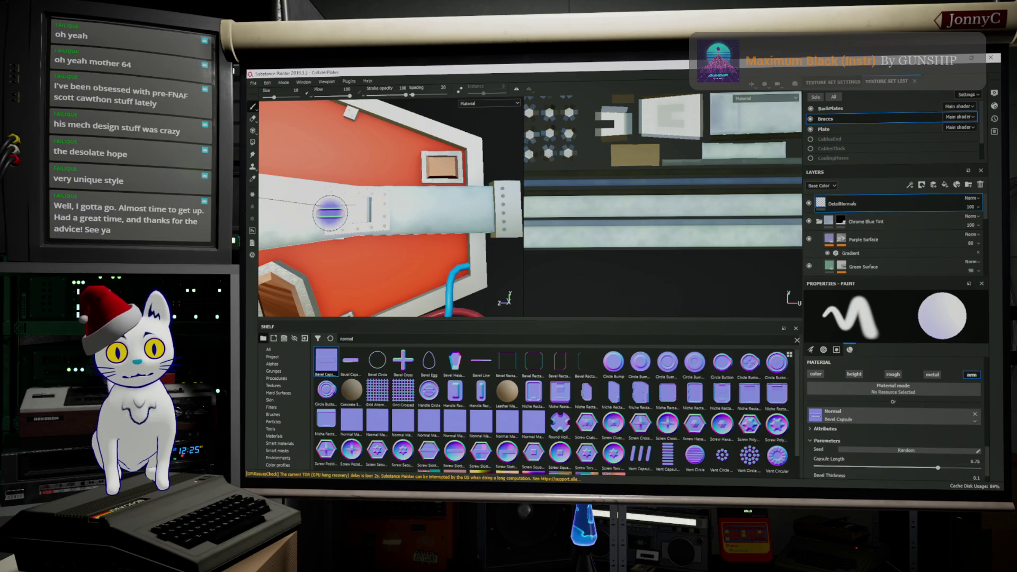
left_click_drag(423, 210, 423, 209, "alt")
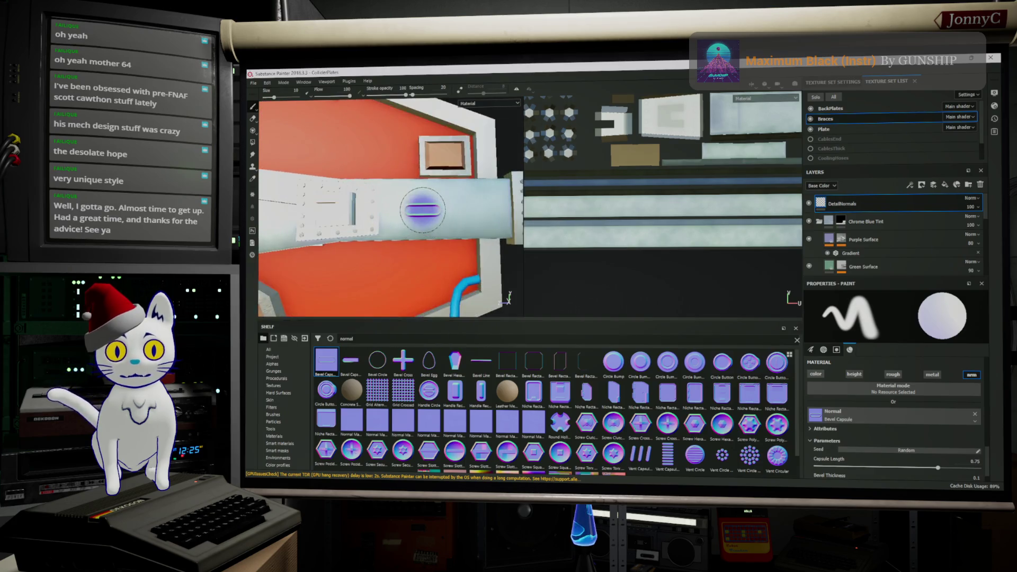
scroll(423, 210, "up", 2)
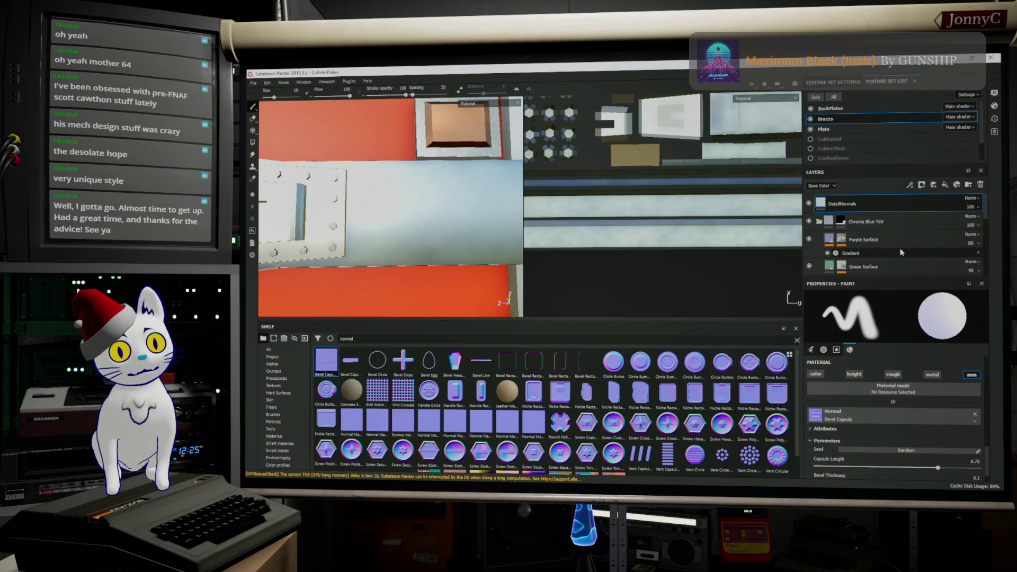
scroll(901, 252, "down", 1)
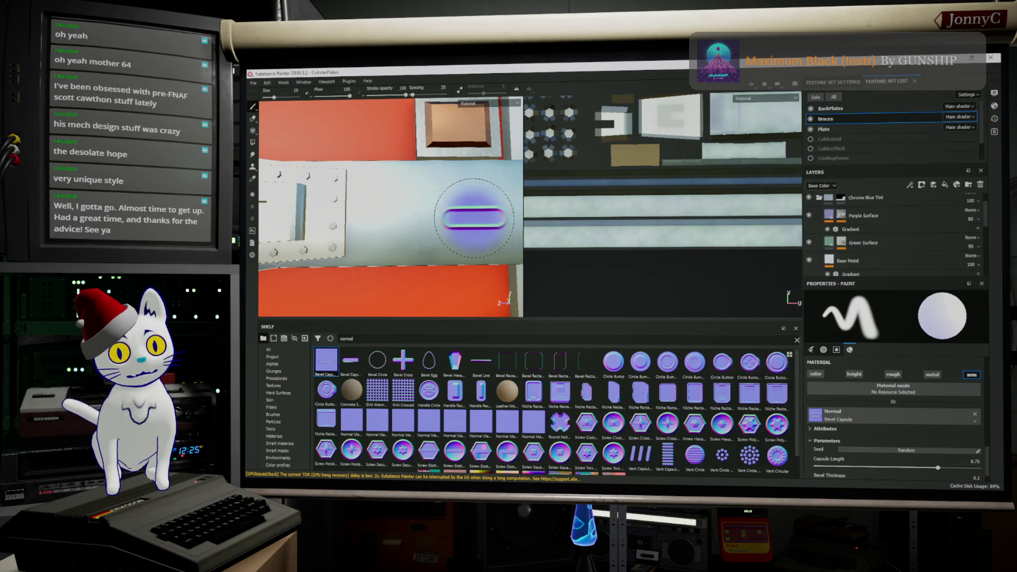
left_click(824, 350)
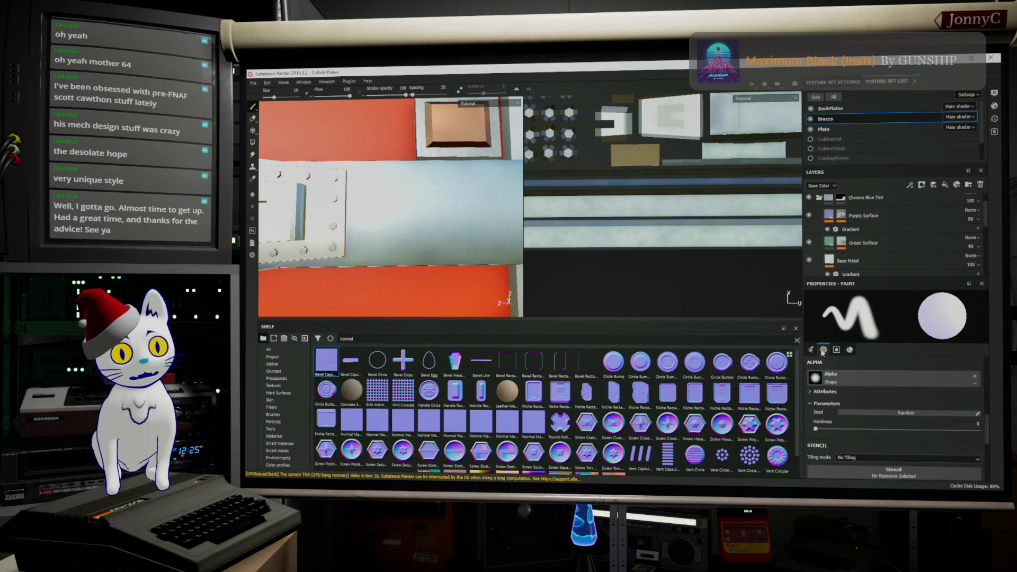
Step: Clear the brush alpha, stamp a capsule slot on the brace bar and lower flow to about 49
left_click(975, 377)
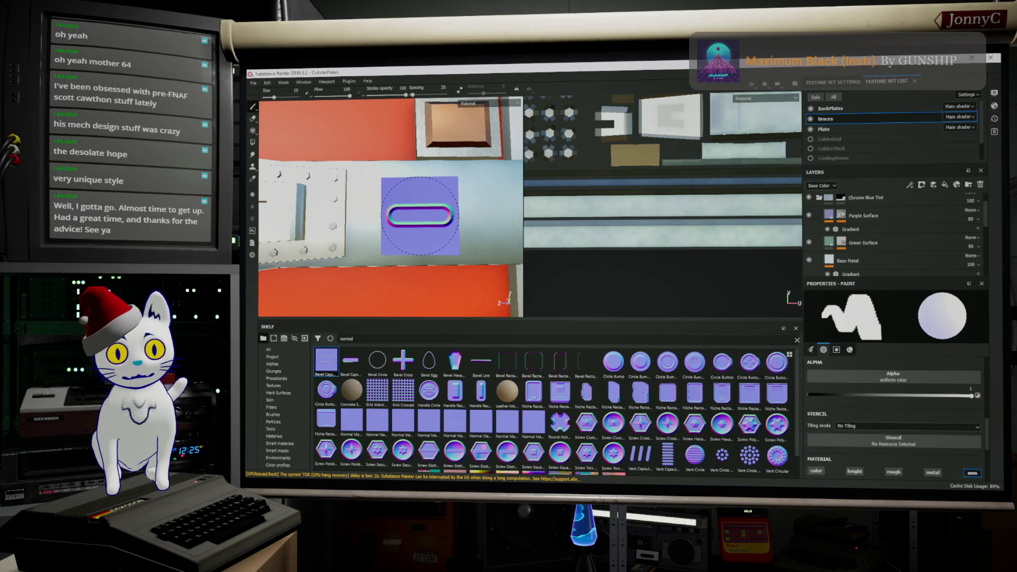
left_click(423, 214)
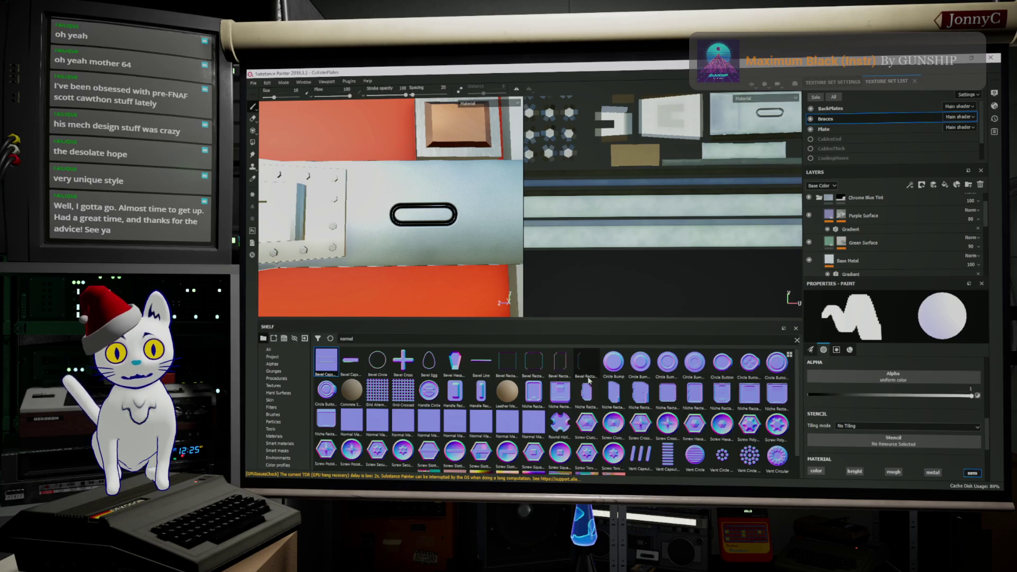
left_click_drag(406, 233, 509, 245, "alt")
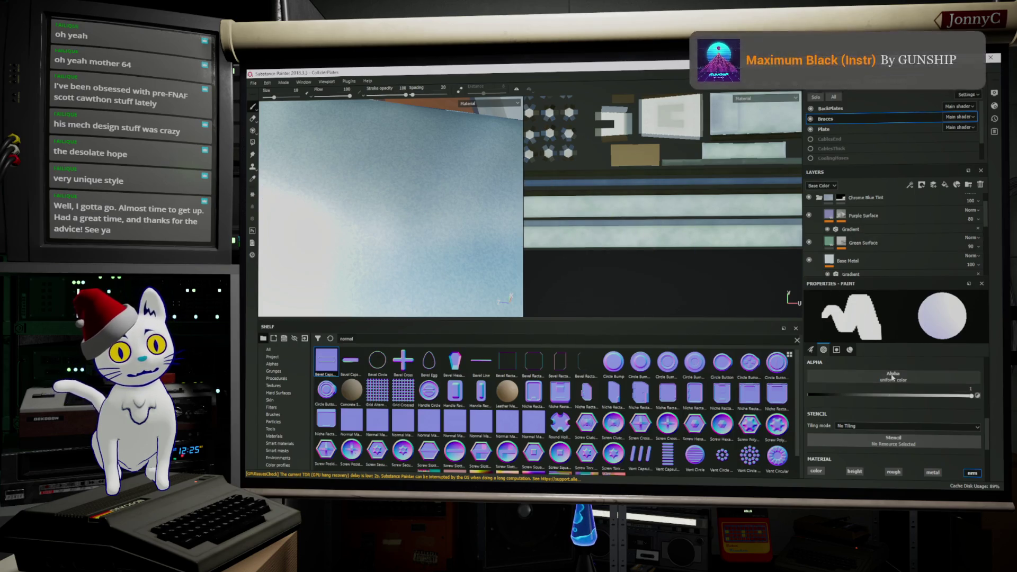
scroll(891, 382, "up", 3)
scroll(877, 368, "up", 3)
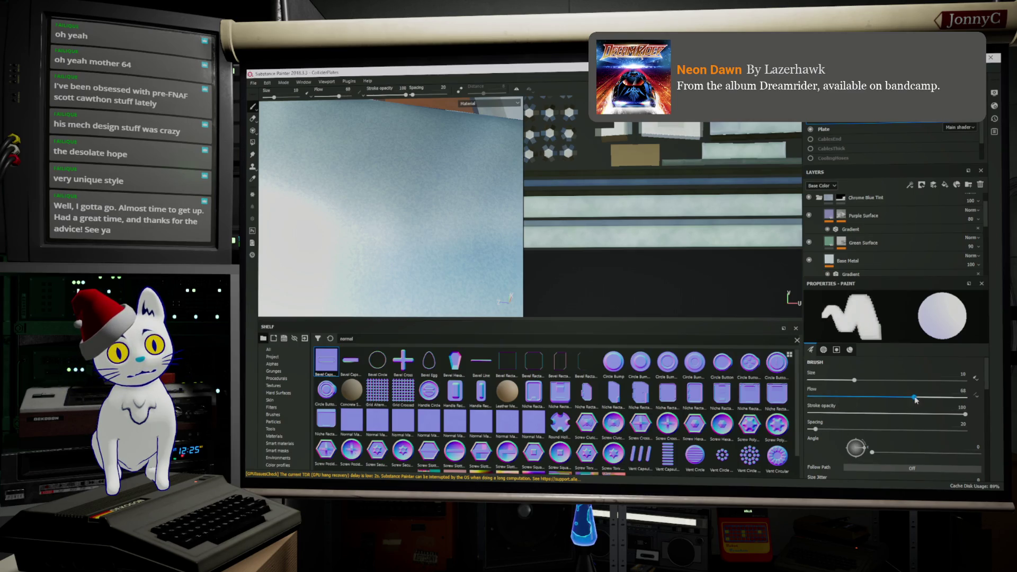
mouse_move(918, 398)
left_mouse_down()
mouse_move(883, 397)
mouse_move(862, 381)
left_mouse_up()
Step: Stamp a larger capsule slot, undoing a stray second stamp beside it
left_click(388, 225)
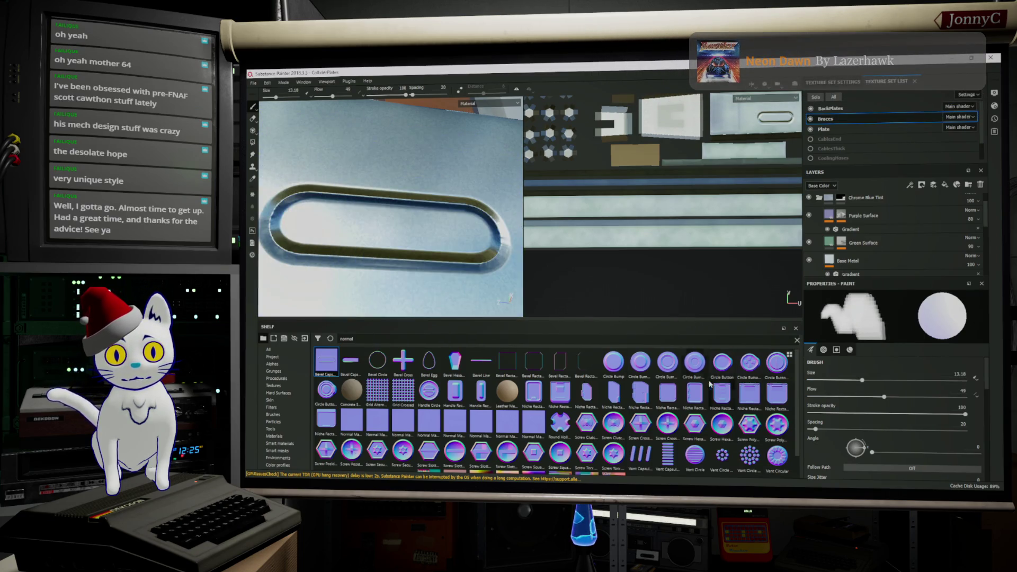
left_click(469, 238)
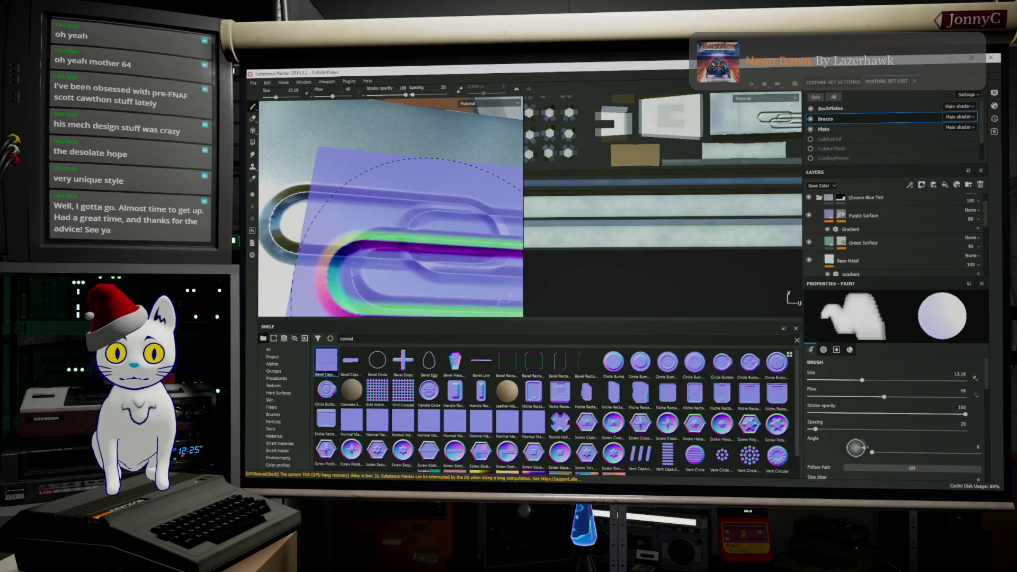
key("ctrl+z")
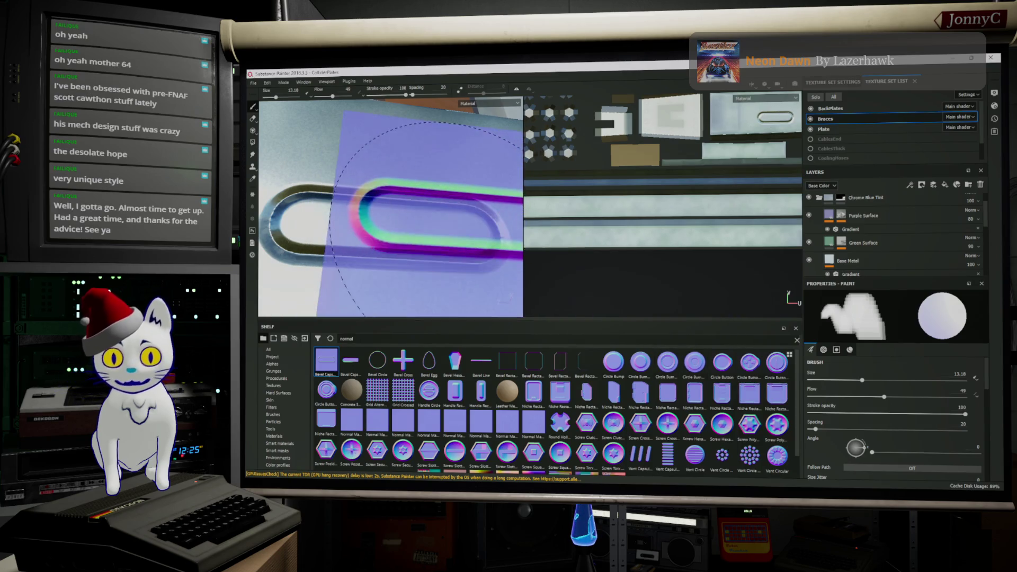
left_click_drag(436, 232, 501, 202, "alt")
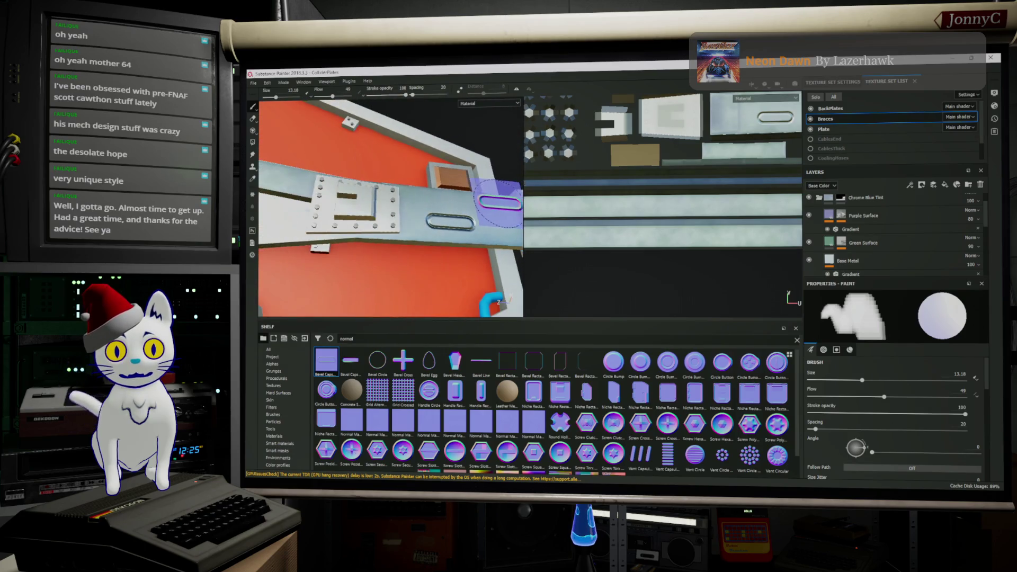
mouse_move(499, 203)
left_mouse_down("alt")
mouse_move(511, 239)
mouse_move(453, 222)
left_mouse_up("alt")
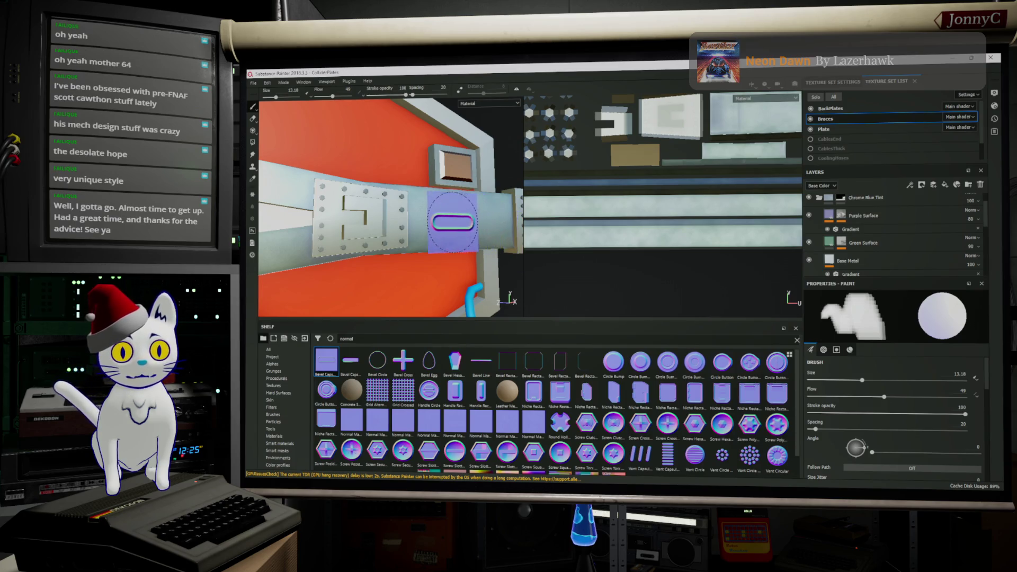
Step: Enlarge the brush and stamp a beveled oval slot on the riveted brace
right_click_drag(465, 221, 493, 220, "ctrl")
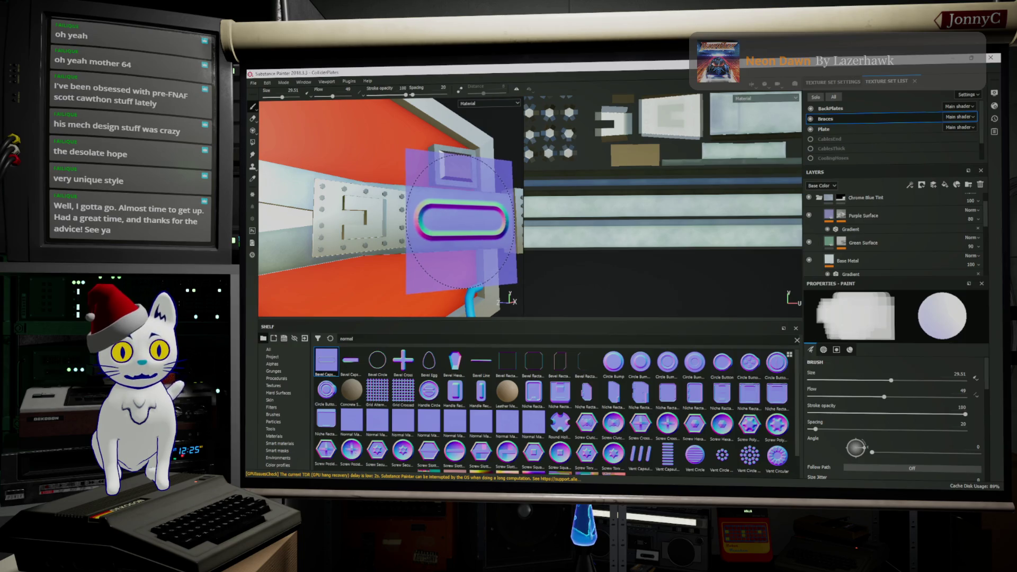
left_click(460, 220)
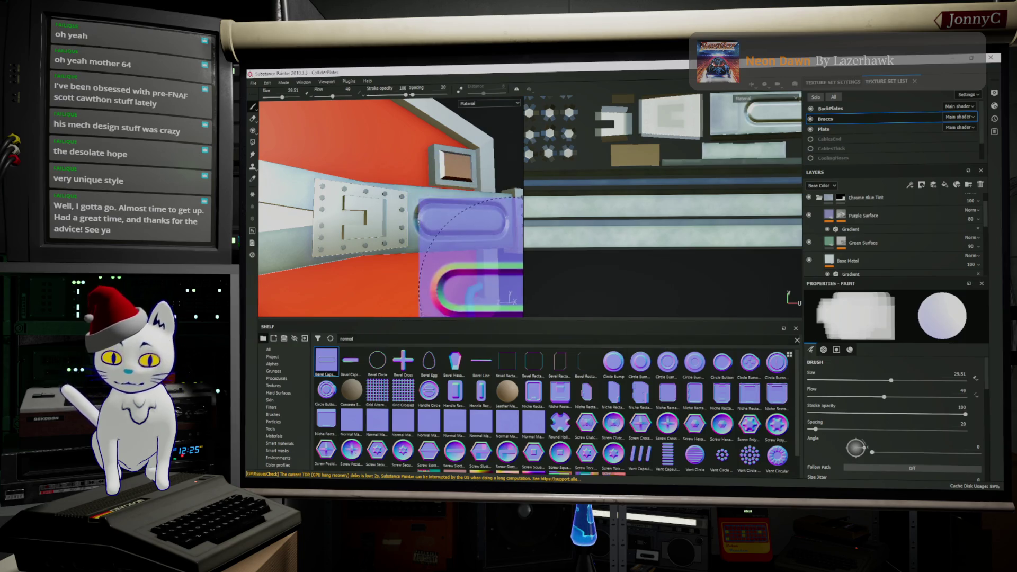
left_click_drag(477, 266, 482, 271, "alt")
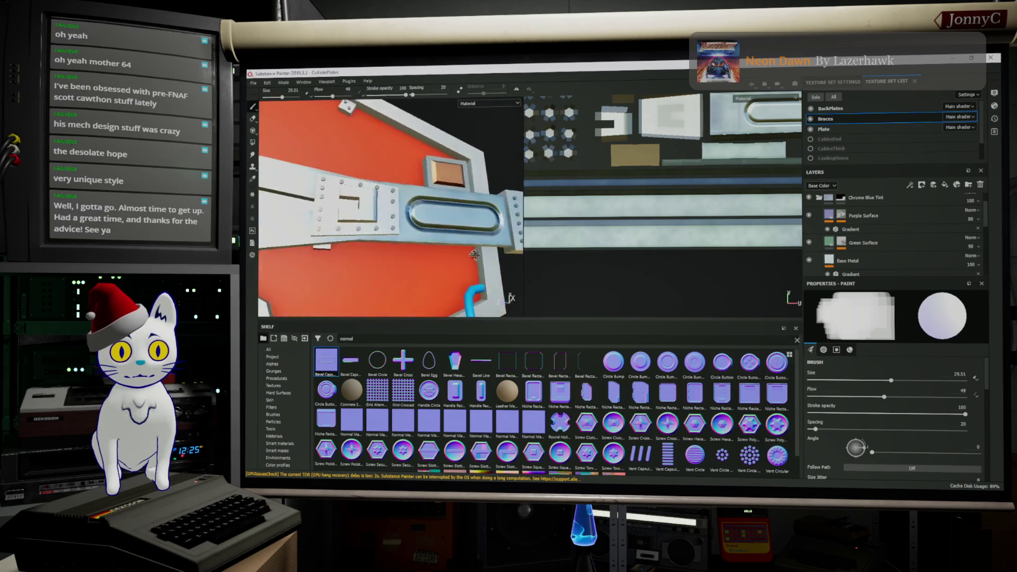
scroll(984, 237, "up", 2)
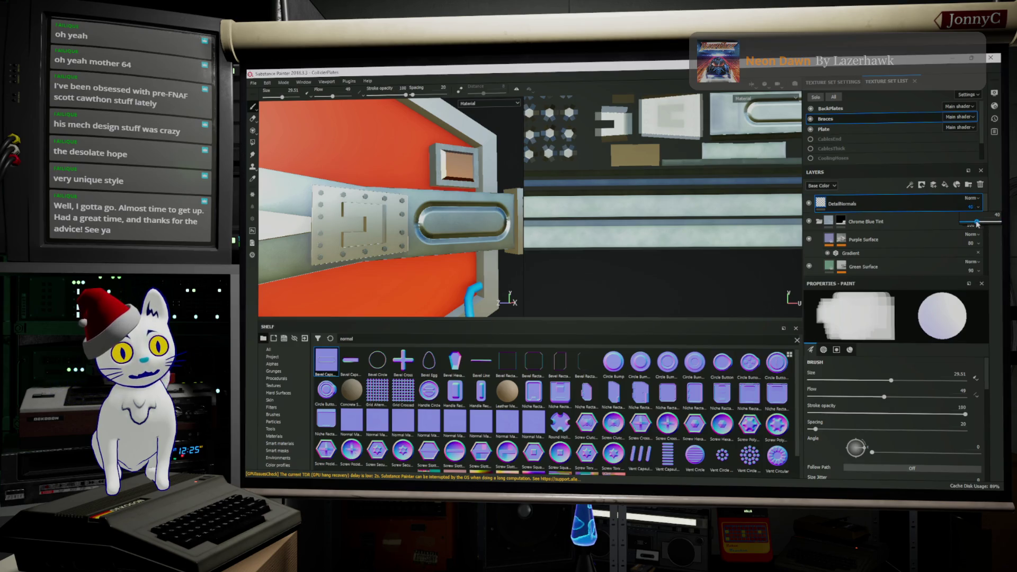
left_click_drag(976, 224, 977, 225)
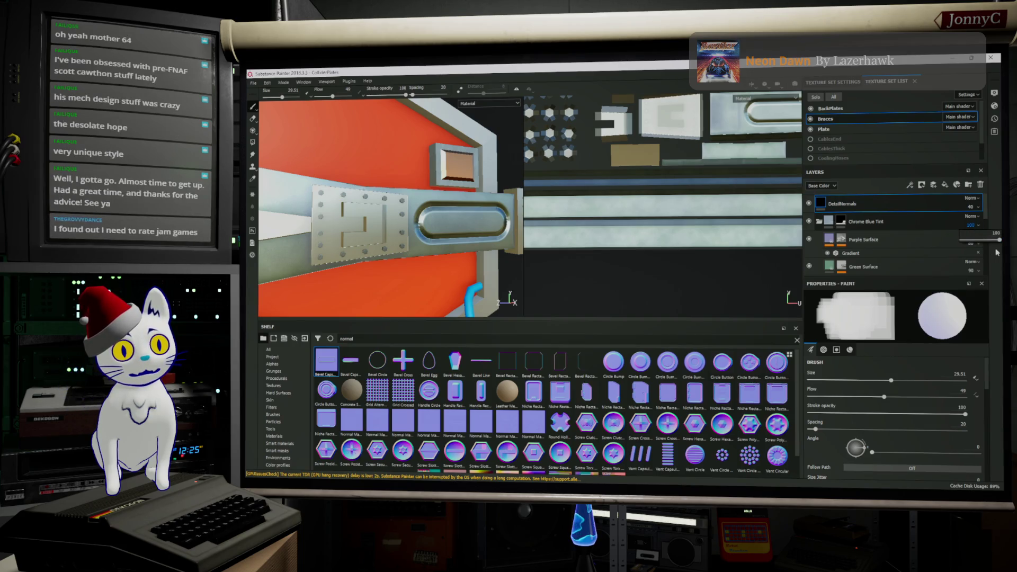
left_click(983, 243)
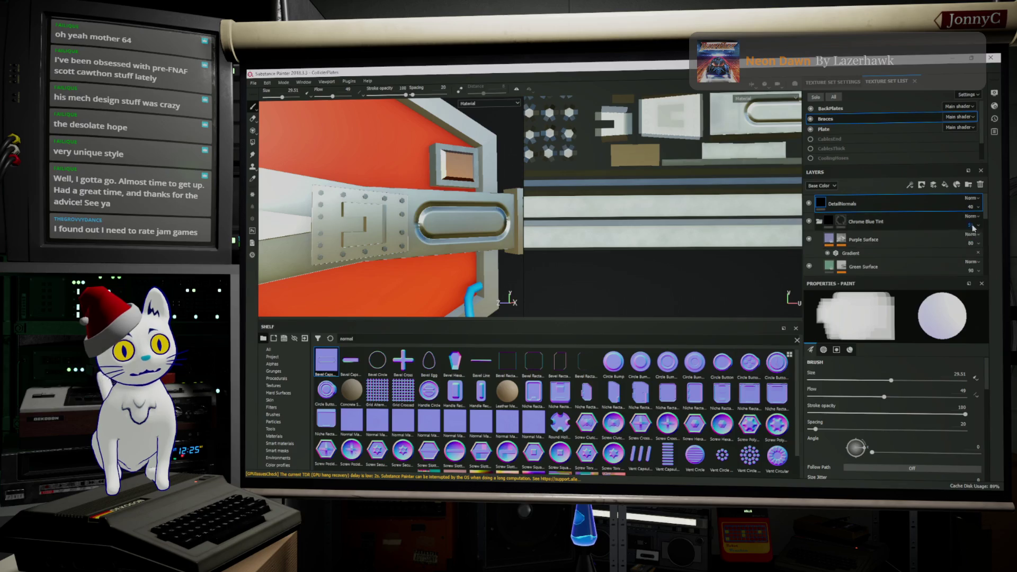
left_click(982, 241)
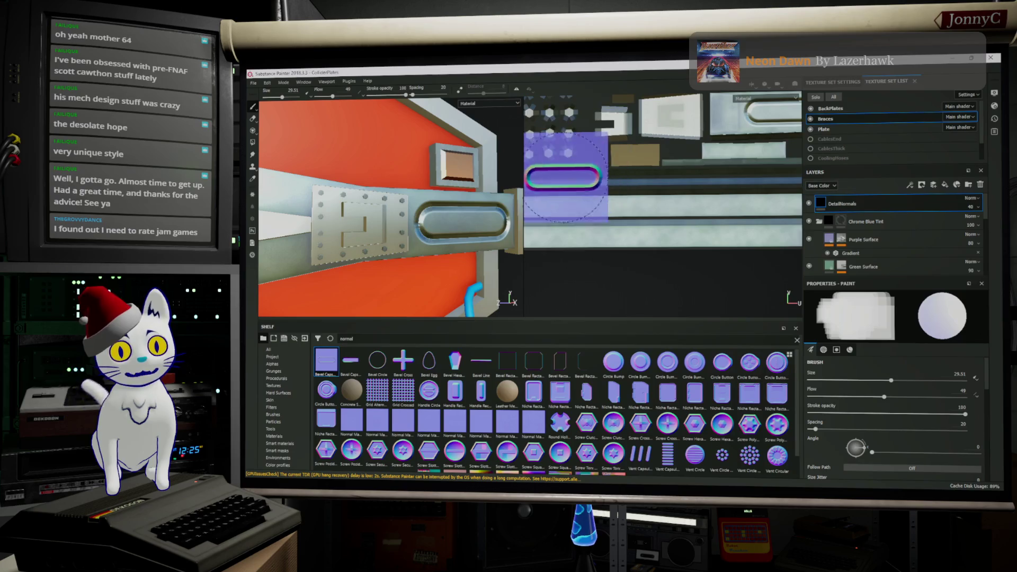
Step: Lower stroke opacity to about 52 and view the model in normal-map mode
left_click_drag(771, 219, 525, 171, "alt")
mouse_move(418, 198)
left_mouse_down("alt")
mouse_move(336, 188)
mouse_move(405, 182)
left_mouse_up("alt")
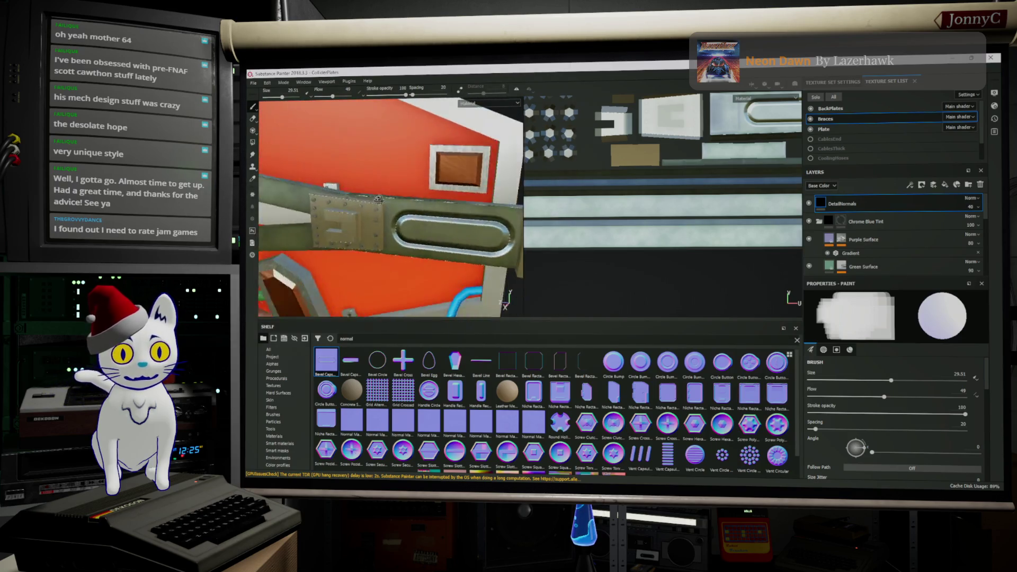
scroll(407, 182, "up", 5)
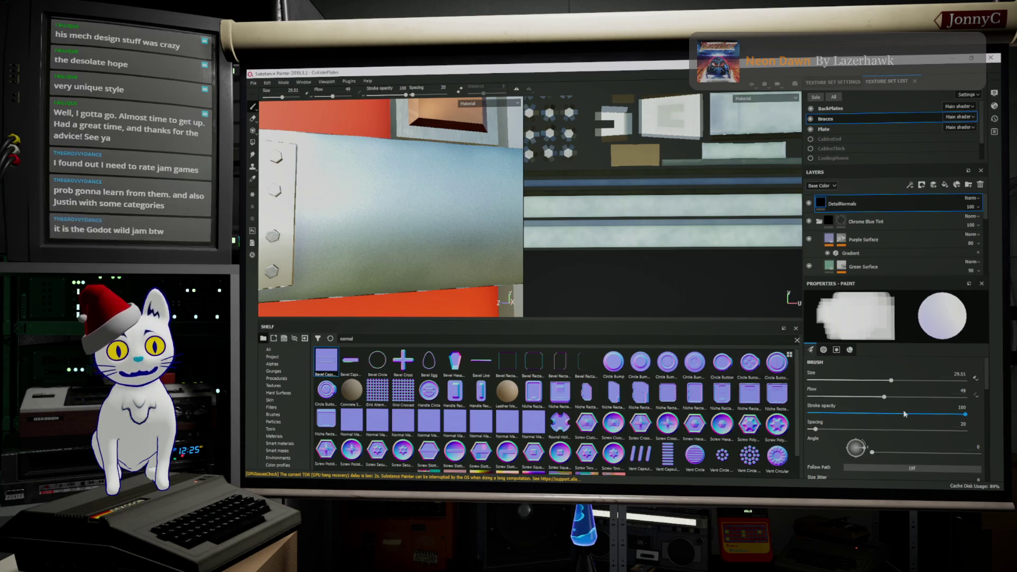
left_click_drag(917, 416, 893, 417)
key("c")
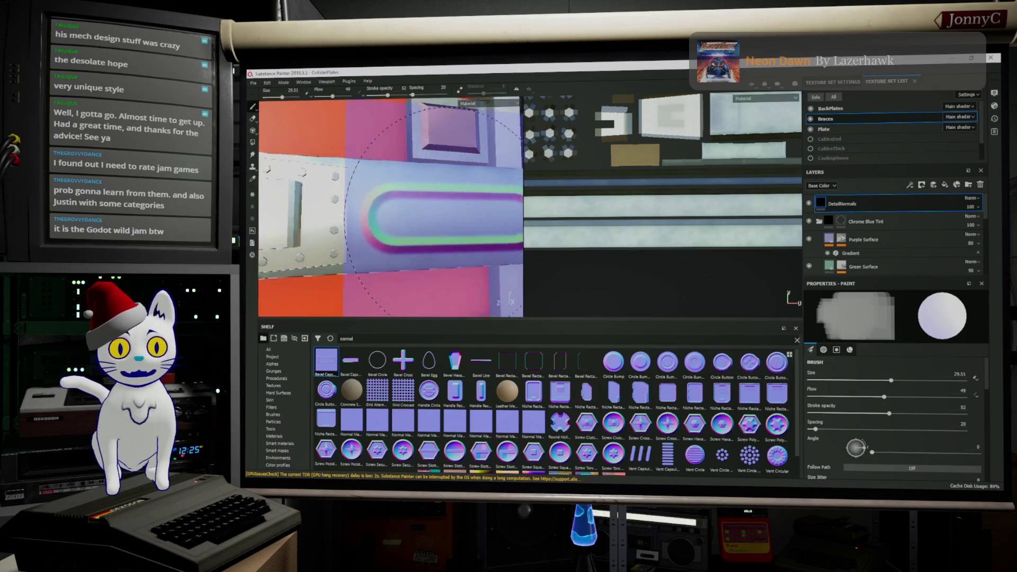
scroll(453, 212, "down", 5)
Step: Reduce the brush size to about 23 for further normal stamps
key("bracketleft")
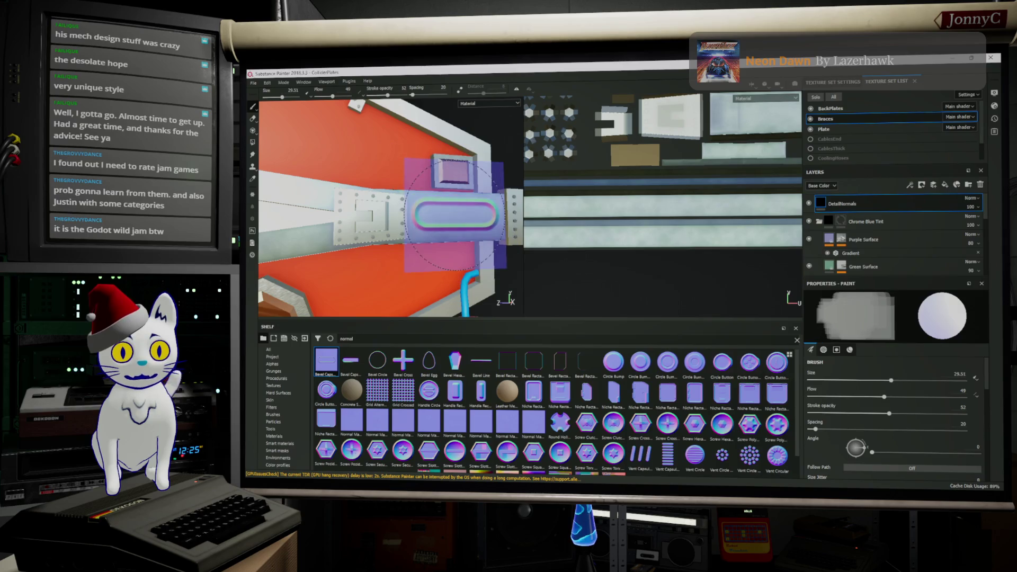
key("bracketleft")
key("bracketleft")
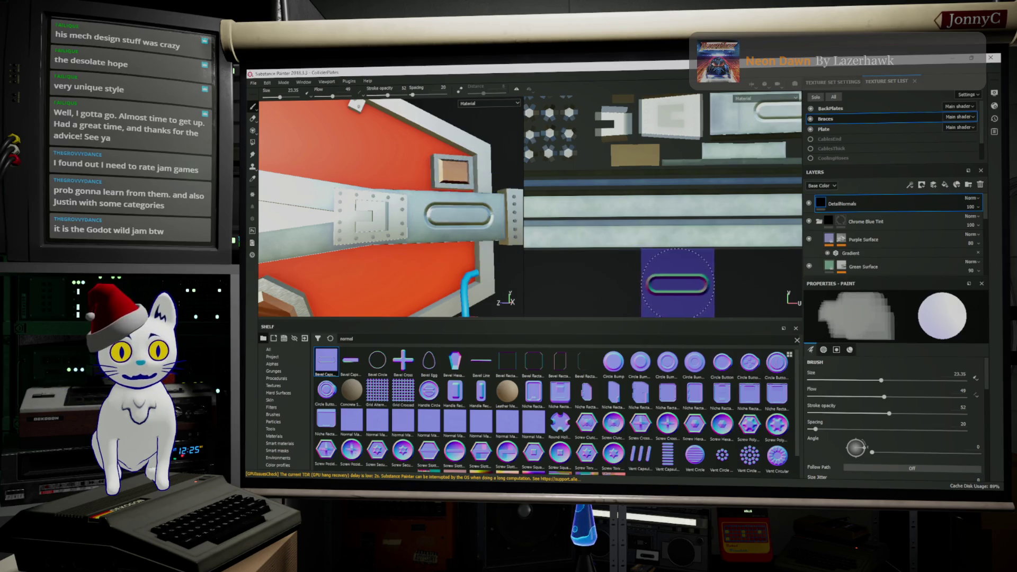
left_click_drag(636, 261, 584, 259, "alt")
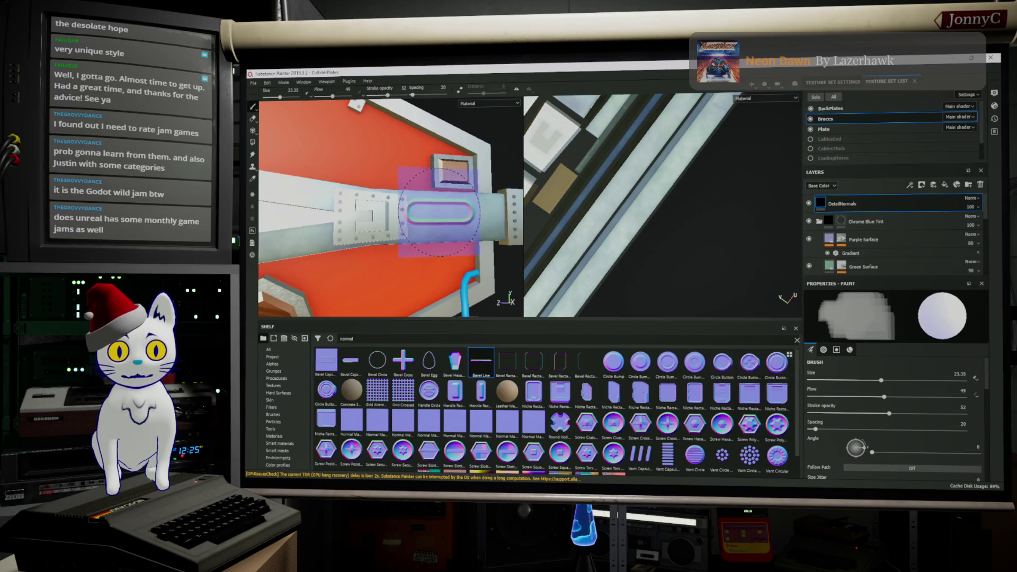
scroll(811, 366, "down", 3)
scroll(826, 382, "down", 2)
scroll(842, 397, "down", 2)
scroll(856, 417, "down", 2)
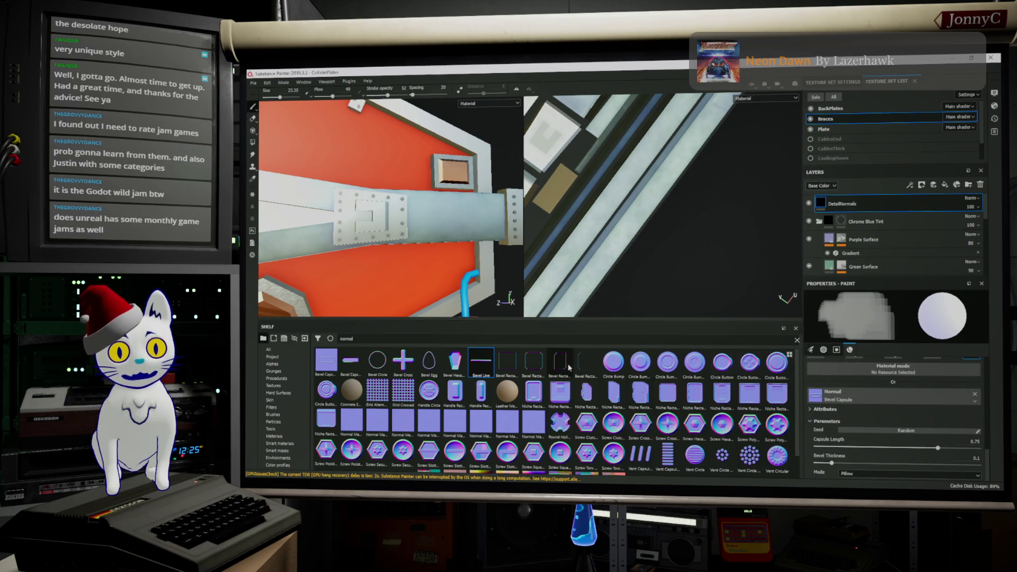
Step: Swap the brush's normal stamp from Bevel Capsule to Bevel Line
mouse_move(482, 368)
left_mouse_down()
mouse_move(898, 404)
mouse_move(877, 398)
left_mouse_up()
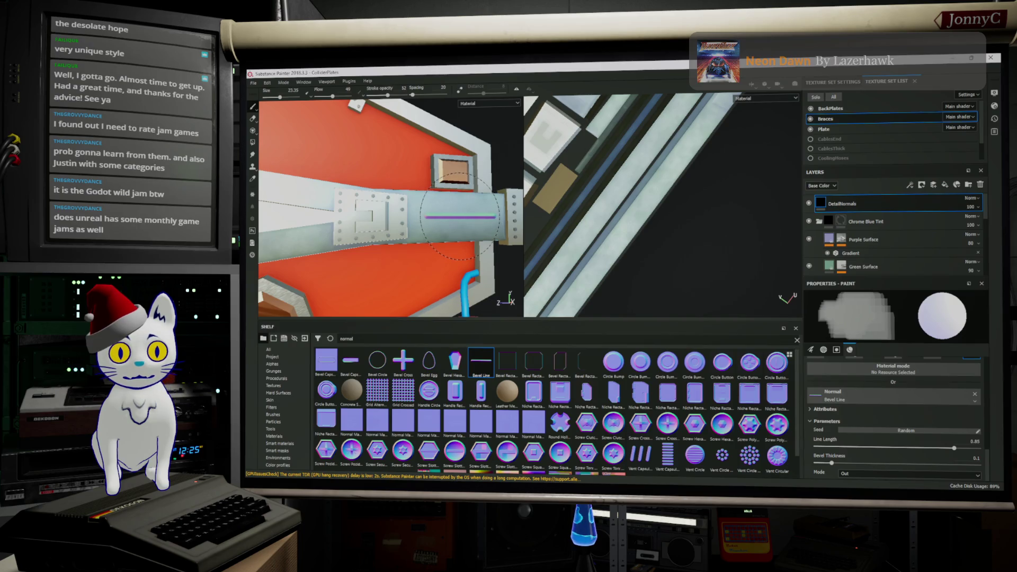
left_click_drag(709, 292, 693, 261, "alt")
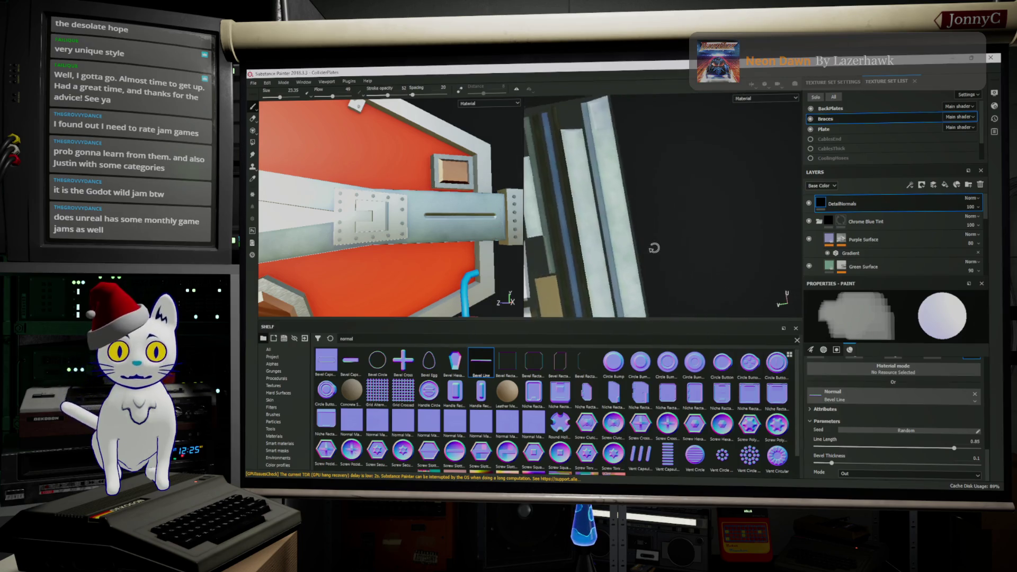
mouse_move(415, 165)
left_mouse_down("alt")
mouse_move(391, 219)
mouse_move(924, 216)
mouse_move(861, 189)
left_mouse_up("alt")
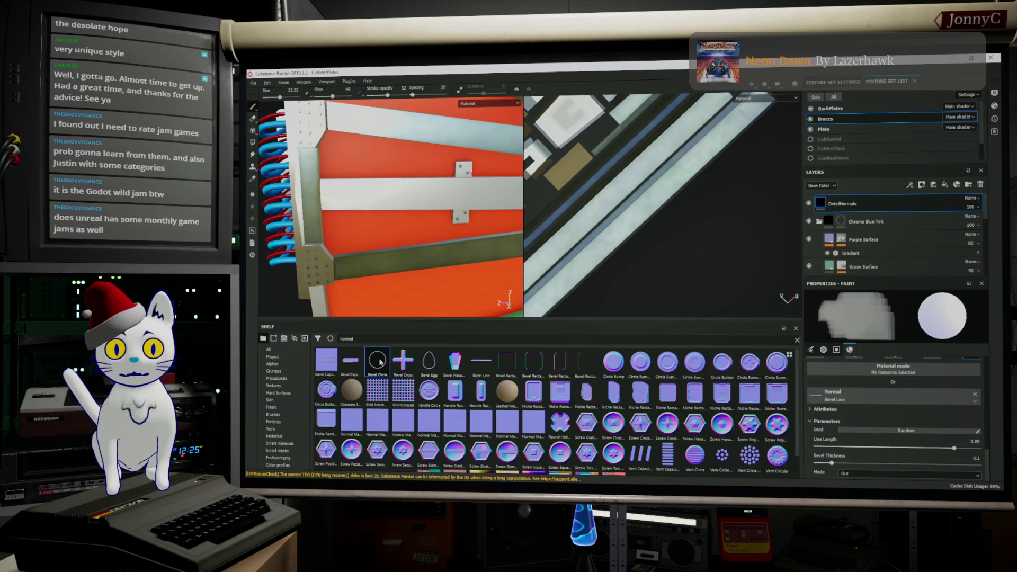
left_click_drag(379, 362, 929, 344)
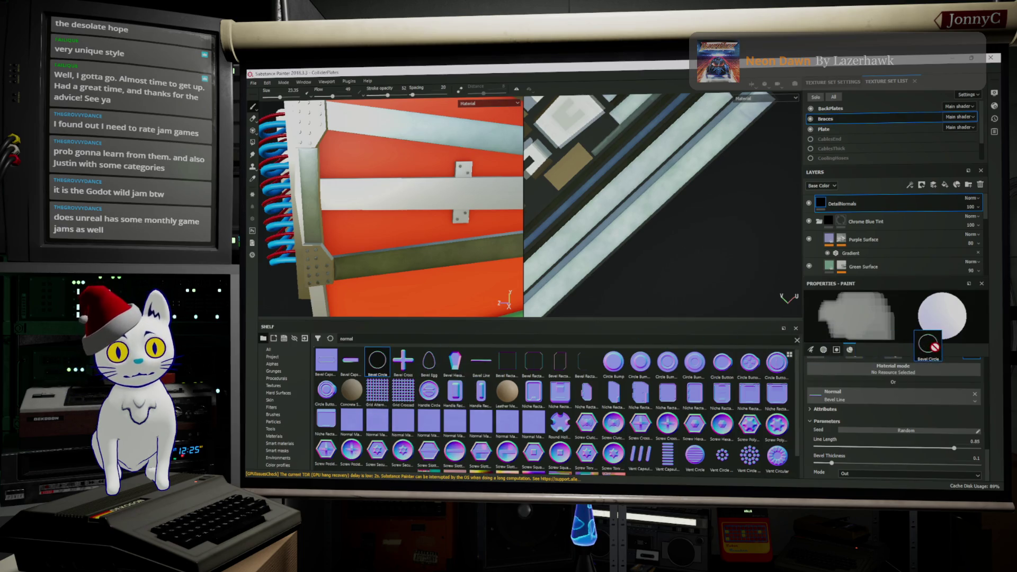
mouse_move(933, 361)
left_mouse_down()
mouse_move(593, 358)
mouse_move(928, 418)
mouse_move(739, 359)
left_mouse_up()
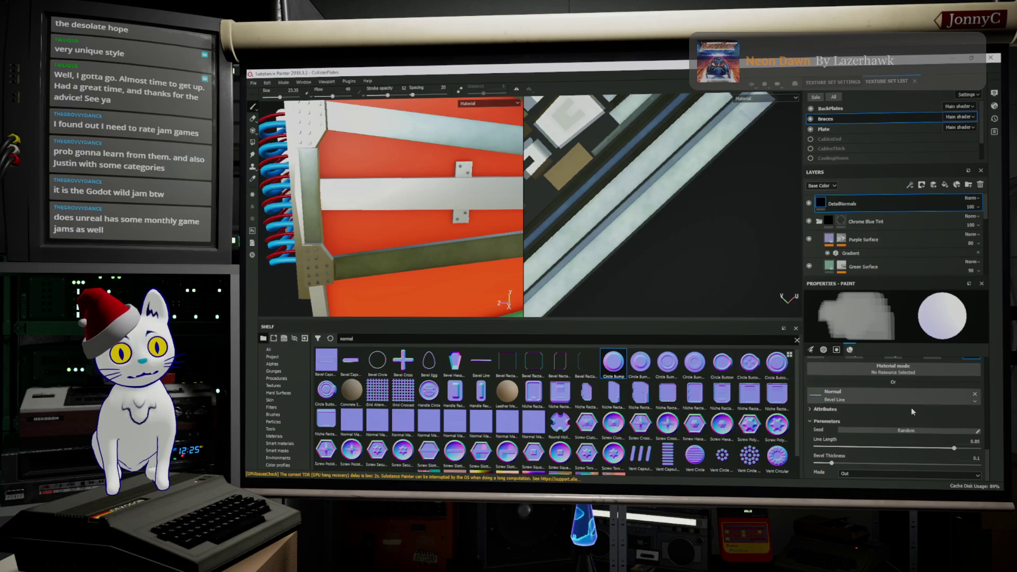
scroll(918, 403, "up", 3)
scroll(934, 377, "down", 3)
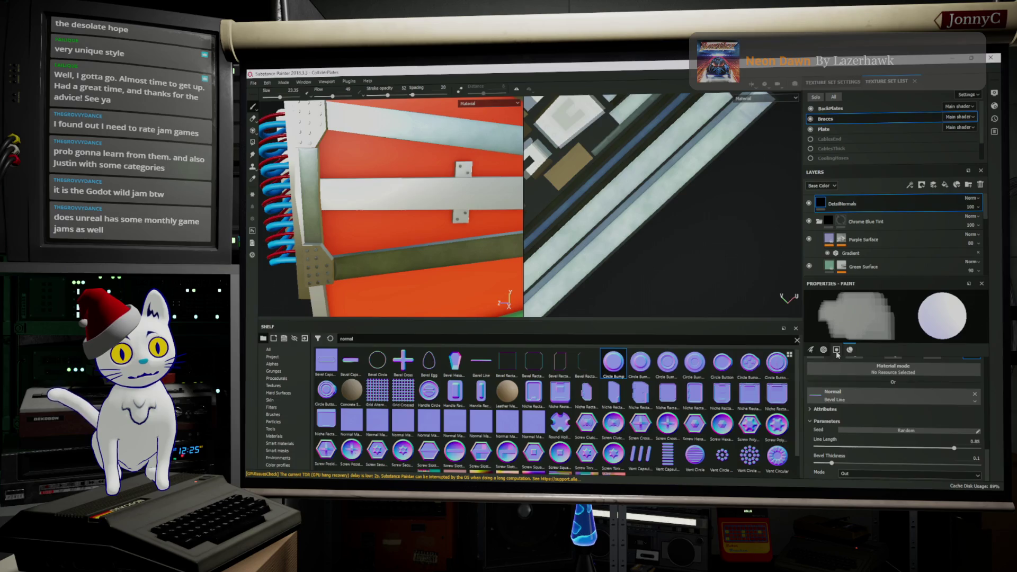
scroll(835, 362, "up", 3)
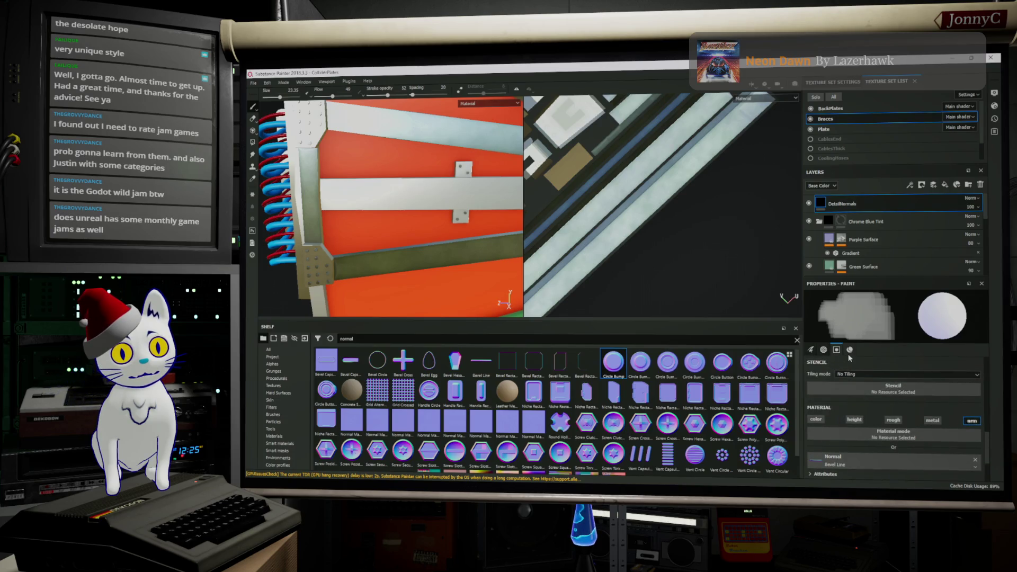
scroll(848, 357, "down", 3)
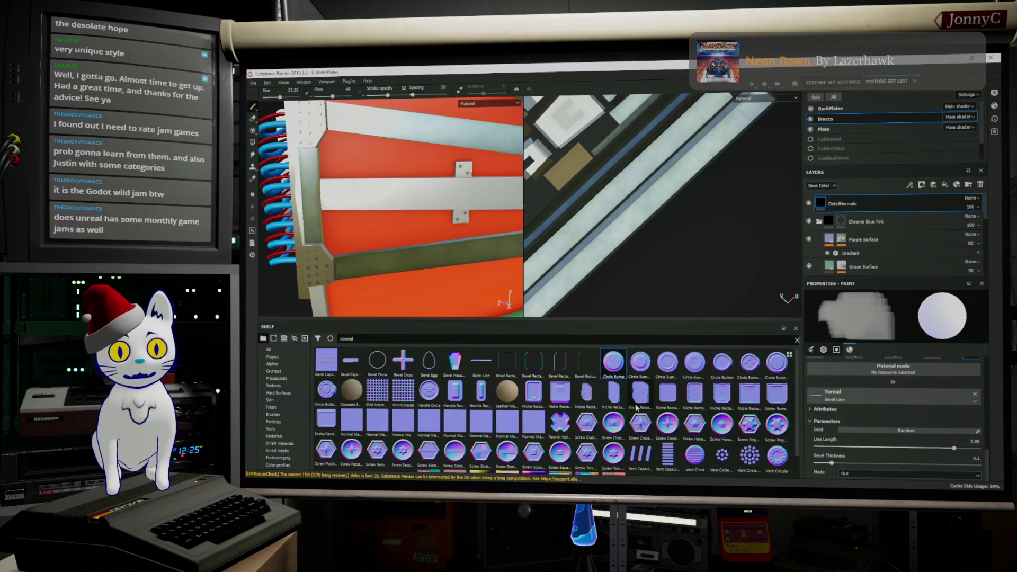
left_click_drag(717, 384, 839, 393)
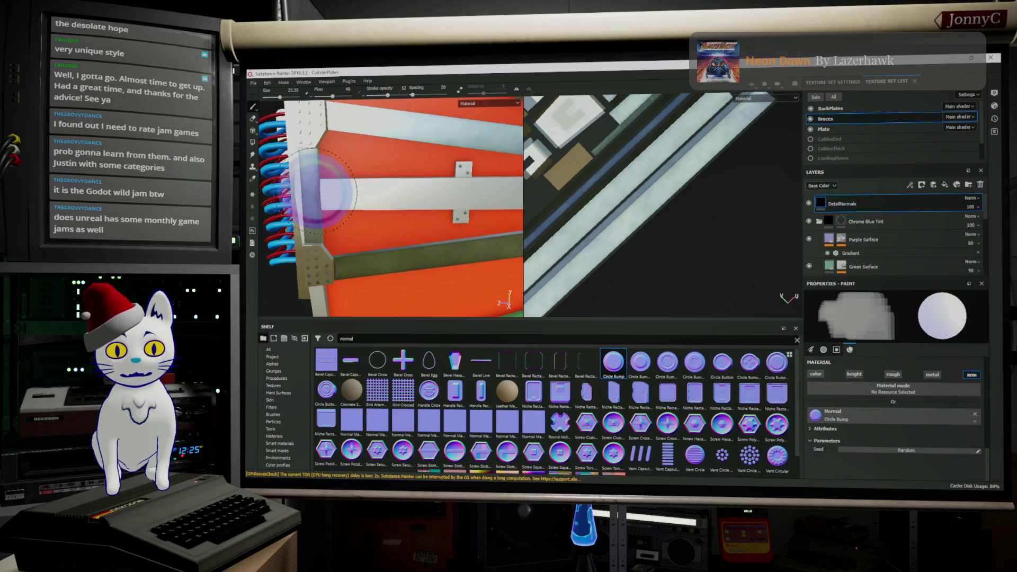
Step: Frame the plate and coils in 3D and level the 2D texture view on the dot grid
left_click_drag(317, 182, 310, 191, "alt")
right_click_drag(309, 190, 308, 185, "alt")
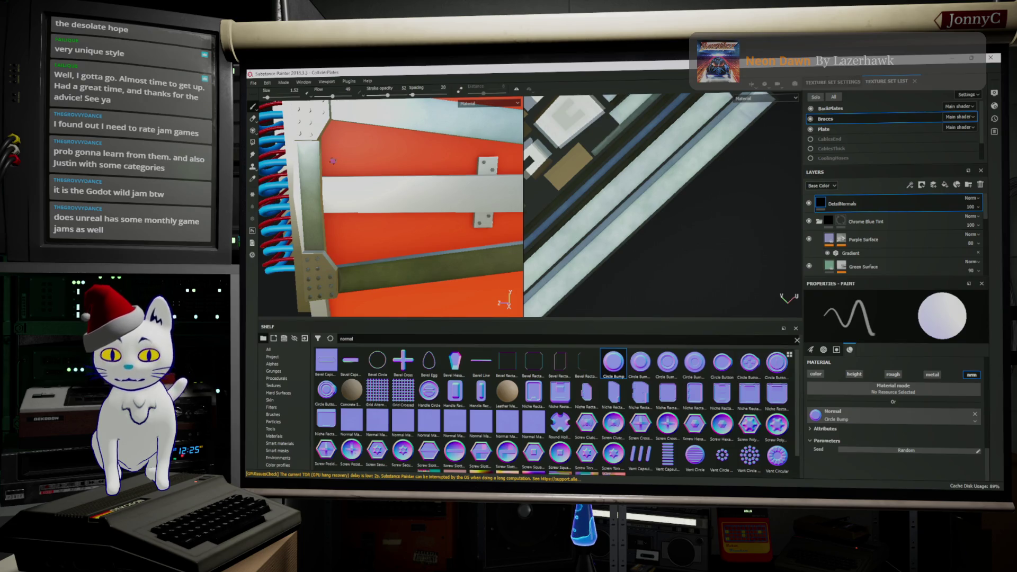
left_click_drag(327, 158, 662, 189, "alt")
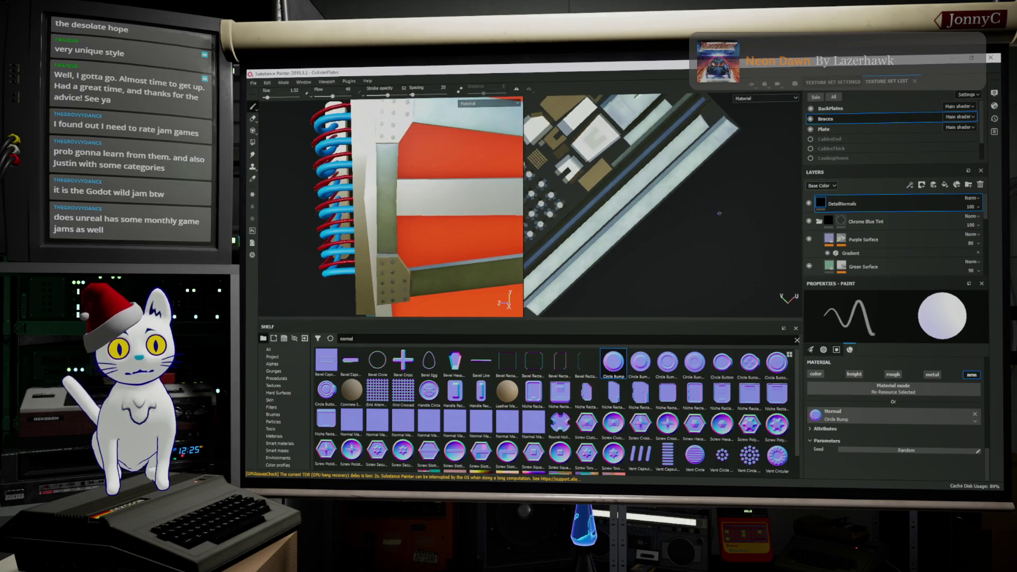
left_click_drag(725, 211, 744, 234, "alt")
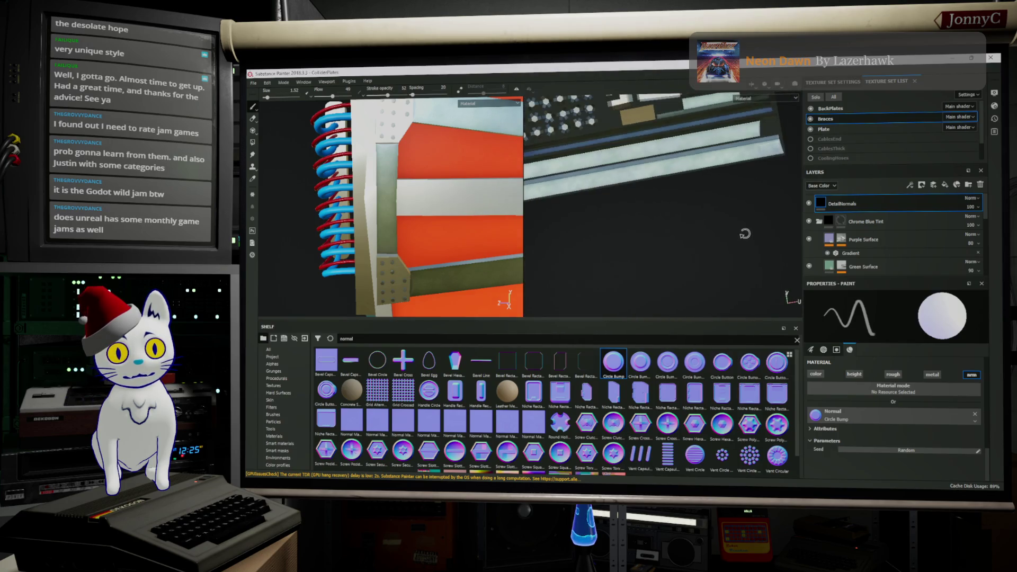
middle_click_drag(744, 235, 775, 387, "alt")
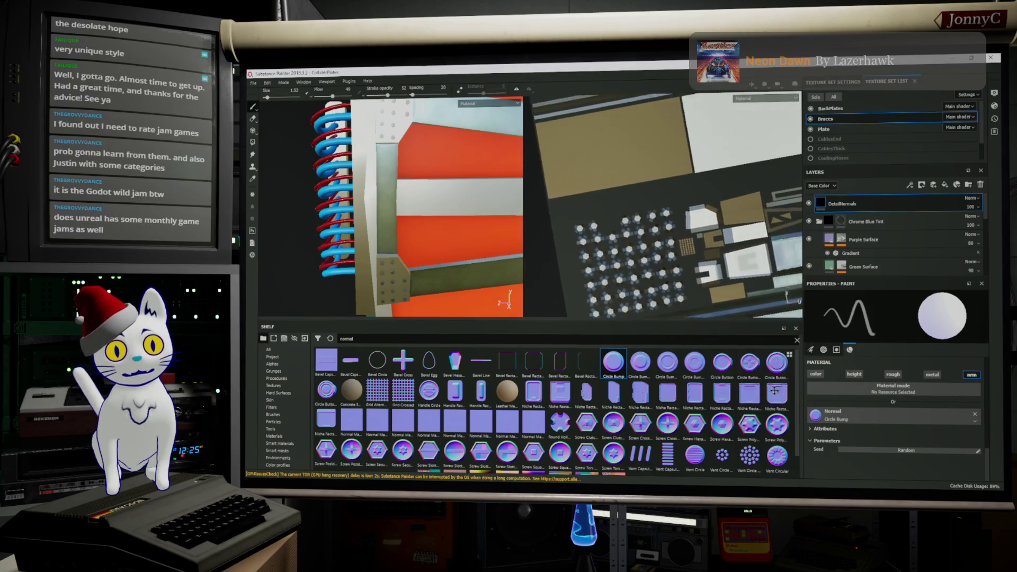
left_click_drag(660, 207, 683, 183, "alt")
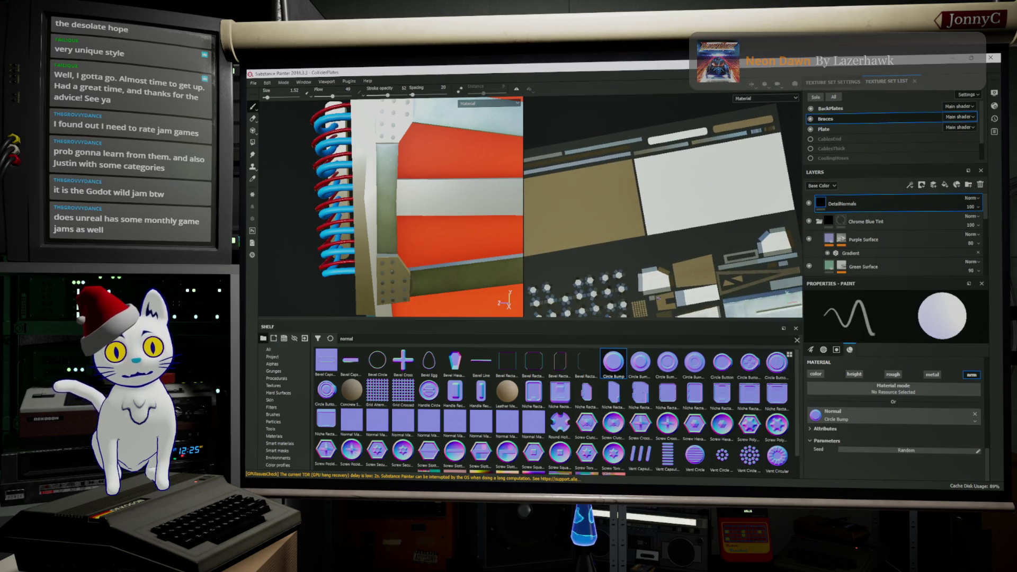
left_click_drag(657, 298, 659, 288, "alt")
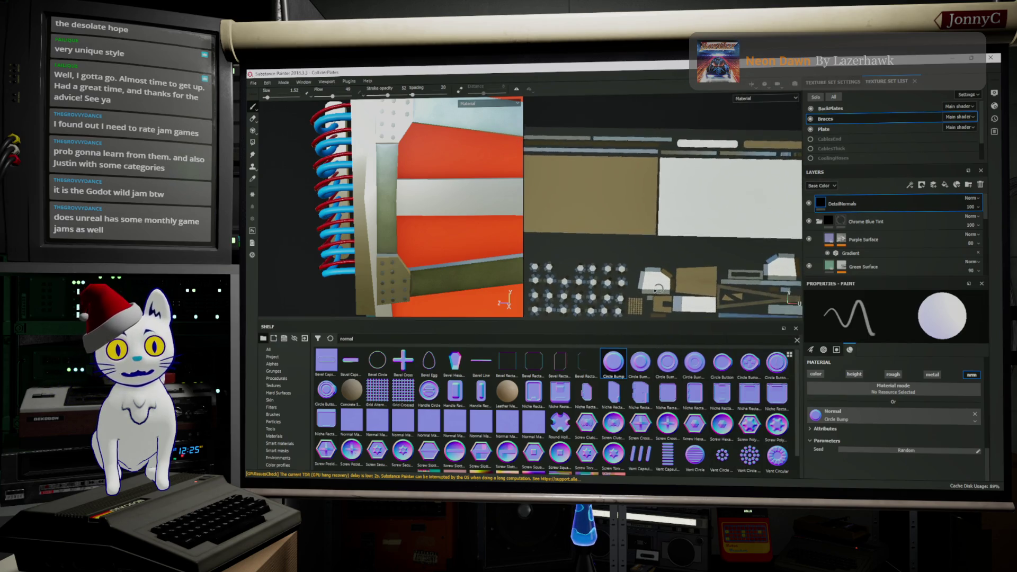
Step: Close in on the coil springs and shrink the brush size to 4.48
left_click_drag(429, 231, 382, 240, "alt")
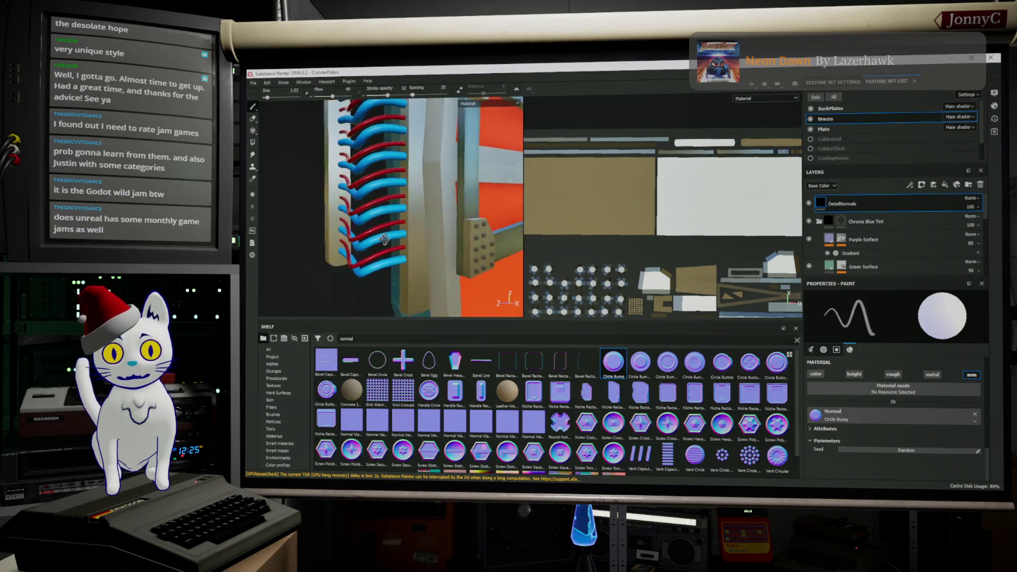
left_click_drag(382, 240, 330, 230, "alt")
right_click_drag(330, 230, 324, 234, "ctrl")
left_click_drag(325, 233, 343, 228, "alt")
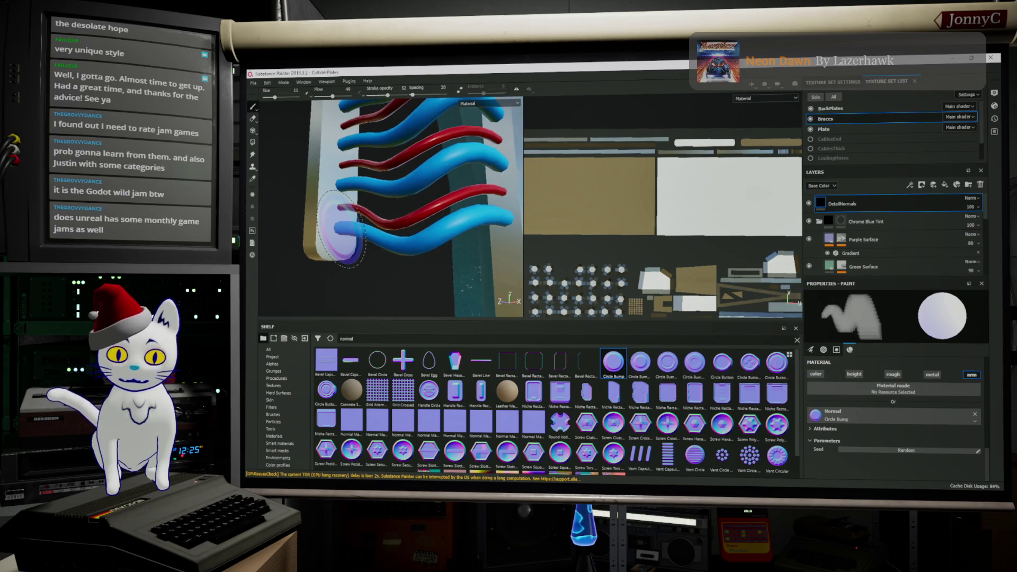
right_click_drag(340, 230, 339, 230, "ctrl")
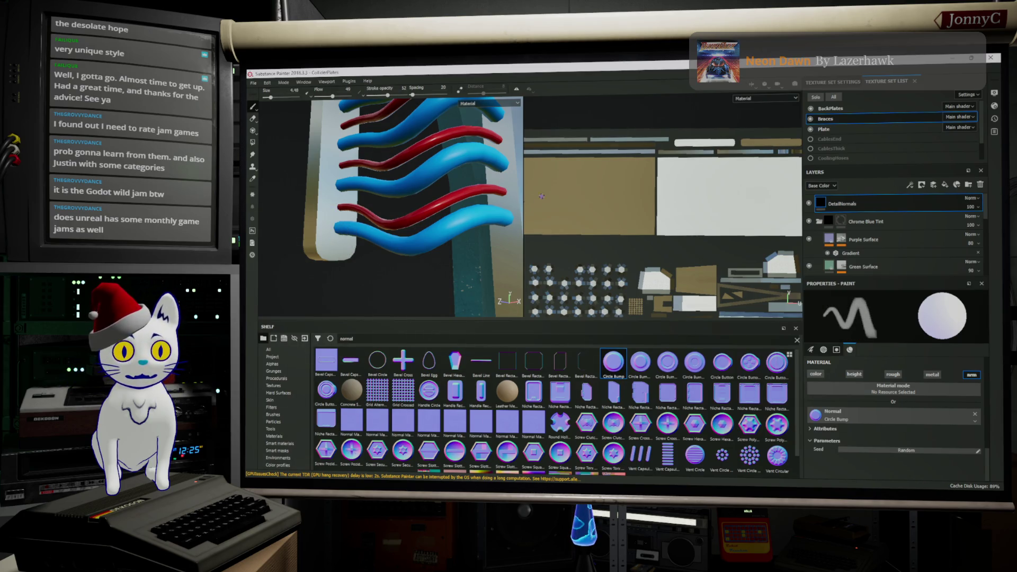
Step: Pan the texture layout onto the white bar and hide the BackPlates texture set
middle_click_drag(648, 182, 509, 208)
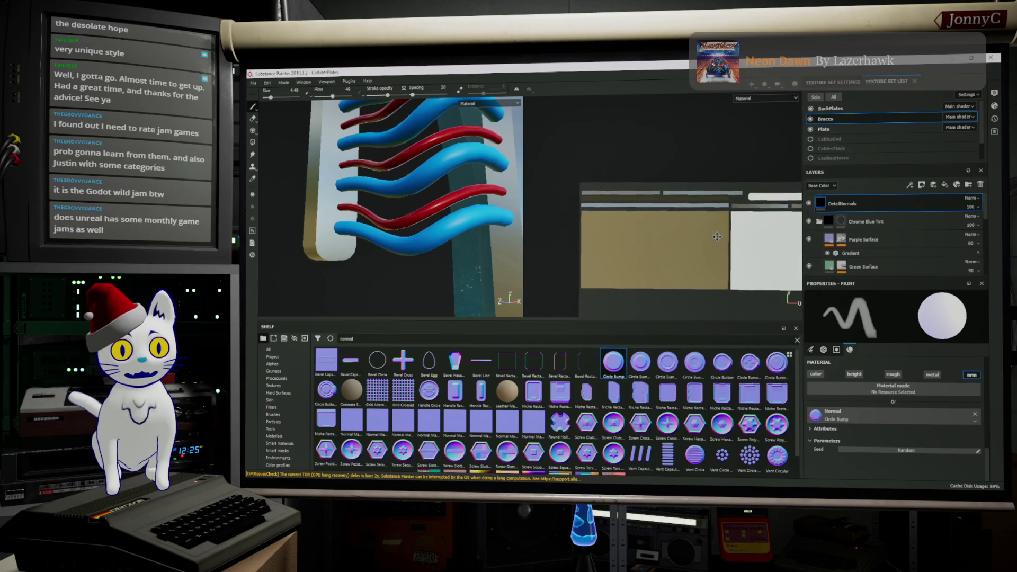
middle_click_drag(783, 221, 608, 218)
scroll(607, 218, "up", 1)
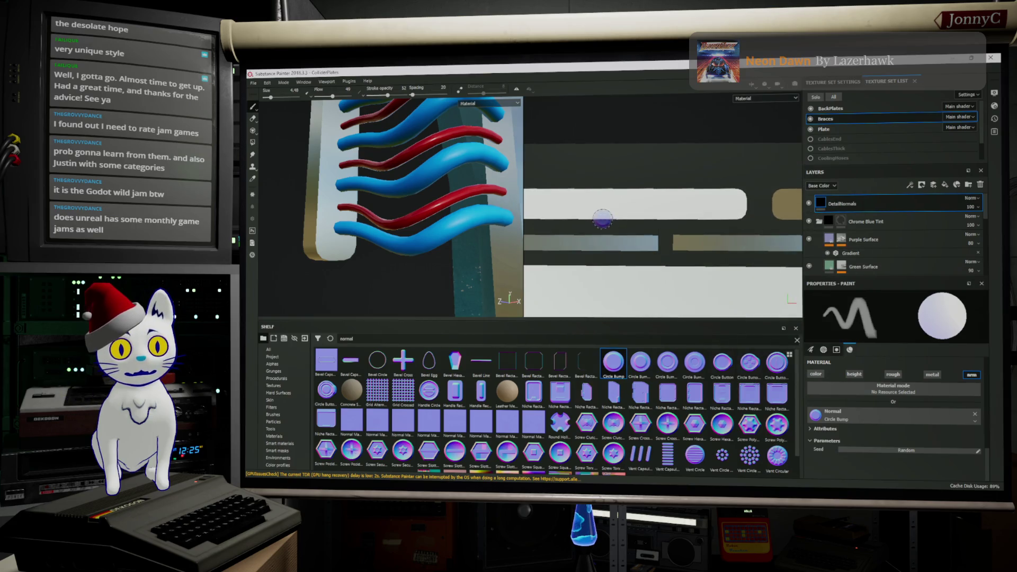
scroll(607, 222, "up", 1)
scroll(606, 225, "up", 1)
scroll(605, 226, "up", 1)
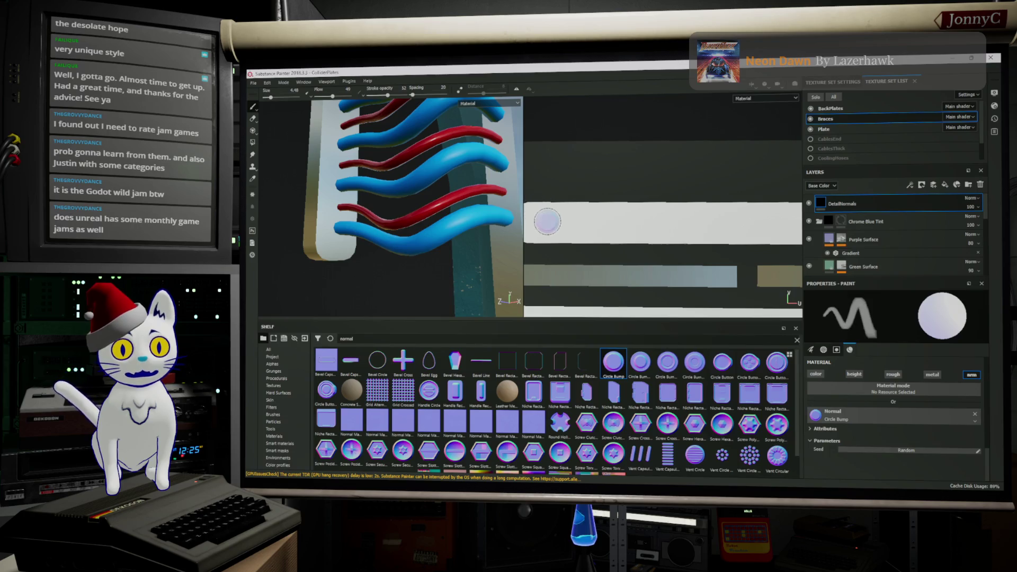
scroll(726, 231, "down", 1)
mouse_move(726, 230)
middle_mouse_down()
mouse_move(597, 198)
mouse_move(659, 210)
middle_mouse_up()
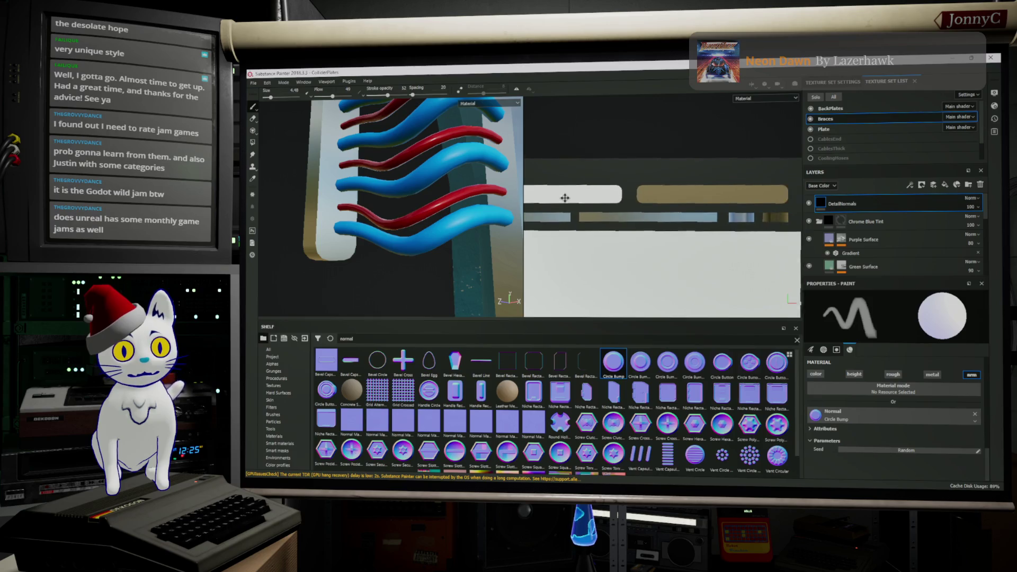
scroll(719, 210, "up", 2)
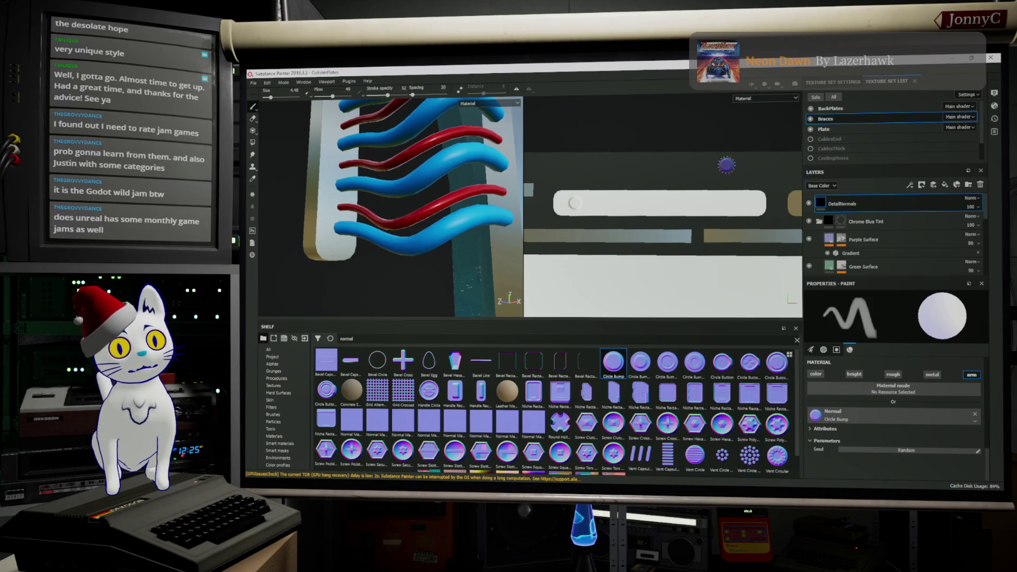
left_click(811, 110)
left_click(810, 111)
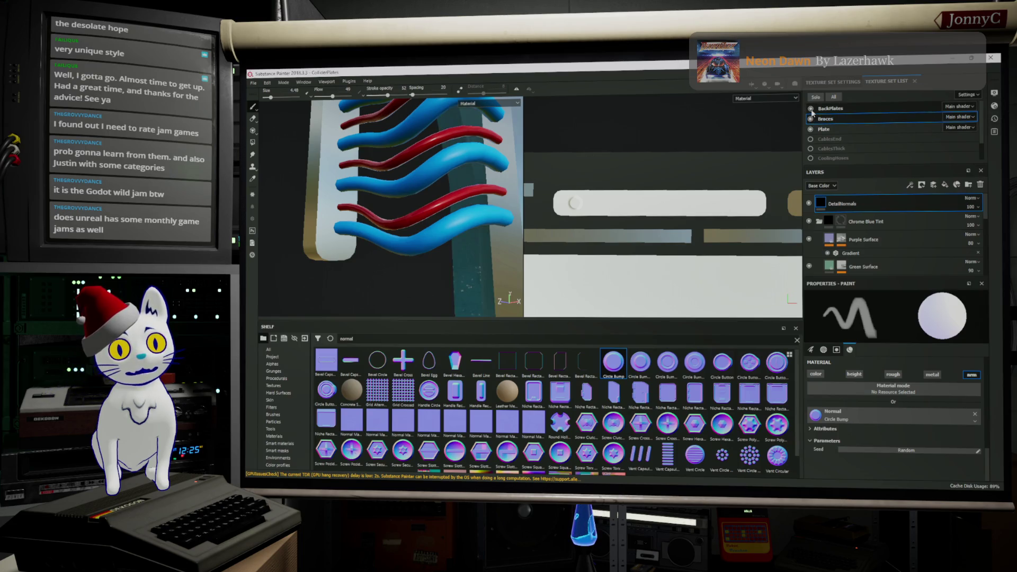
left_click(811, 118)
left_click(810, 118)
left_click(811, 120)
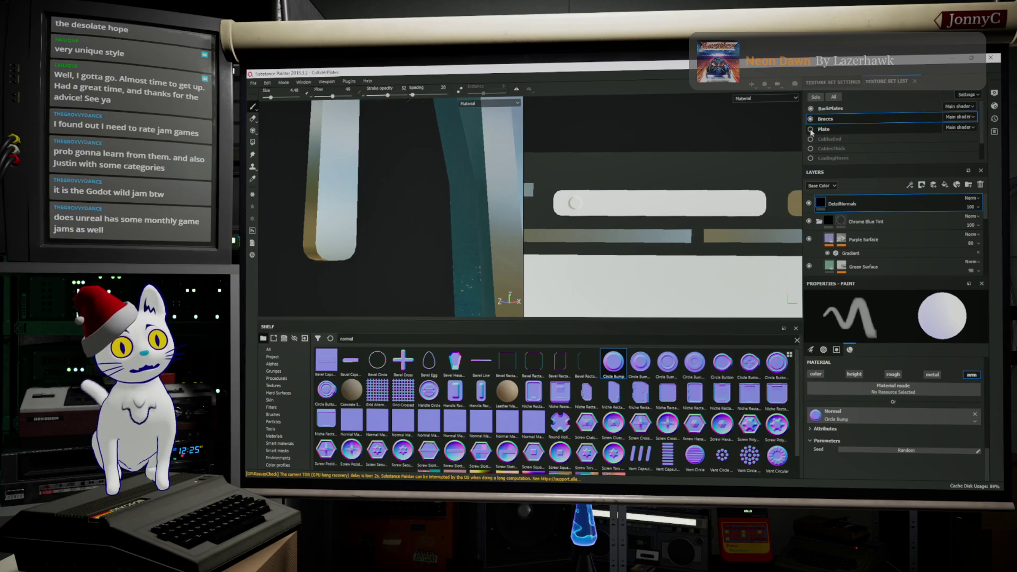
left_click(810, 120)
left_click(810, 119)
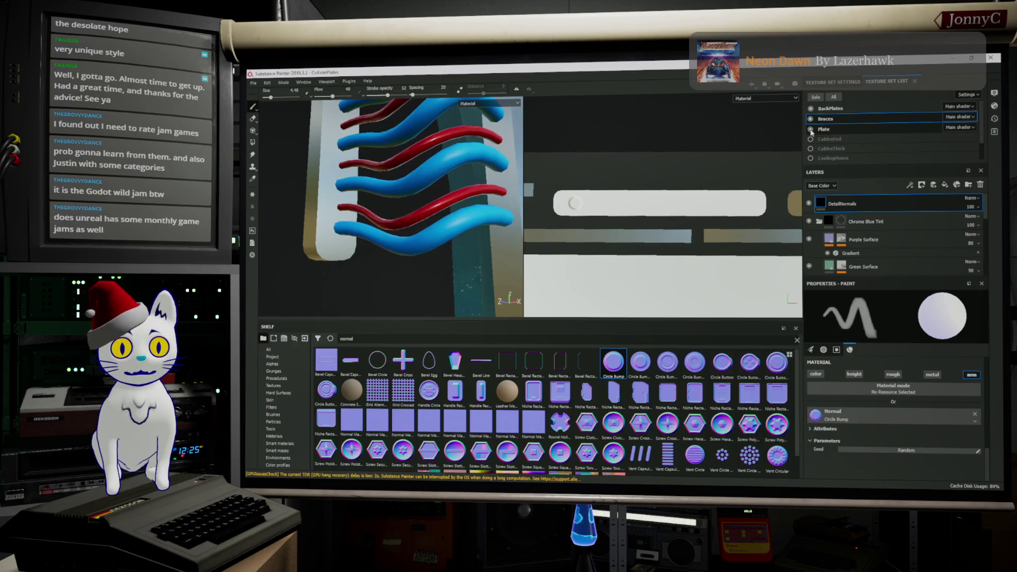
left_click(810, 119)
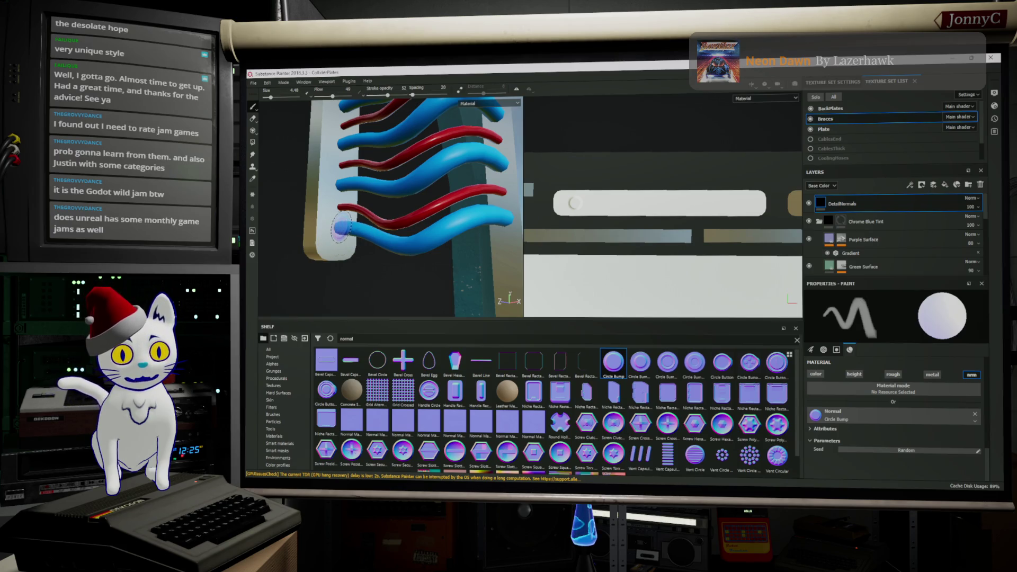
Step: Orbit around the plate and the red and blue tubes to find the white bar
left_click_drag(340, 229, 323, 241, "alt")
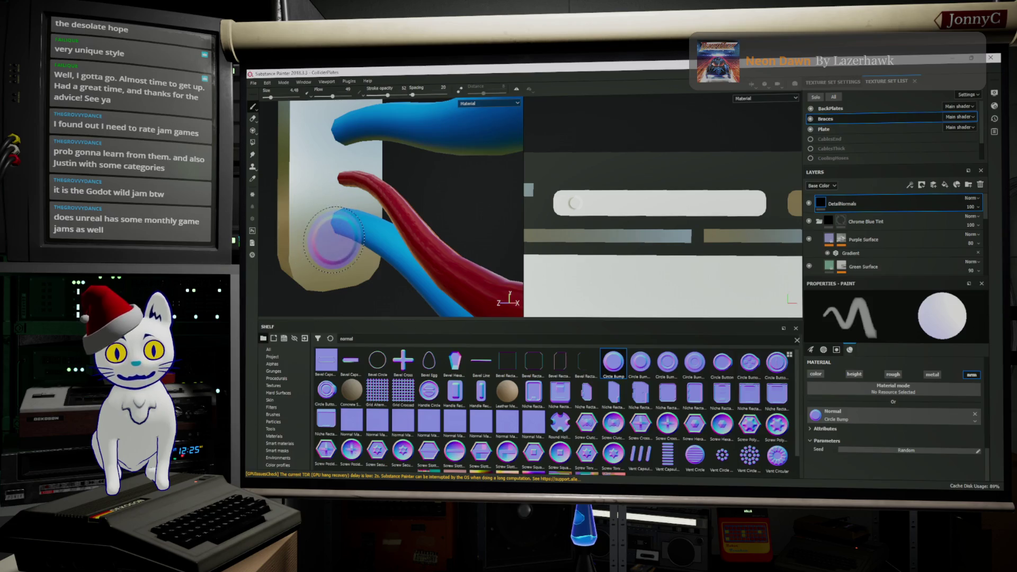
mouse_move(382, 215)
left_mouse_down("alt")
mouse_move(319, 199)
mouse_move(376, 201)
mouse_move(405, 159)
mouse_move(379, 171)
left_mouse_up("alt")
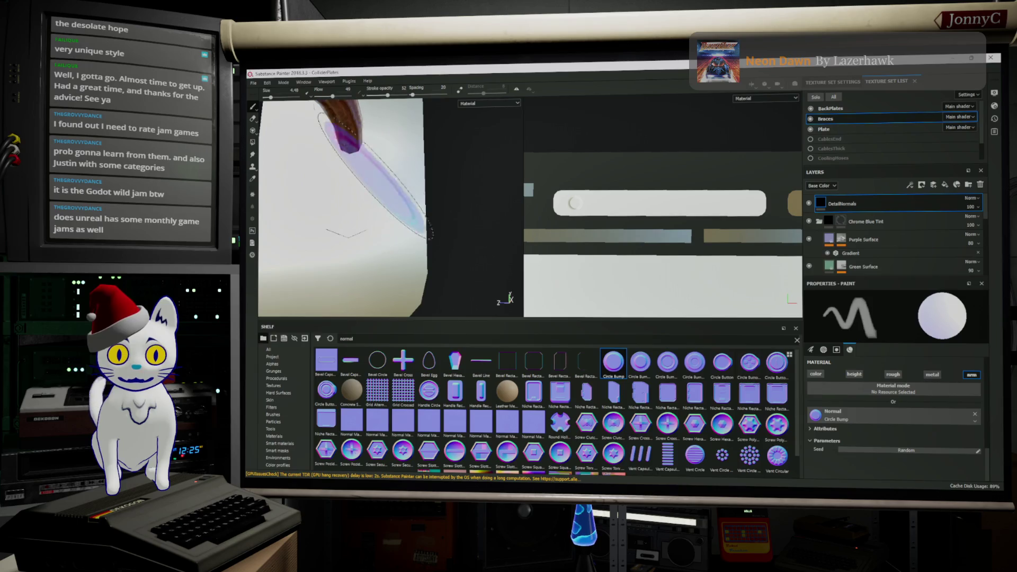
mouse_move(325, 223)
left_mouse_down("alt")
mouse_move(375, 238)
mouse_move(429, 227)
mouse_move(413, 207)
mouse_move(428, 185)
left_mouse_up("alt")
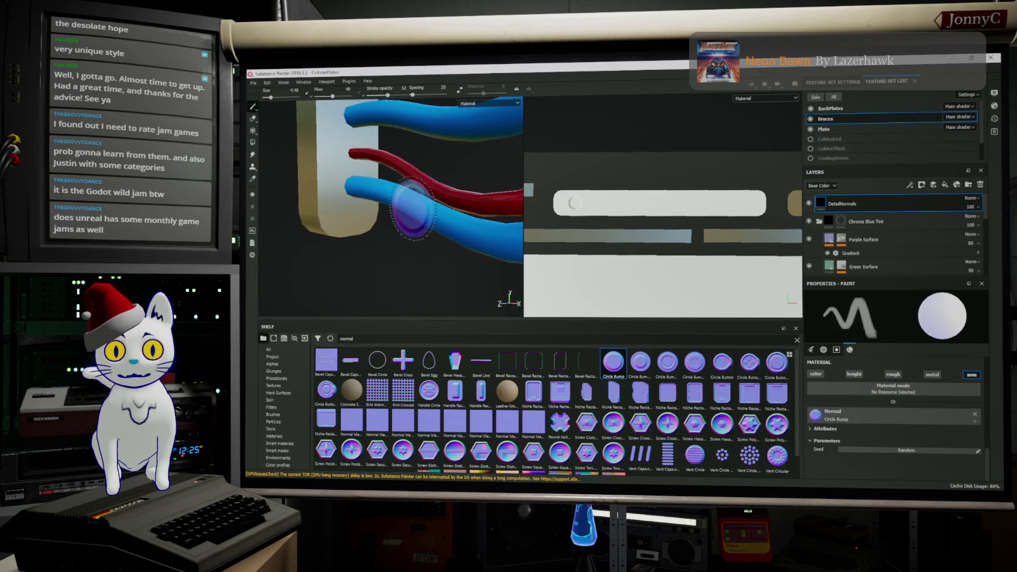
scroll(413, 208, "up", 2)
scroll(413, 202, "up", 2)
scroll(414, 197, "up", 1)
scroll(413, 191, "up", 2)
mouse_move(414, 187)
left_mouse_down("alt")
mouse_move(443, 205)
mouse_move(466, 200)
left_mouse_up("alt")
scroll(466, 199, "down", 3)
middle_click_drag(477, 206, 574, 220, "alt")
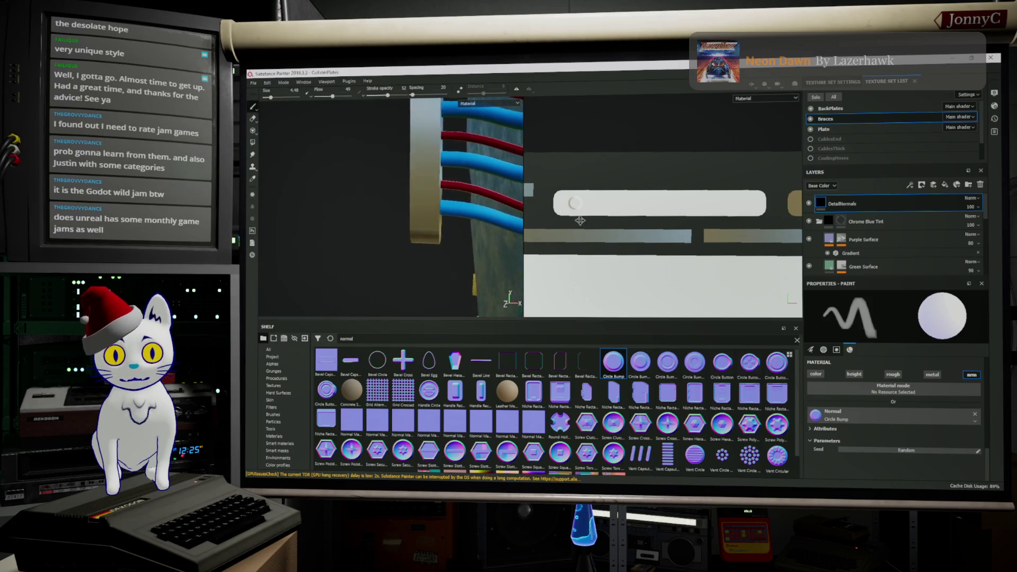
mouse_move(574, 220)
left_mouse_down("alt")
mouse_move(363, 221)
mouse_move(445, 216)
mouse_move(418, 199)
left_mouse_up("alt")
scroll(418, 199, "up", 3)
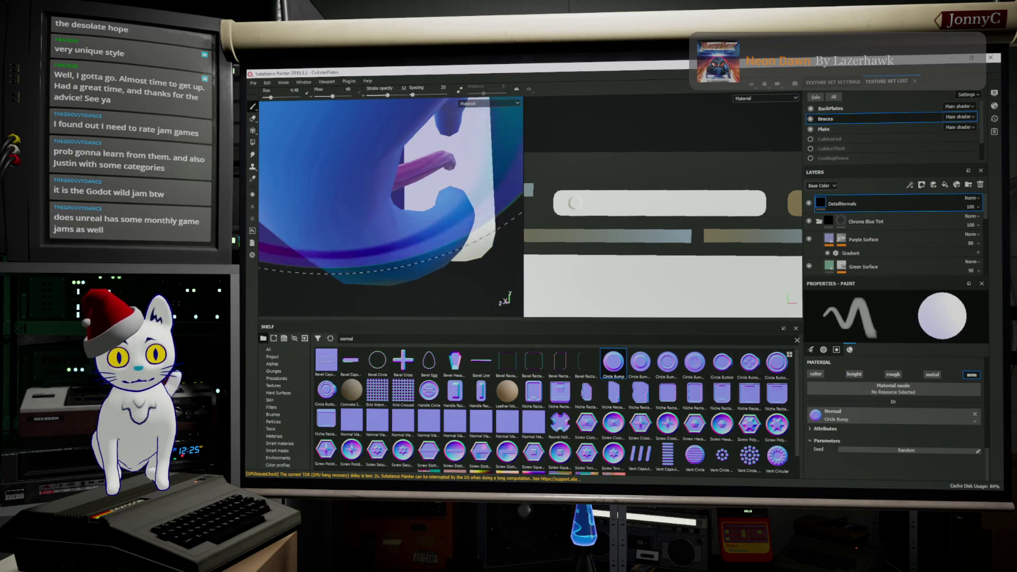
scroll(482, 179, "down", 3)
mouse_move(445, 199)
left_mouse_down("alt")
mouse_move(482, 179)
mouse_move(343, 182)
left_mouse_up("alt")
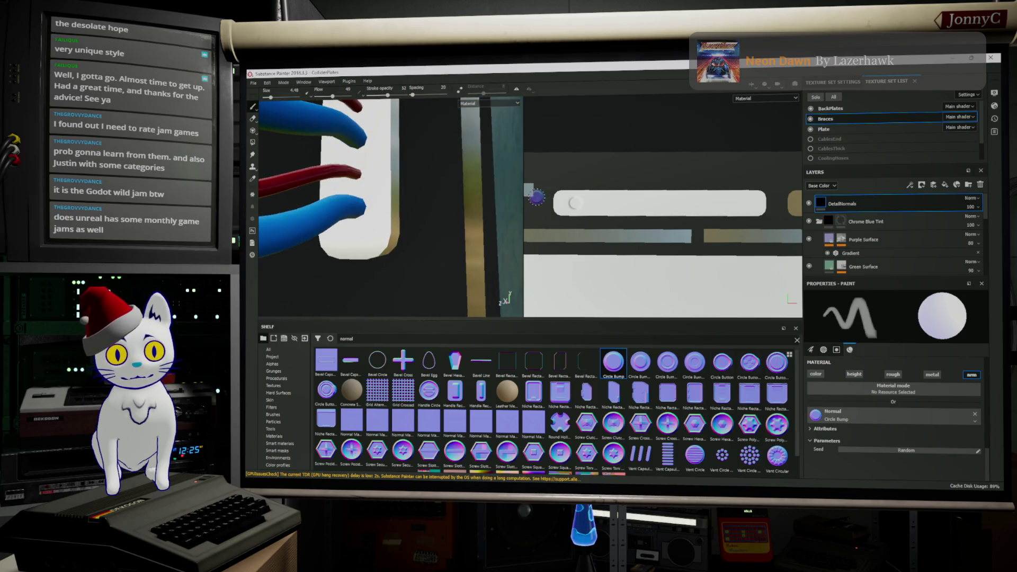
key("ctrl")
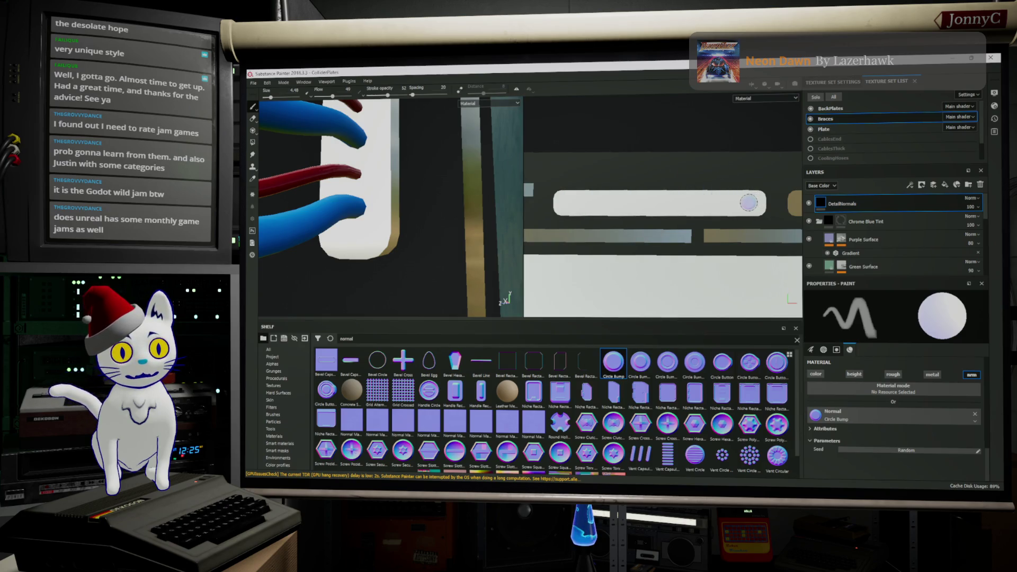
Step: Square the white face to camera, trying brush size 2.3 then returning to 4.48
mouse_move(413, 207)
left_mouse_down("alt")
mouse_move(361, 210)
mouse_move(425, 214)
left_mouse_up("alt")
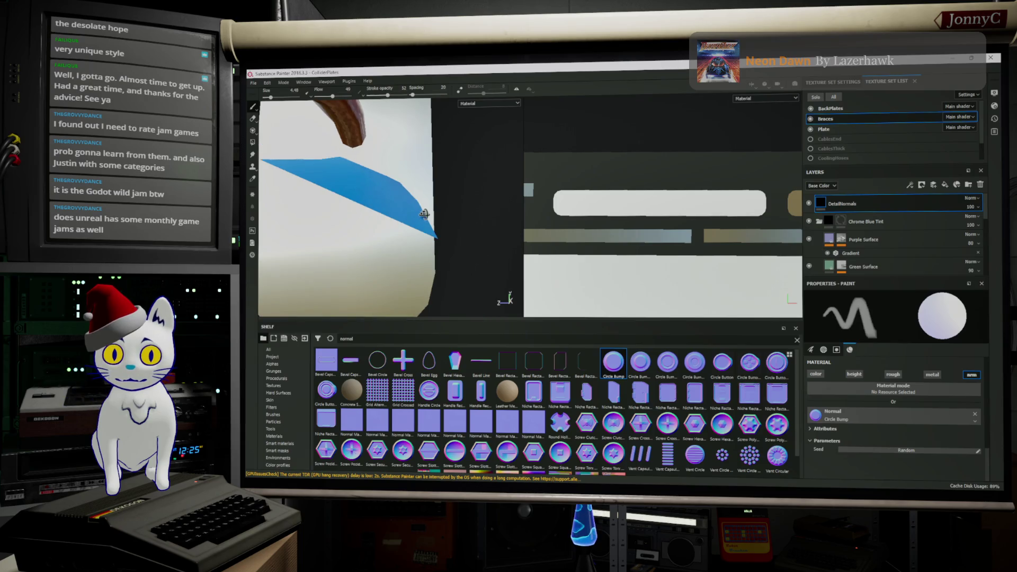
mouse_move(424, 214)
left_mouse_down("alt")
mouse_move(344, 225)
mouse_move(380, 243)
mouse_move(359, 239)
mouse_move(400, 227)
left_mouse_up("alt")
right_click_drag(400, 228, 405, 216, "ctrl")
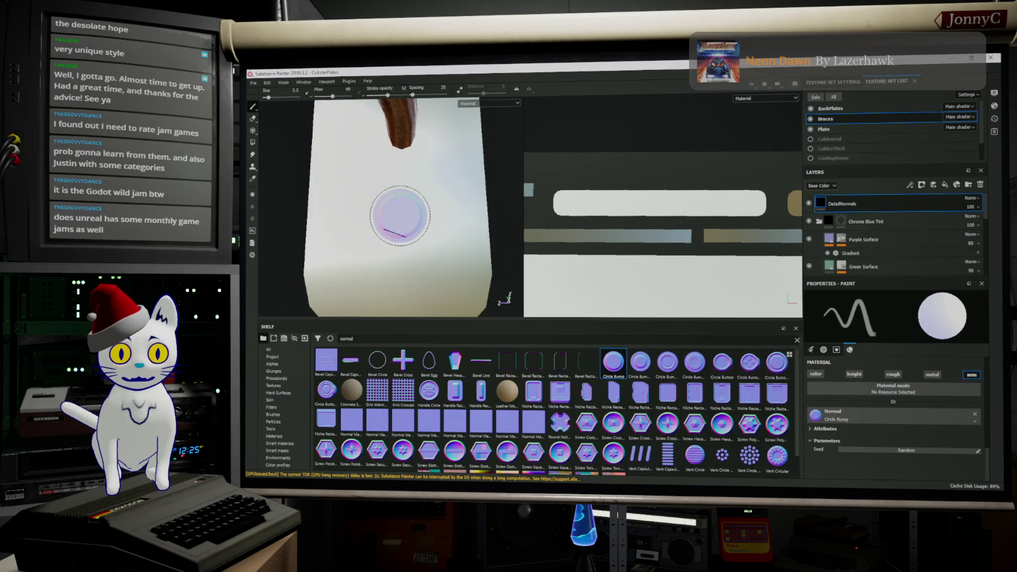
left_click_drag(397, 209, 408, 236, "alt")
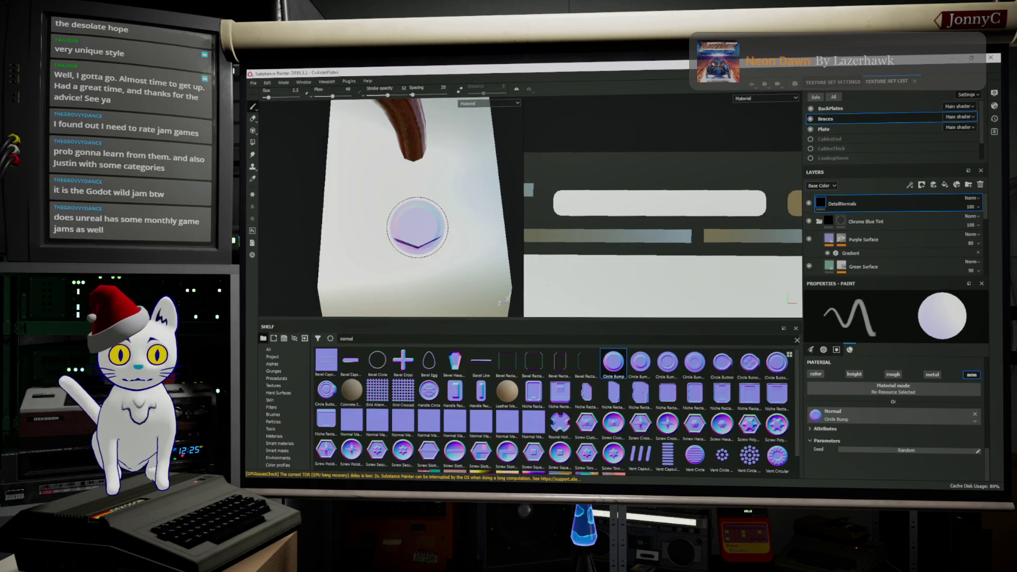
right_click_drag(418, 227, 419, 230, "ctrl")
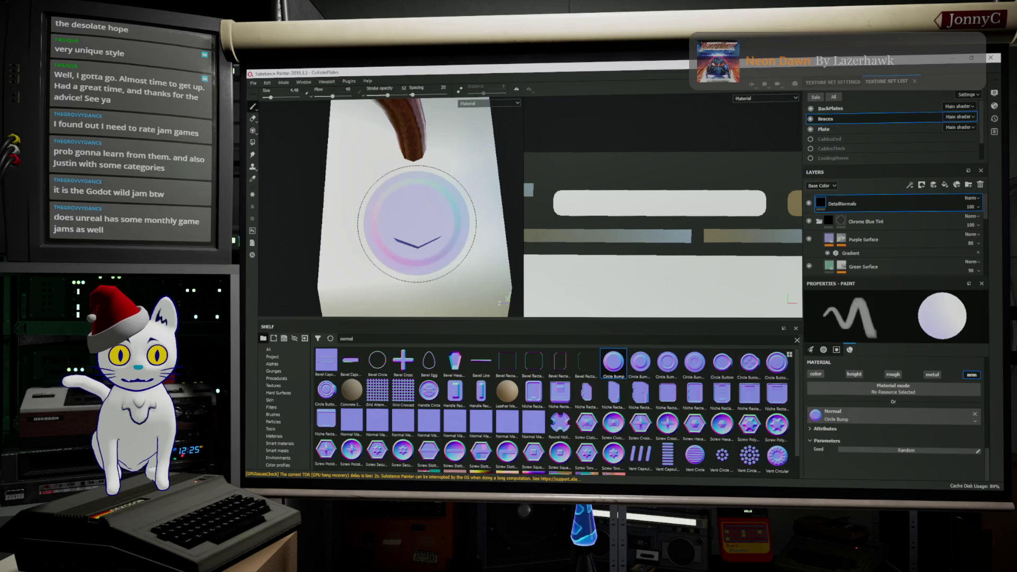
Step: Stamp Circle Bump normals in a row along the right end of the white bar
mouse_move(418, 224)
left_mouse_down("alt")
mouse_move(436, 275)
mouse_move(335, 230)
left_mouse_up("alt")
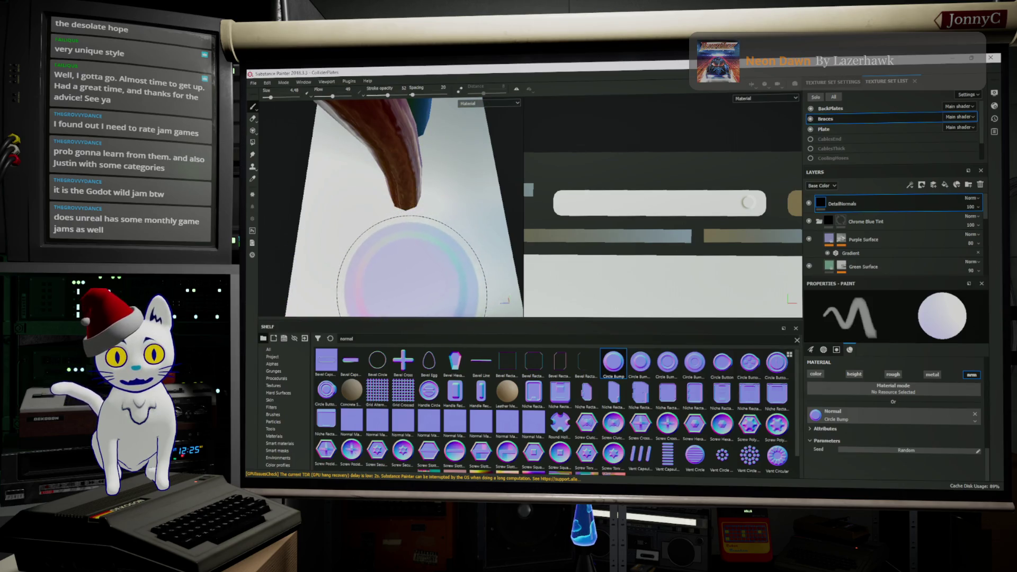
mouse_move(390, 264)
left_mouse_down("alt")
mouse_move(399, 153)
mouse_move(371, 293)
mouse_move(336, 256)
left_mouse_up("alt")
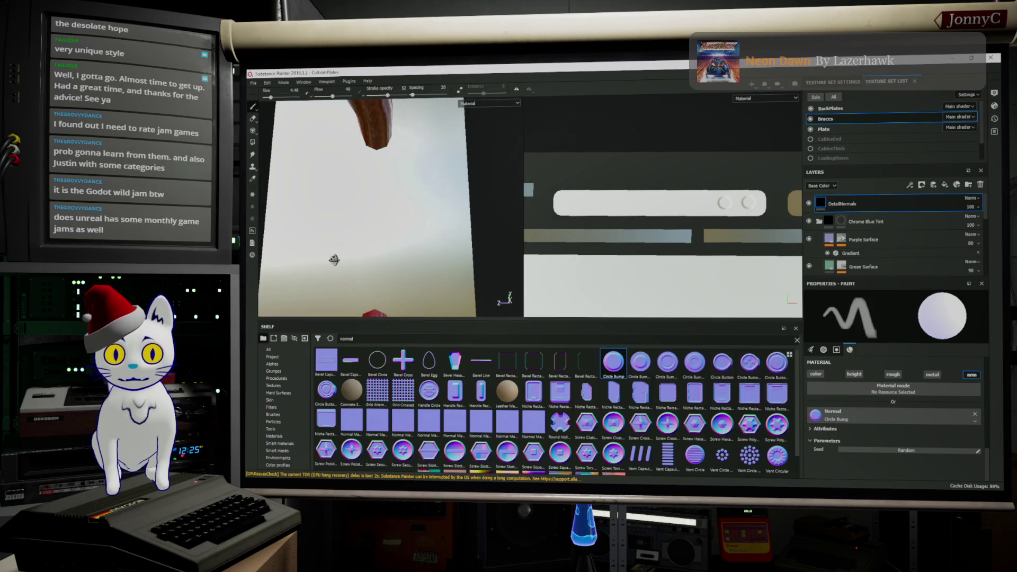
mouse_move(368, 226)
left_mouse_down("alt")
mouse_move(381, 239)
mouse_move(293, 199)
mouse_move(334, 224)
left_mouse_up("alt")
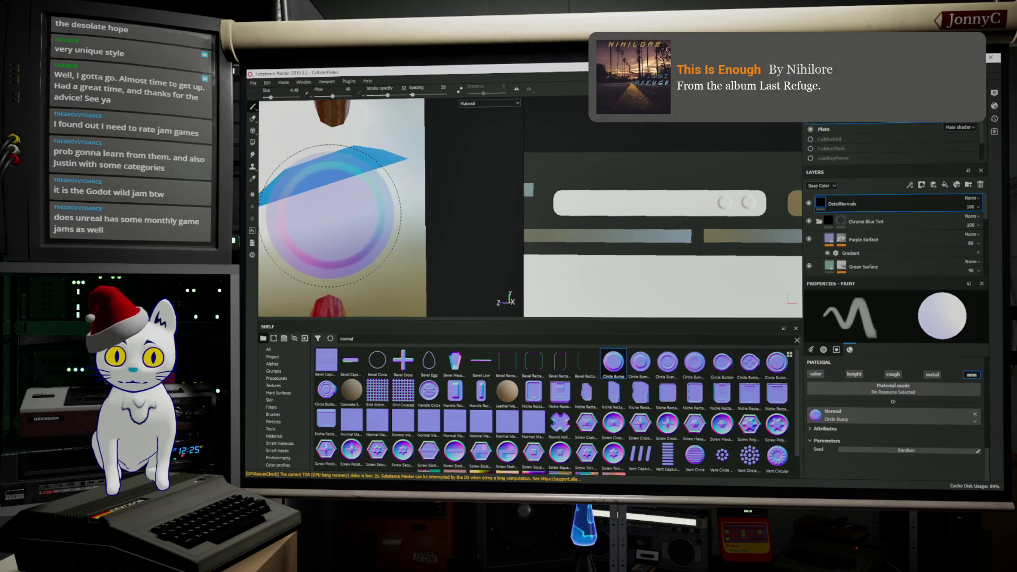
left_click_drag(302, 227, 307, 219, "alt")
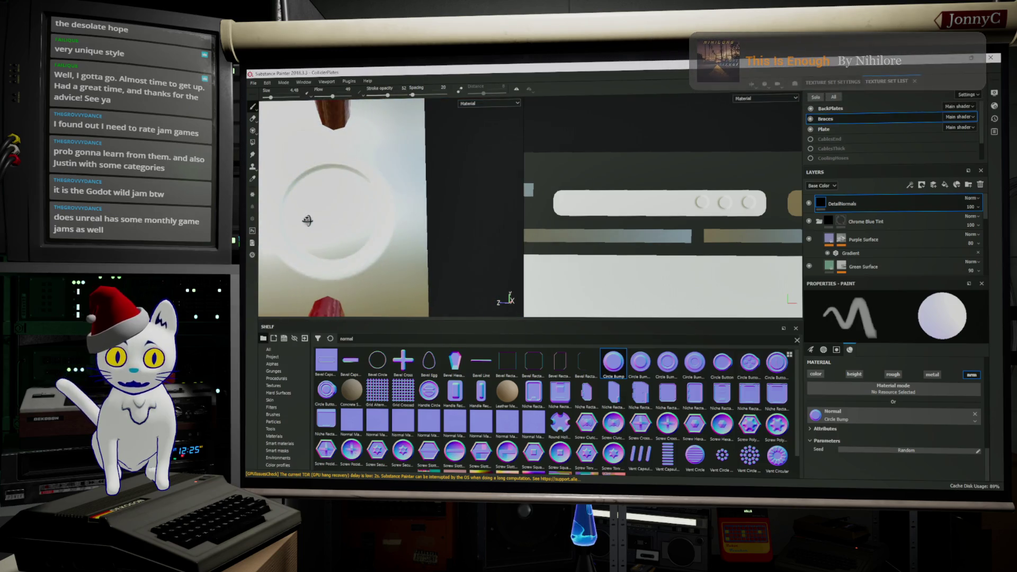
left_click(321, 220)
mouse_move(326, 205)
left_mouse_down("alt")
mouse_move(343, 217)
mouse_move(337, 205)
left_mouse_up("alt")
left_click(326, 207)
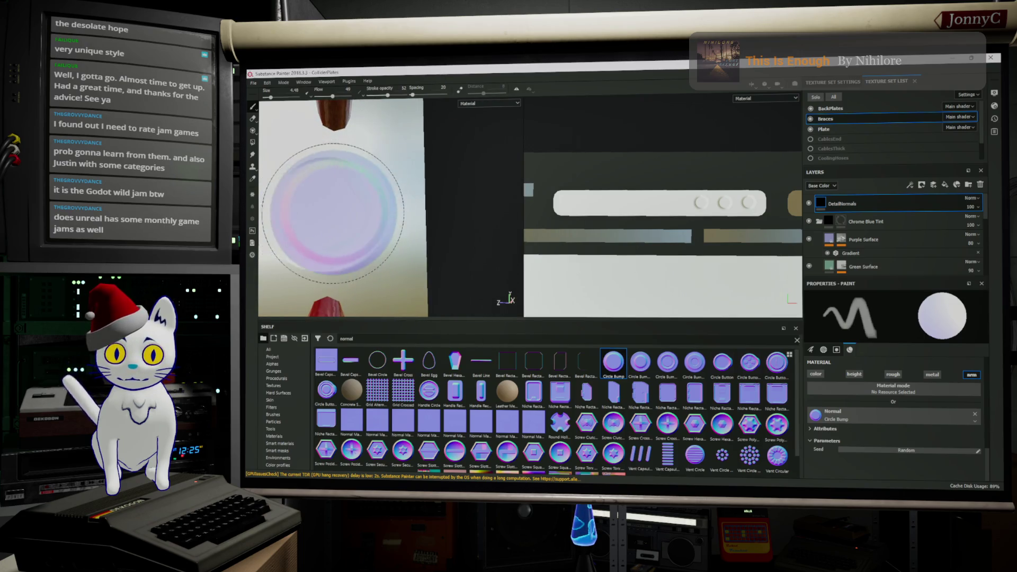
mouse_move(327, 208)
left_mouse_down("alt")
mouse_move(357, 216)
mouse_move(371, 280)
mouse_move(323, 260)
mouse_move(374, 238)
mouse_move(360, 238)
mouse_move(399, 251)
left_mouse_up("alt")
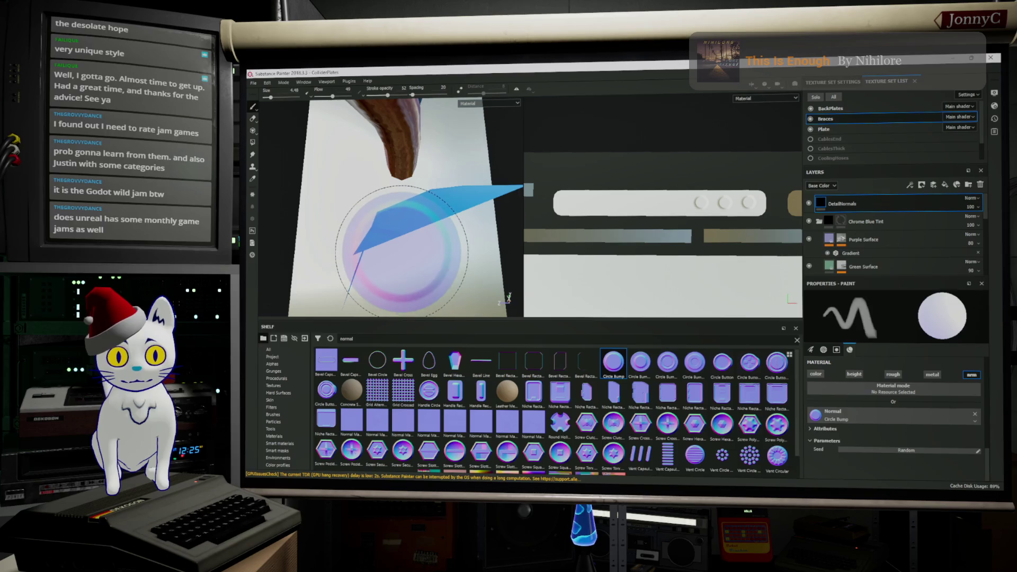
left_click_drag(407, 251, 380, 282, "alt")
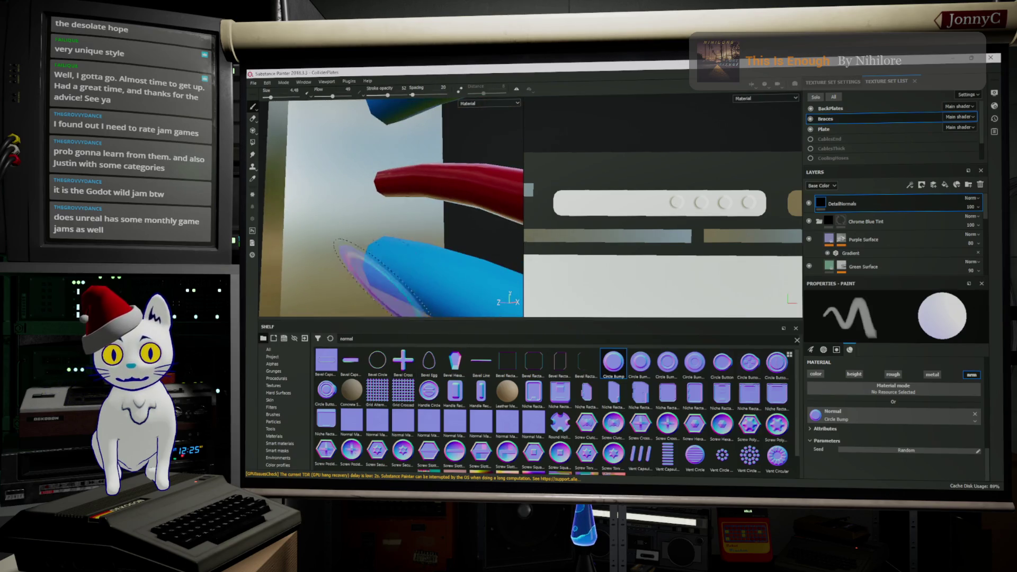
mouse_move(373, 230)
left_mouse_down("alt")
mouse_move(337, 227)
mouse_move(336, 210)
mouse_move(340, 239)
left_mouse_up("alt")
mouse_move(386, 268)
left_mouse_down("alt")
mouse_move(358, 263)
mouse_move(383, 287)
left_mouse_up("alt")
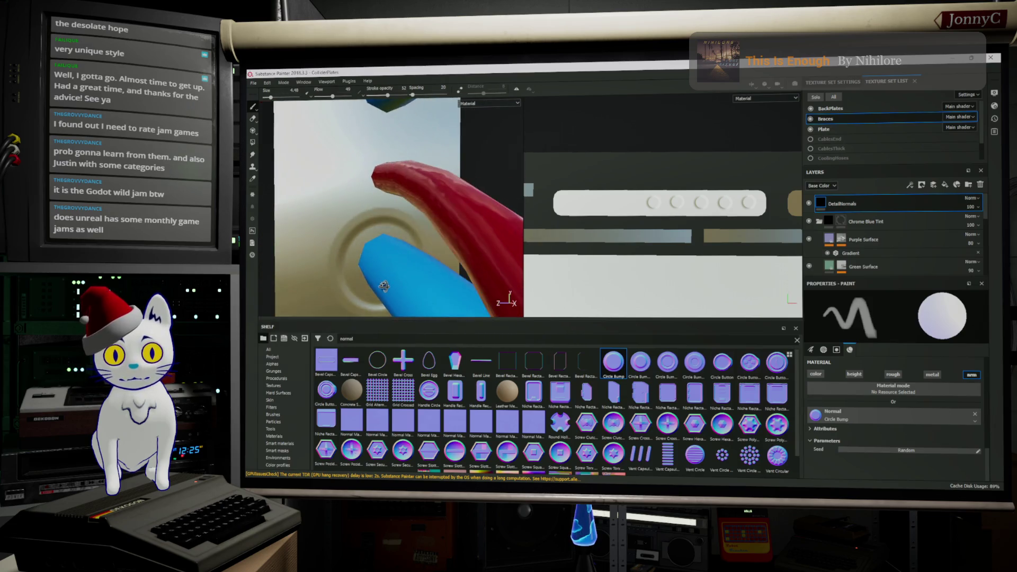
left_click_drag(460, 271, 459, 274, "alt")
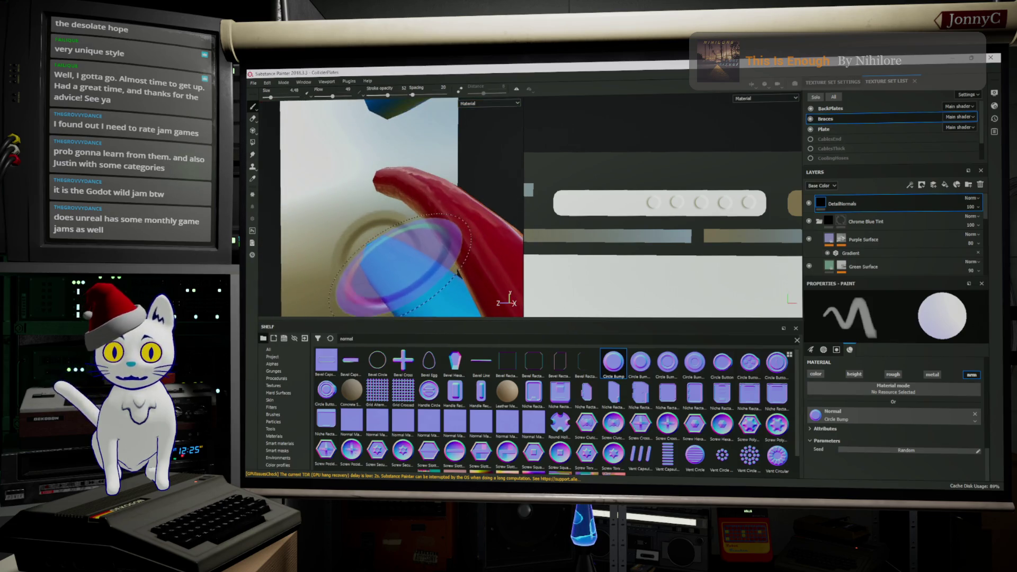
mouse_move(398, 267)
left_mouse_down("alt")
mouse_move(388, 217)
mouse_move(360, 265)
left_mouse_up("alt")
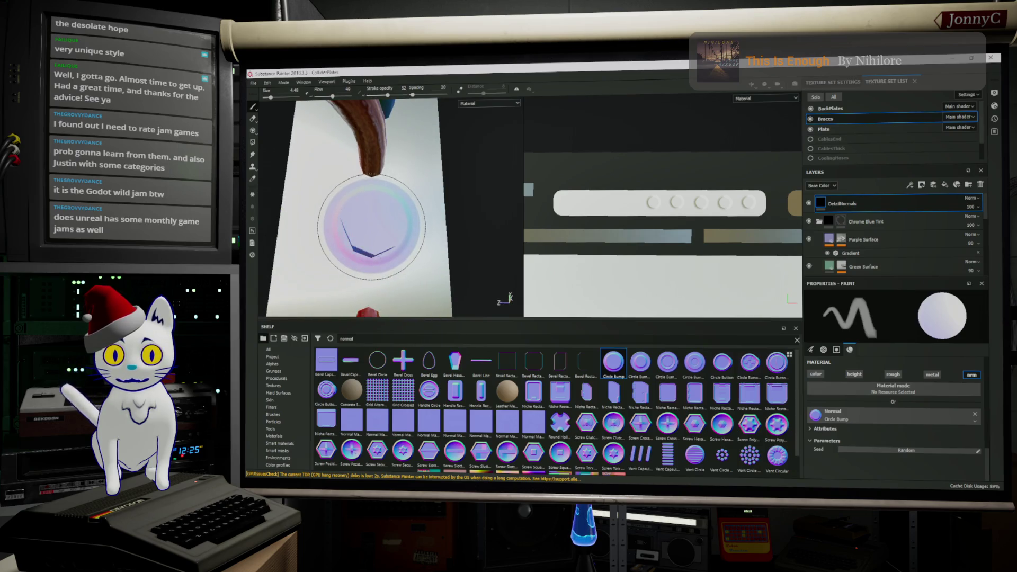
left_click_drag(340, 216, 402, 268, "alt")
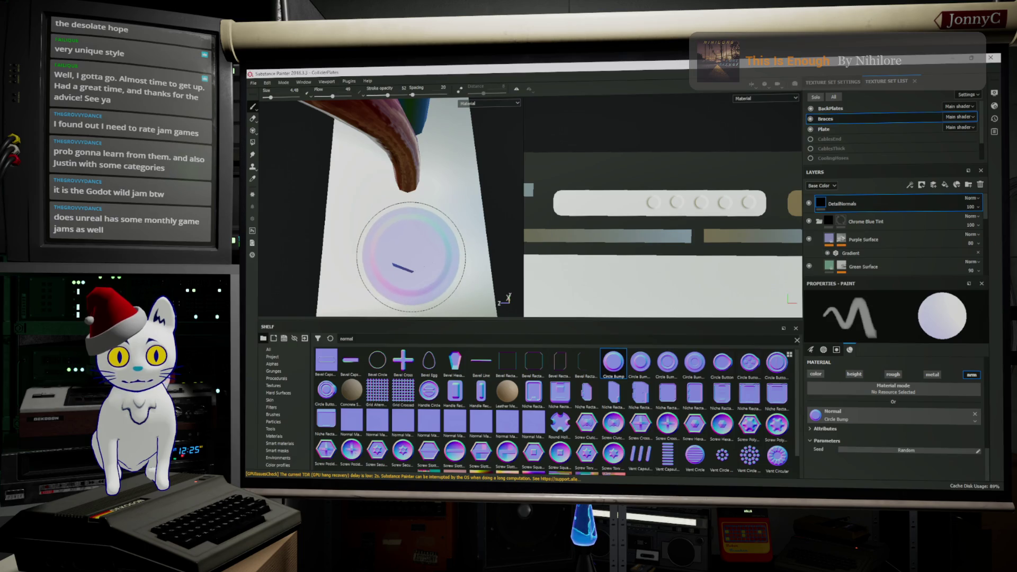
left_click_drag(411, 257, 382, 255, "alt")
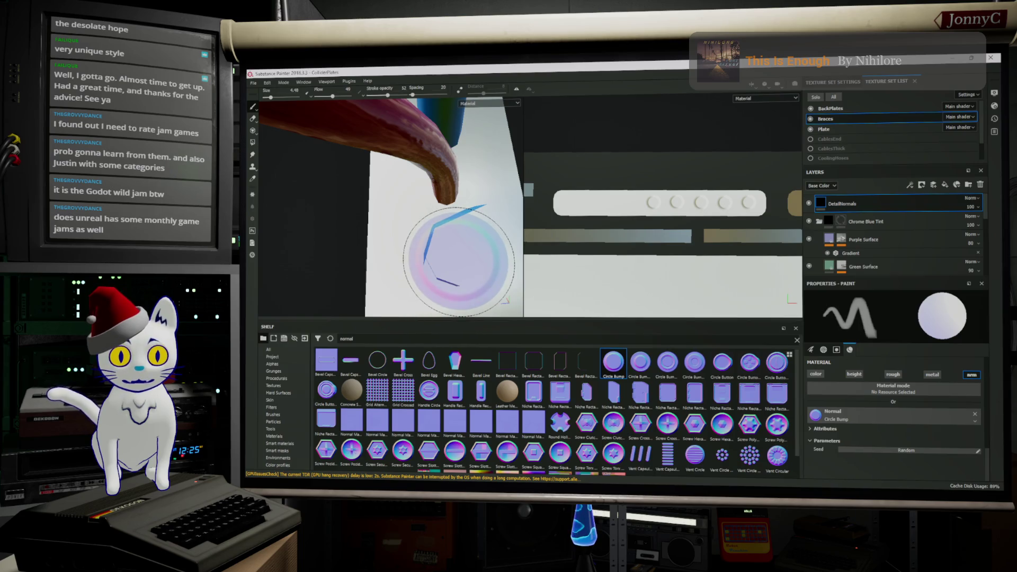
left_click_drag(458, 261, 426, 275, "alt")
left_click_drag(424, 234, 445, 265, "alt")
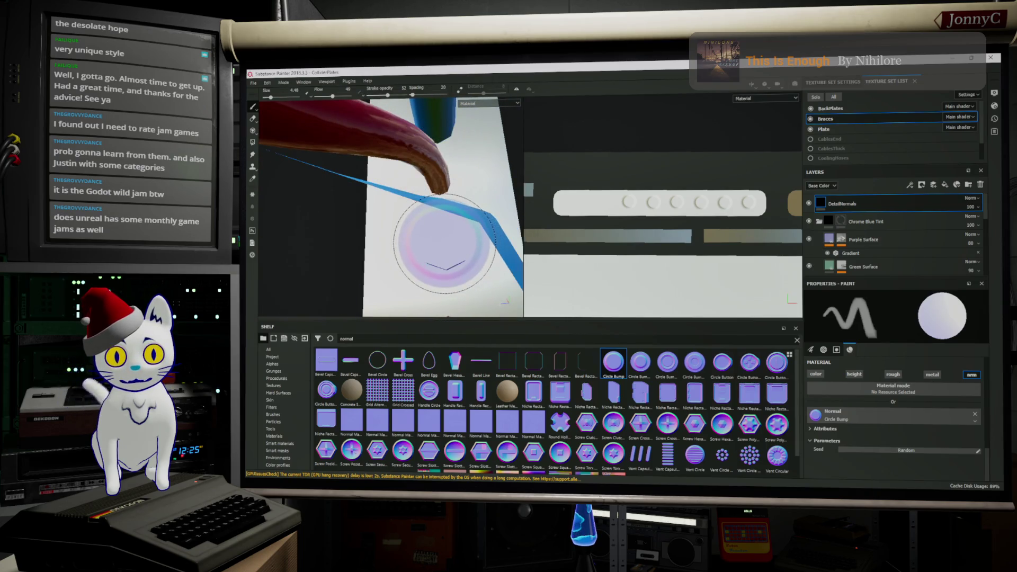
mouse_move(444, 242)
left_mouse_down("alt")
mouse_move(419, 238)
mouse_move(463, 240)
mouse_move(405, 241)
mouse_move(457, 243)
mouse_move(470, 257)
mouse_move(461, 262)
mouse_move(446, 243)
mouse_move(431, 281)
mouse_move(386, 231)
left_mouse_up("alt")
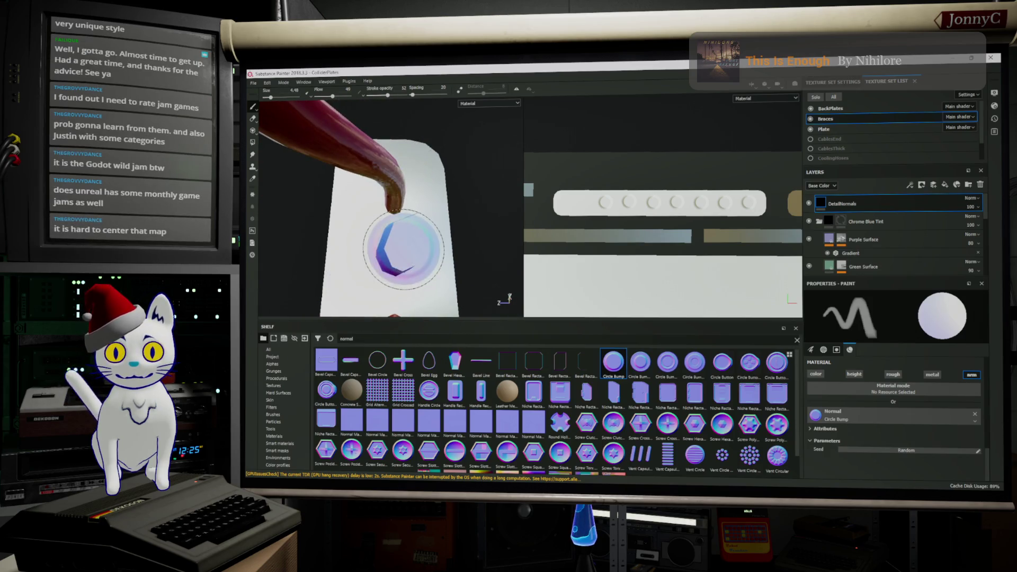
left_click_drag(408, 250, 381, 256, "alt")
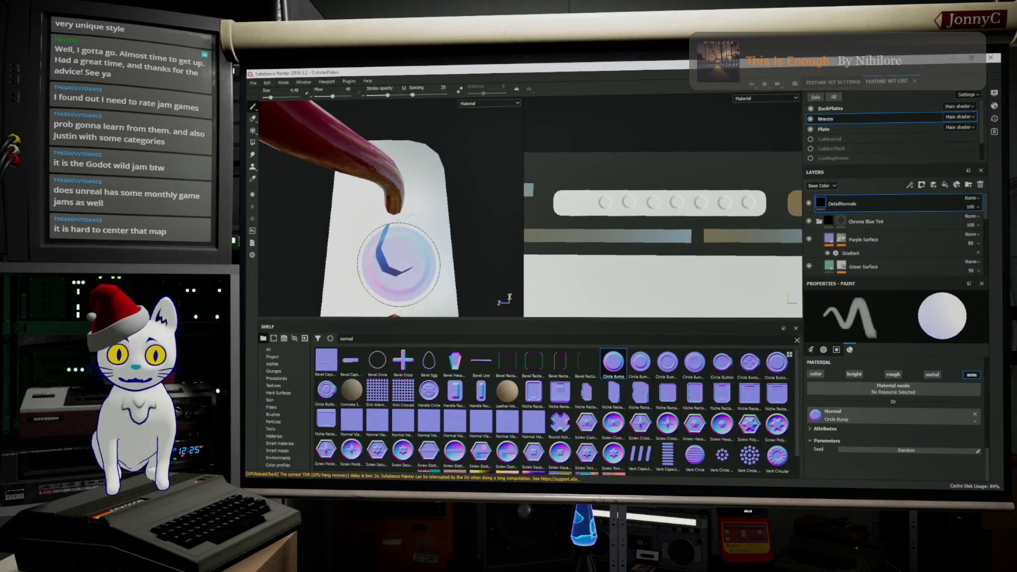
mouse_move(395, 260)
left_mouse_down("alt")
mouse_move(366, 231)
mouse_move(421, 262)
mouse_move(431, 250)
mouse_move(422, 73)
left_mouse_up("alt")
mouse_move(436, 152)
left_mouse_down("alt")
mouse_move(419, 174)
mouse_move(417, 250)
left_mouse_up("alt")
left_click_drag(410, 215, 418, 230, "alt")
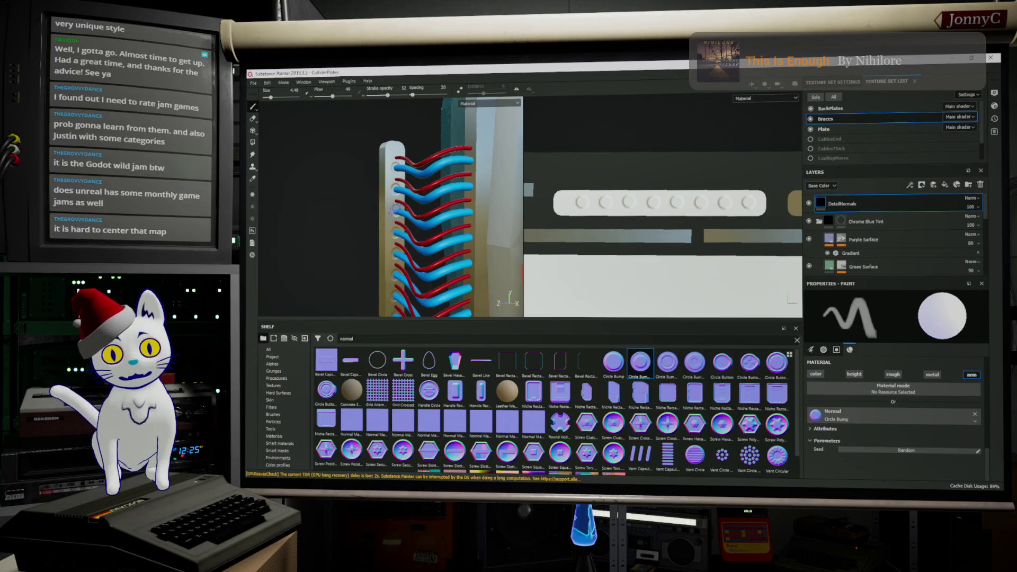
Step: Load Circle Bump Border as the brush's normal stamp and size the brush to fit around the hole
left_click_drag(398, 157, 381, 159, "alt")
scroll(379, 160, "up", 3)
scroll(377, 159, "up", 3)
right_click_drag(403, 151, 361, 151, "ctrl")
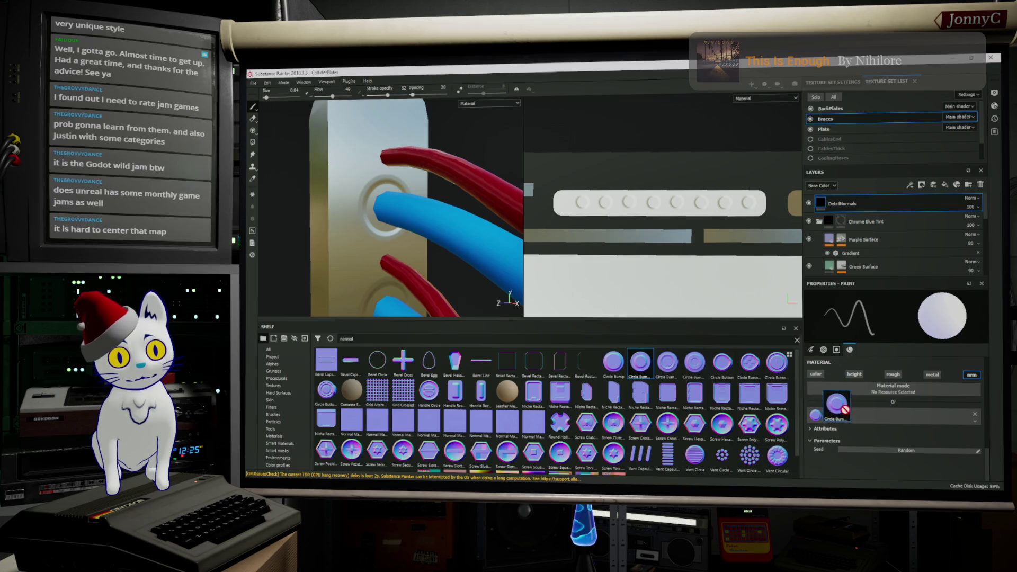
left_click_drag(818, 420, 815, 418)
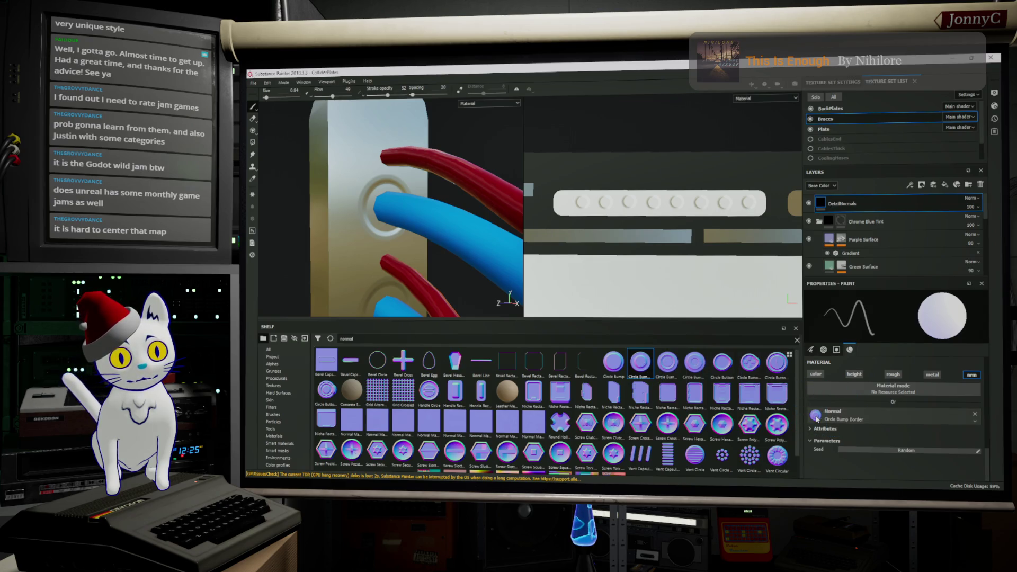
scroll(360, 161, "up", 1)
scroll(363, 161, "up", 1)
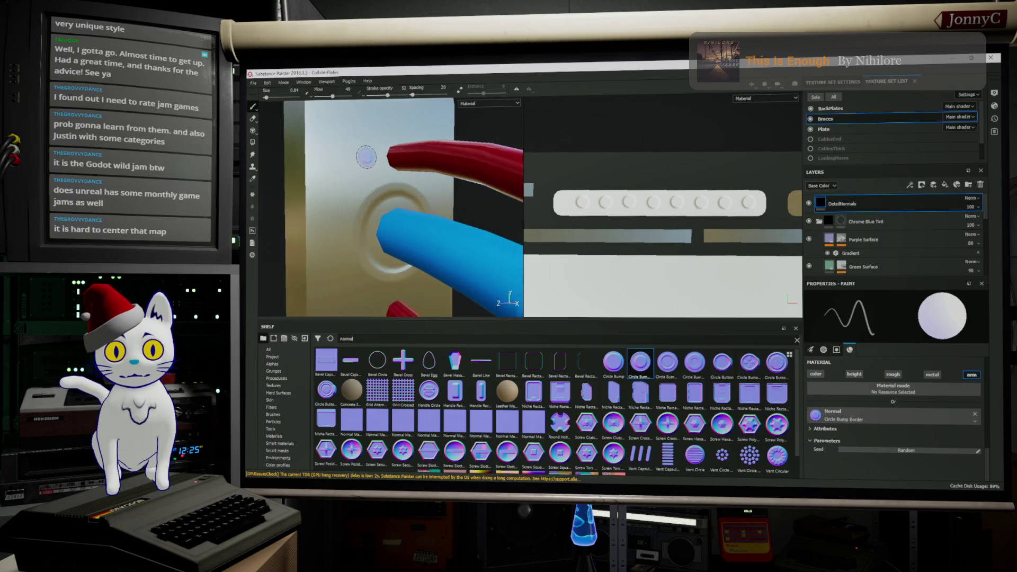
scroll(369, 162, "up", 1)
right_click_drag(371, 162, 354, 143, "ctrl")
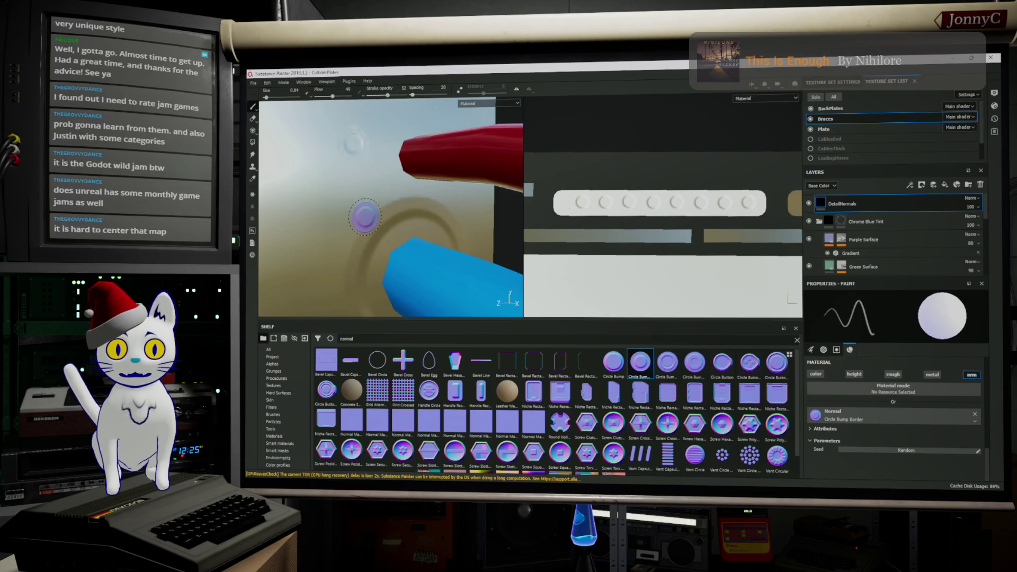
left_click_drag(365, 216, 345, 221, "alt")
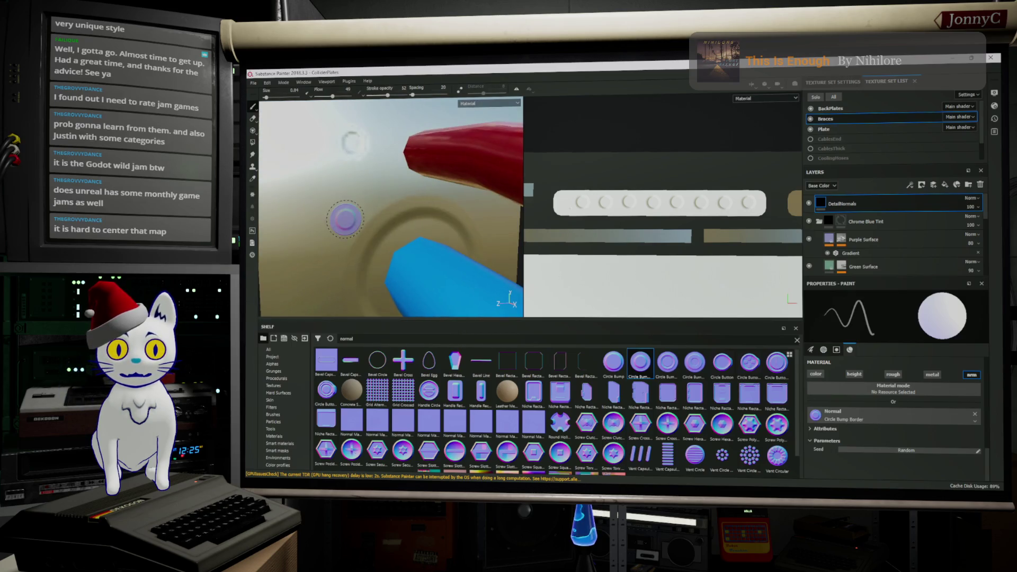
right_click_drag(364, 168, 413, 148, "ctrl")
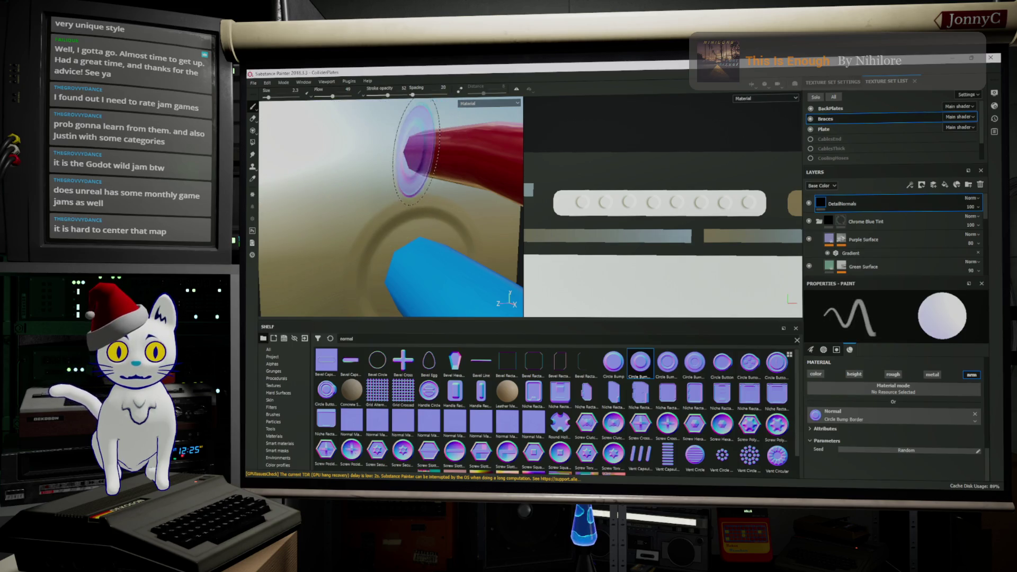
Step: Stamp a trial circle bump ring on the plate, inspect it and undo it
left_click(374, 143)
left_click_drag(358, 234, 332, 229, "alt")
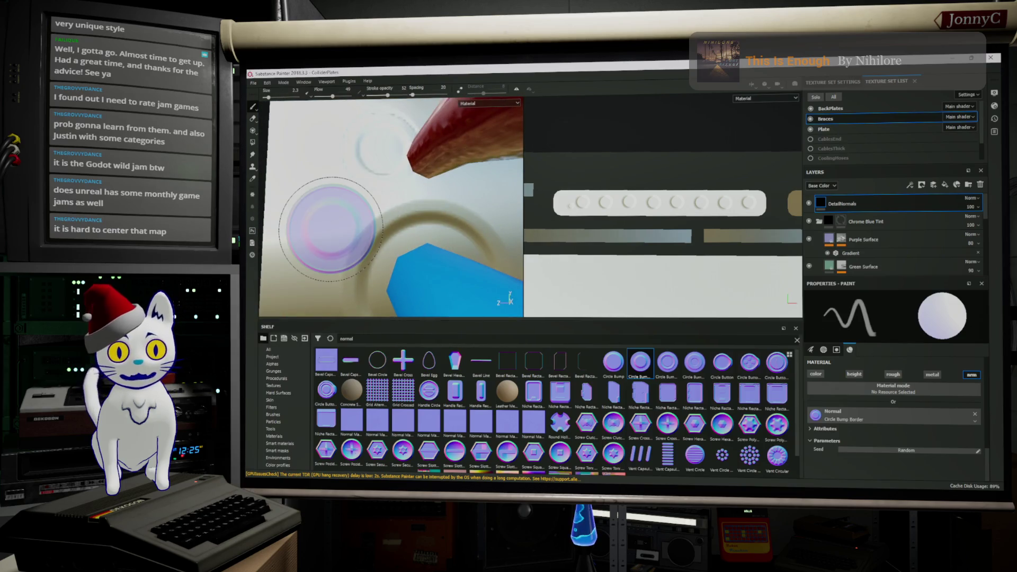
key("ctrl+z")
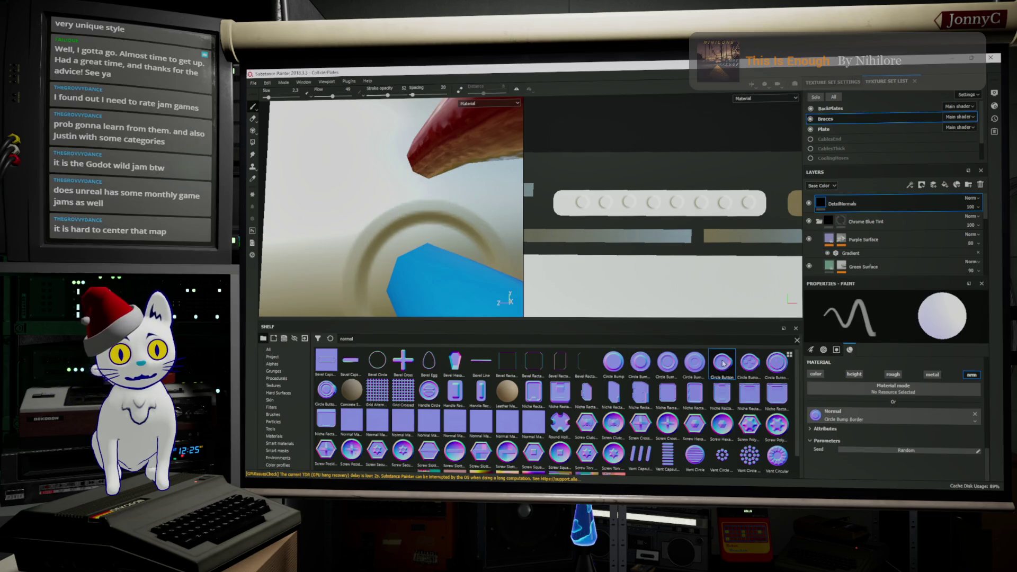
Step: Swap the normal stamp to Circle Button and test one stamp on the plate
left_click_drag(816, 419, 816, 415)
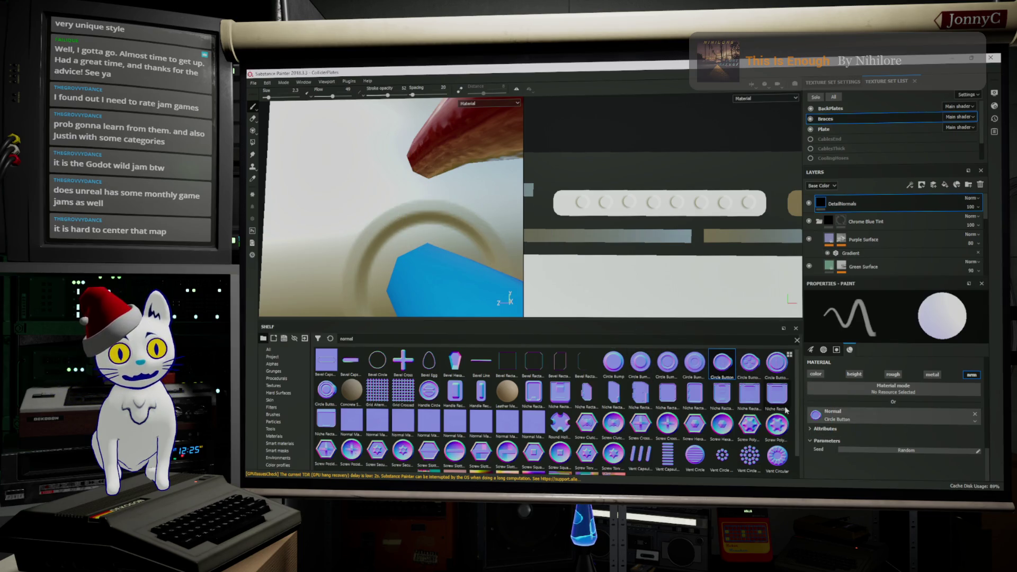
left_click(352, 158)
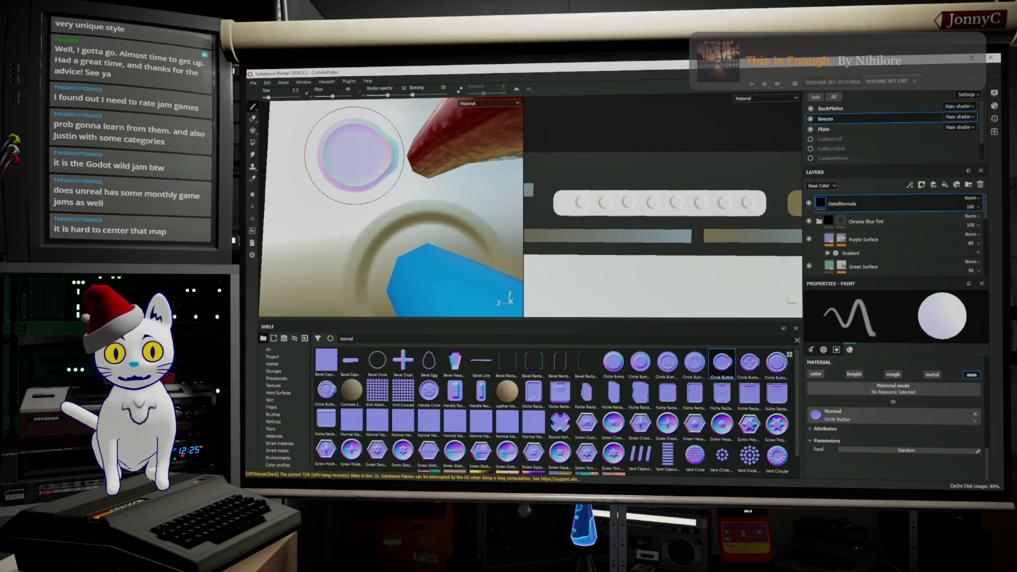
left_click_drag(363, 239, 414, 270, "alt")
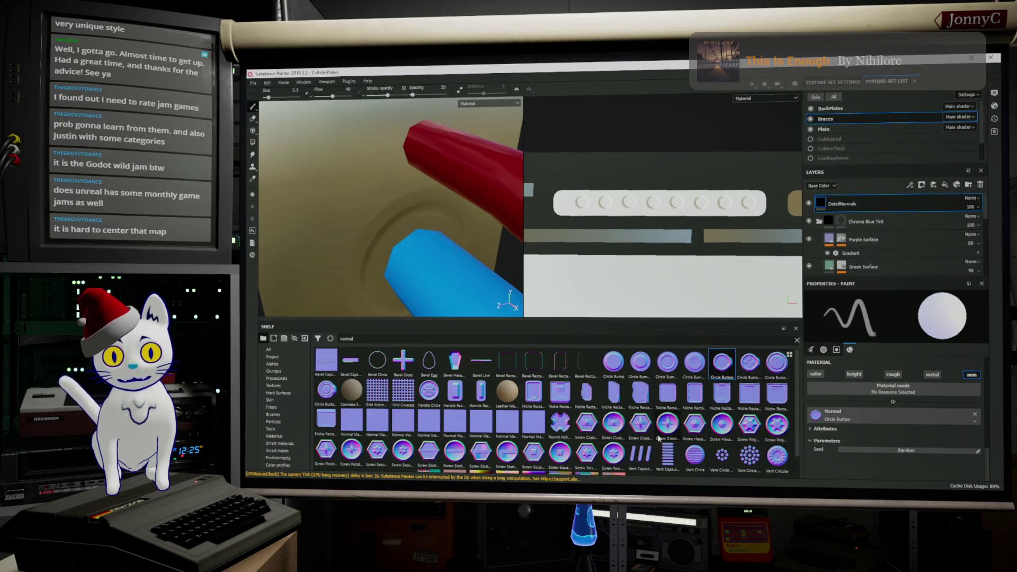
scroll(659, 438, "down", 1)
scroll(660, 445, "up", 1)
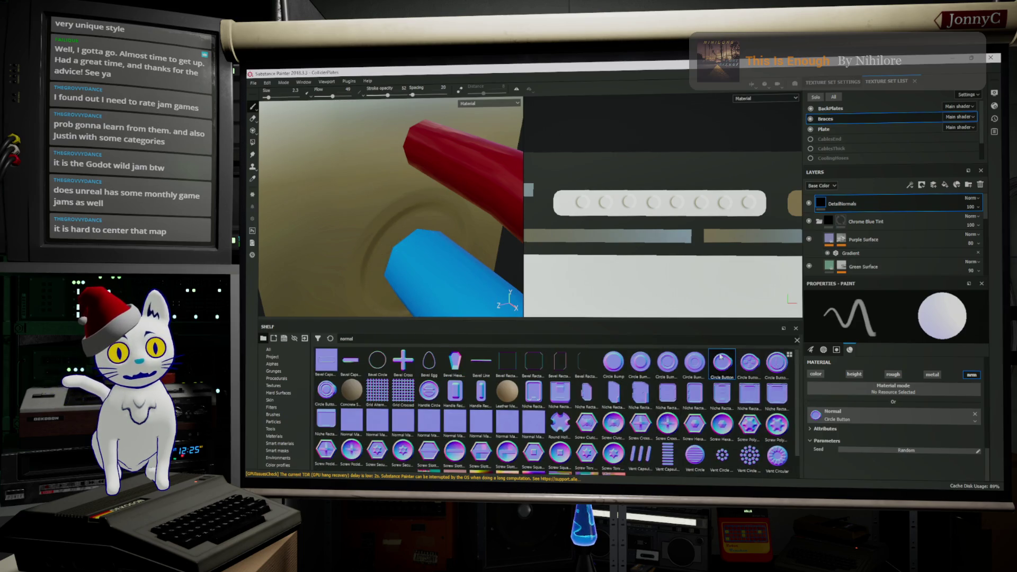
Step: Load Circle Bump Large as the brush's normal stamp instead, checking the red cable from other angles
left_click(640, 365)
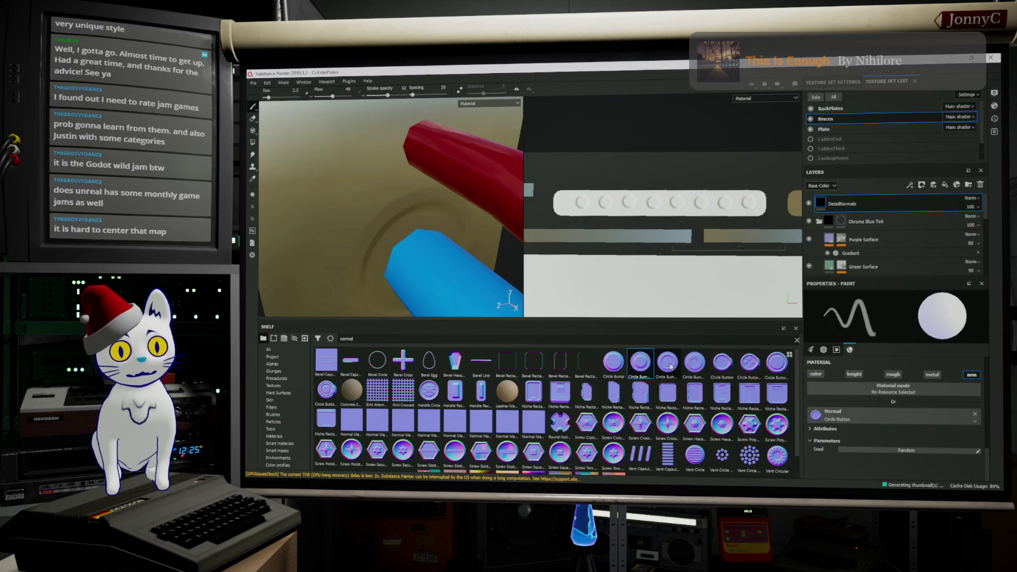
left_click_drag(823, 419, 821, 418)
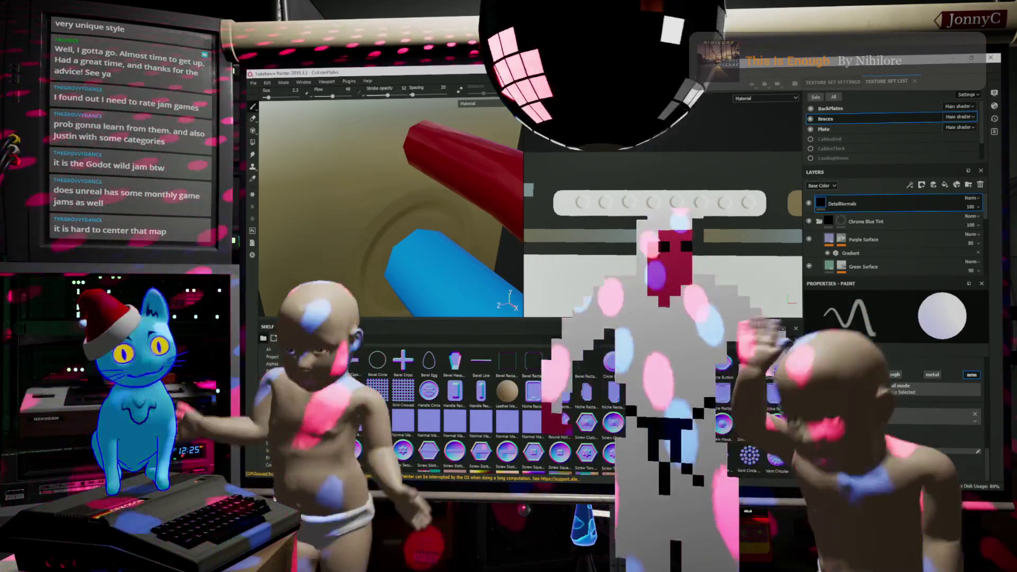
key("alt")
left_click_drag(374, 155, 329, 151, "alt")
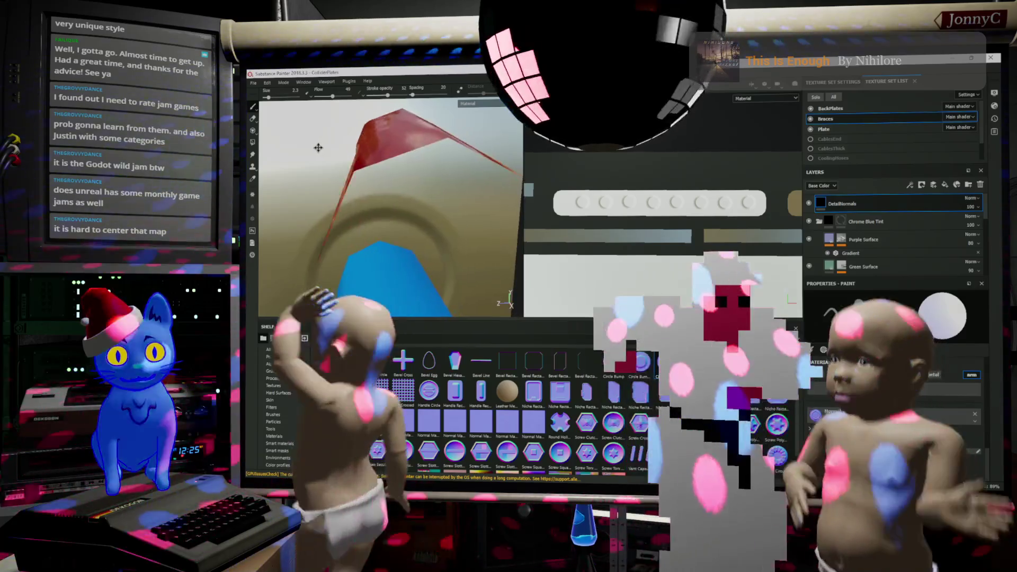
mouse_move(329, 151)
left_mouse_down("alt")
mouse_move(379, 137)
mouse_move(421, 171)
mouse_move(330, 161)
left_mouse_up("alt")
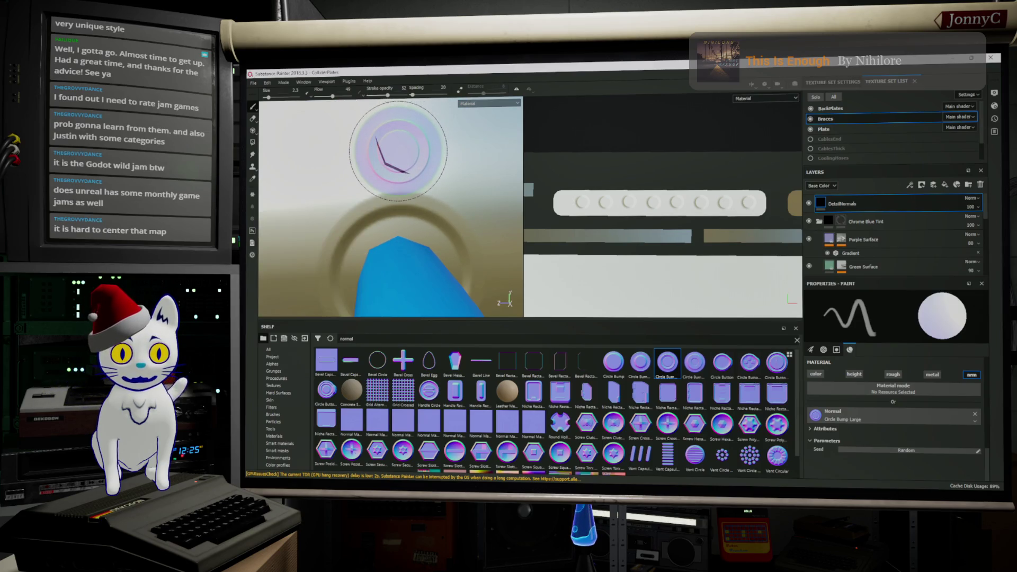
Step: Stamp a first circle bump near the blue cable in the 2D texture view
mouse_move(397, 148)
left_mouse_down("alt")
mouse_move(445, 198)
mouse_move(466, 181)
left_mouse_up("alt")
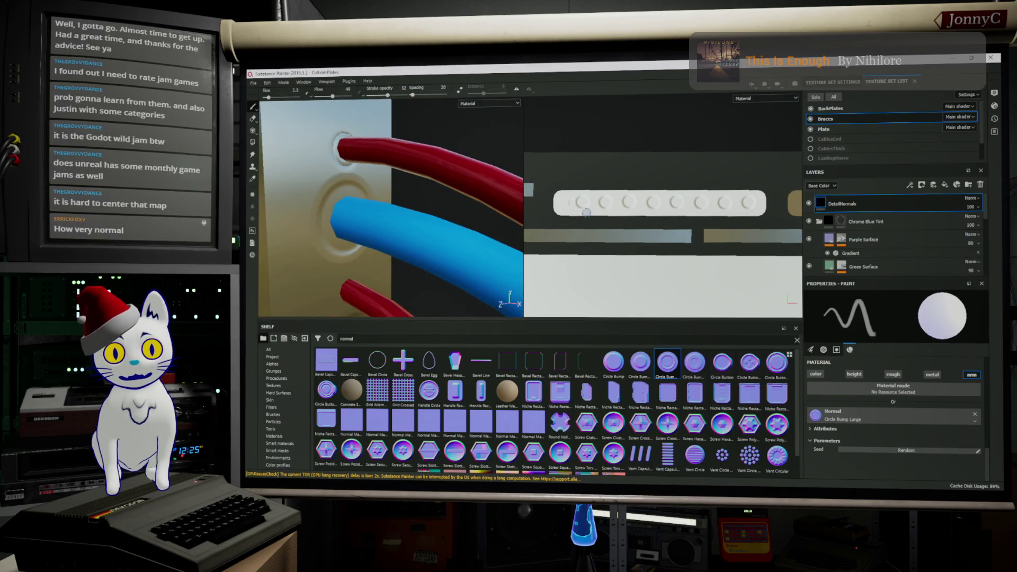
scroll(592, 207, "up", 2)
scroll(604, 199, "up", 2)
scroll(660, 231, "up", 2)
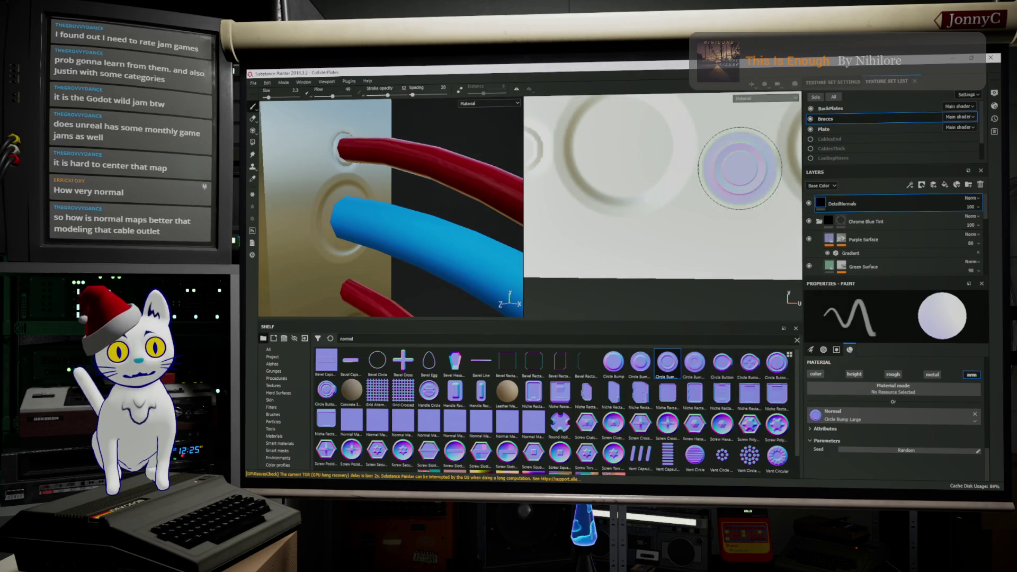
scroll(739, 169, "down", 3)
mouse_move(429, 199)
left_mouse_down("alt")
mouse_move(384, 181)
mouse_move(466, 160)
left_mouse_up("alt")
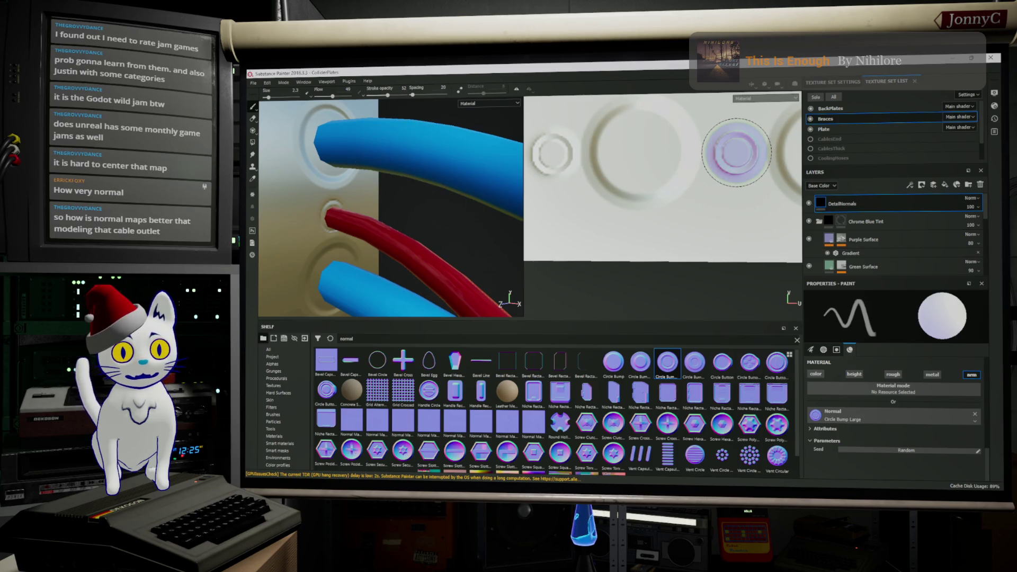
left_click(738, 152)
scroll(675, 171, "up", 2)
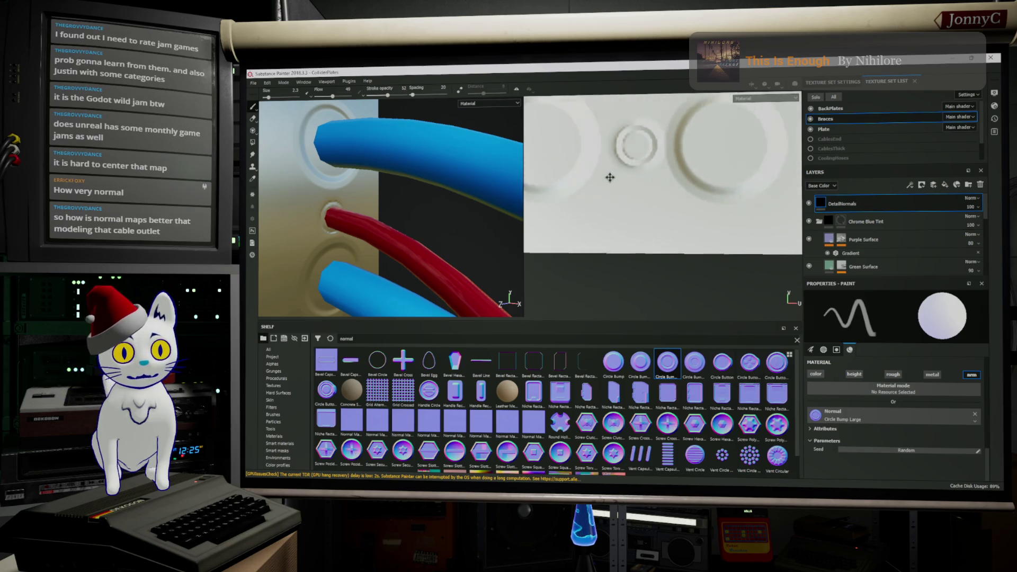
left_click_drag(274, 263, 445, 199, "alt")
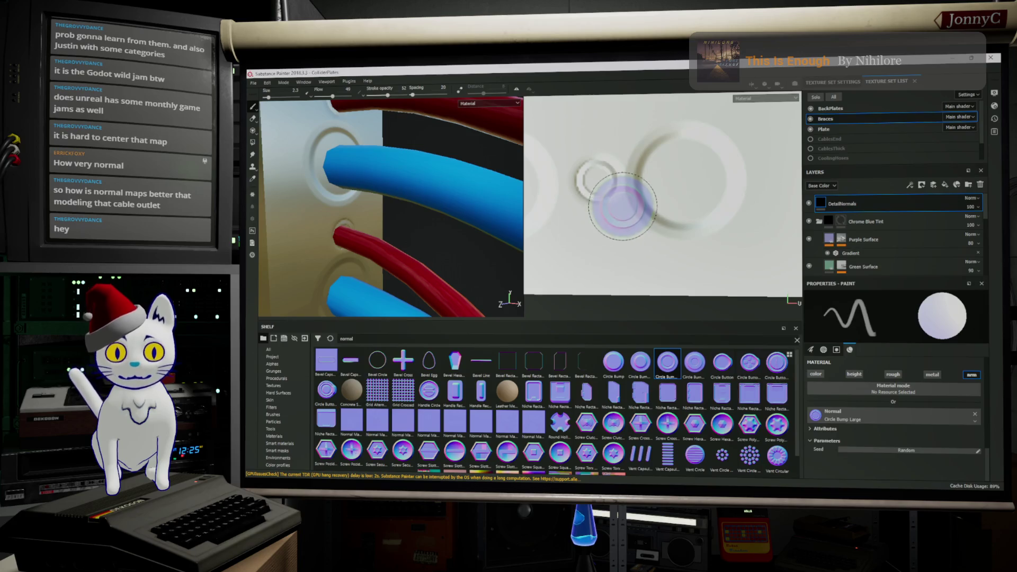
right_click(622, 207)
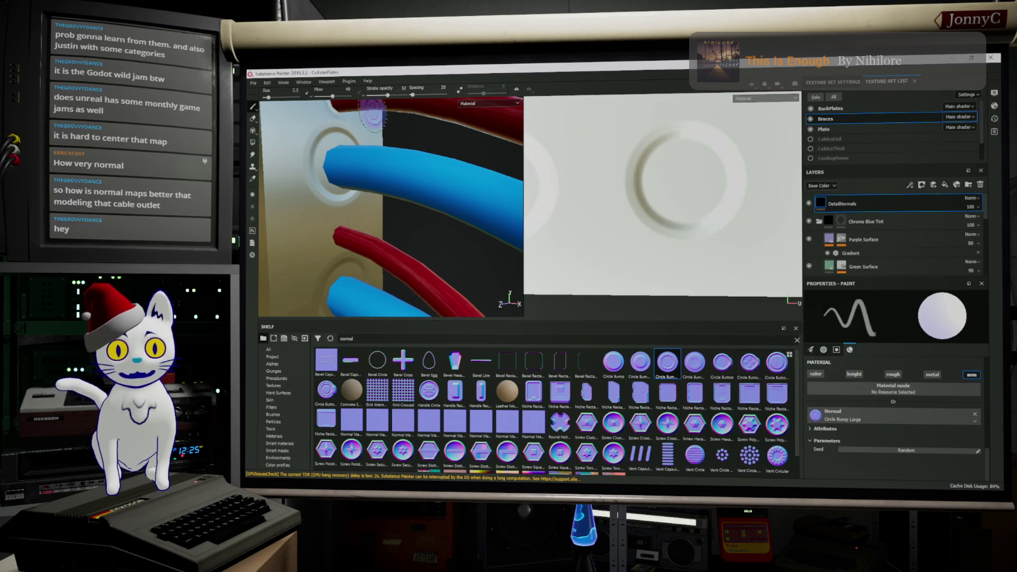
Step: Save the project via File > Save
left_click(254, 83)
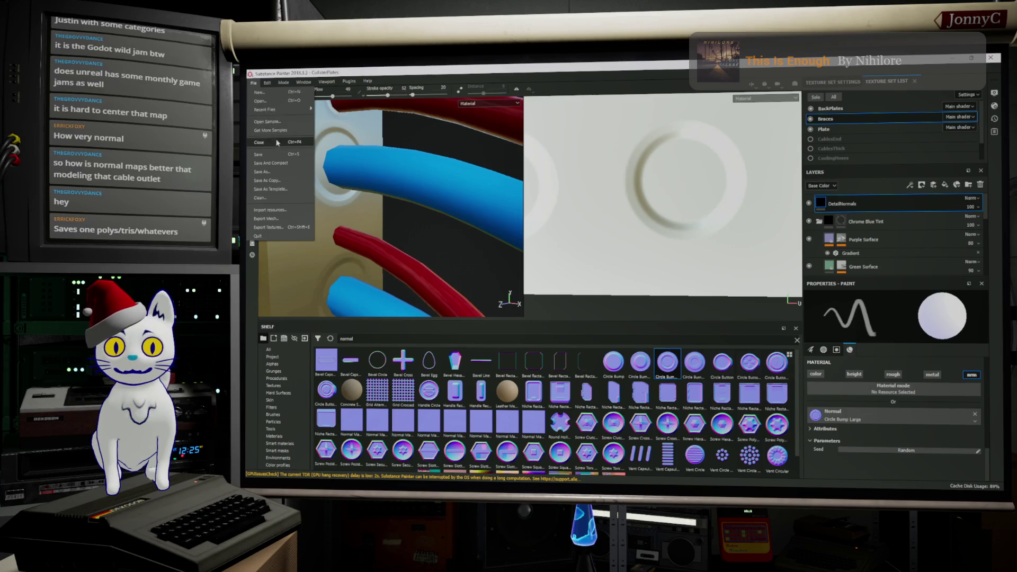
left_click(278, 155)
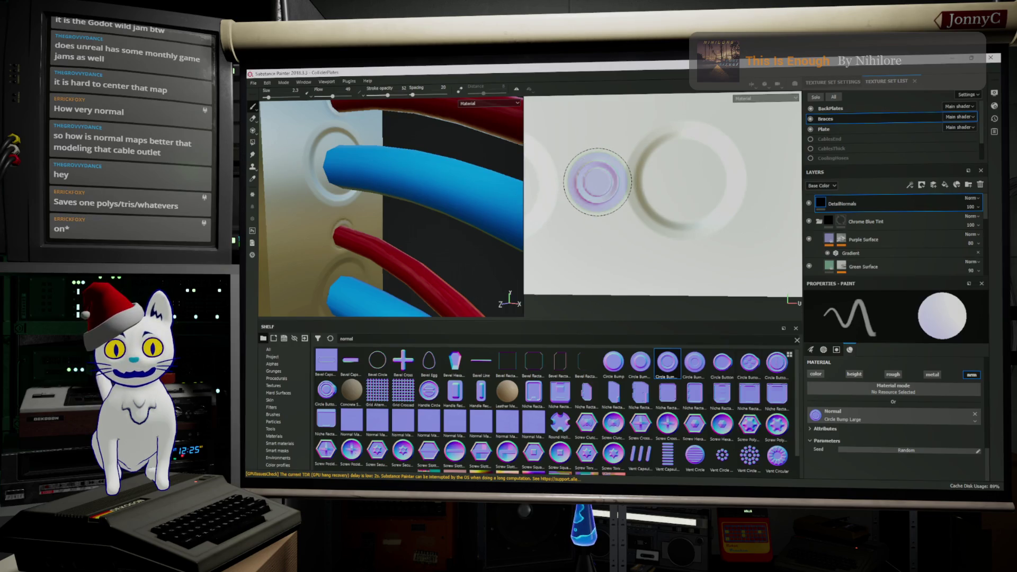
Step: Stamp circle bumps between the large rings, shifting the texture view between stamps
left_click(597, 185)
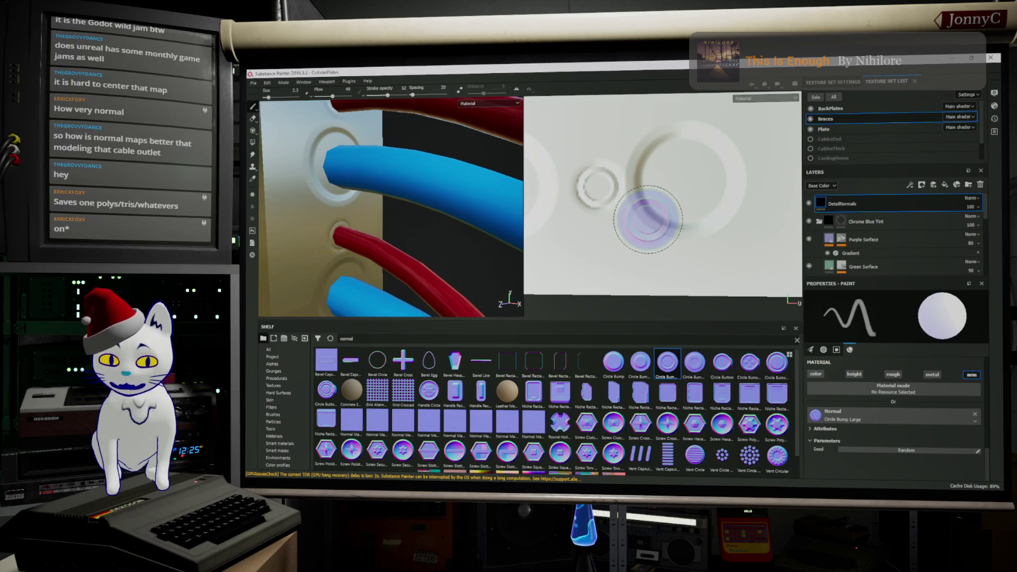
middle_click_drag(670, 204, 525, 191)
left_click_drag(466, 192, 349, 80, "alt")
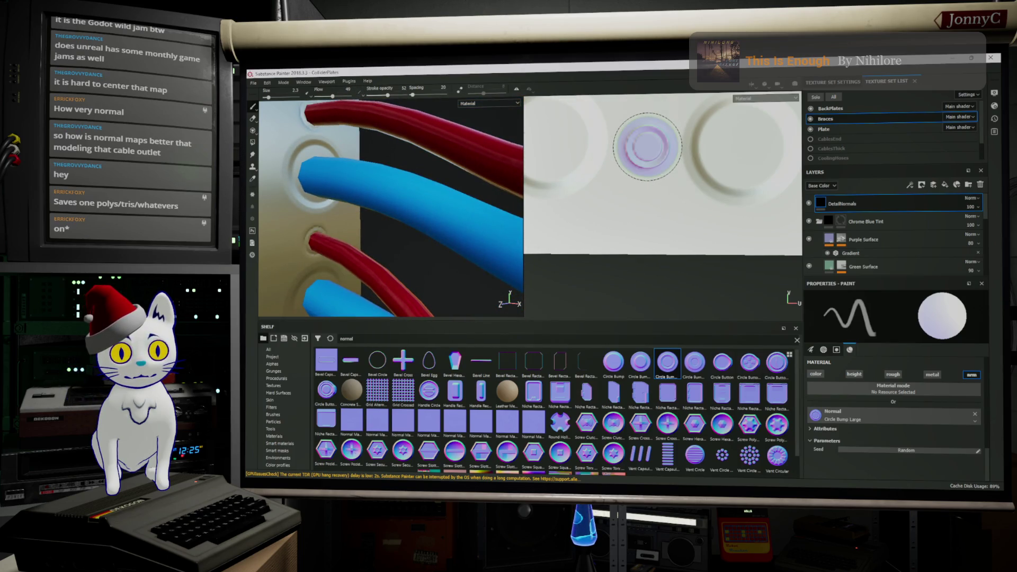
mouse_move(623, 195)
middle_mouse_down()
mouse_move(678, 175)
mouse_move(651, 177)
middle_mouse_up()
mouse_move(421, 231)
left_mouse_down("alt")
mouse_move(420, 141)
mouse_move(399, 103)
left_mouse_up("alt")
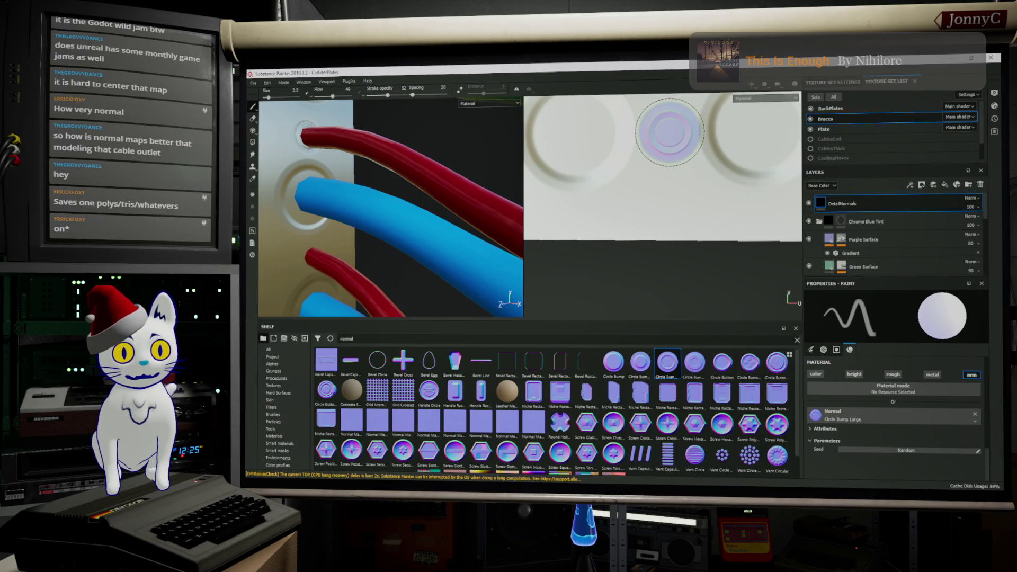
left_click(669, 132)
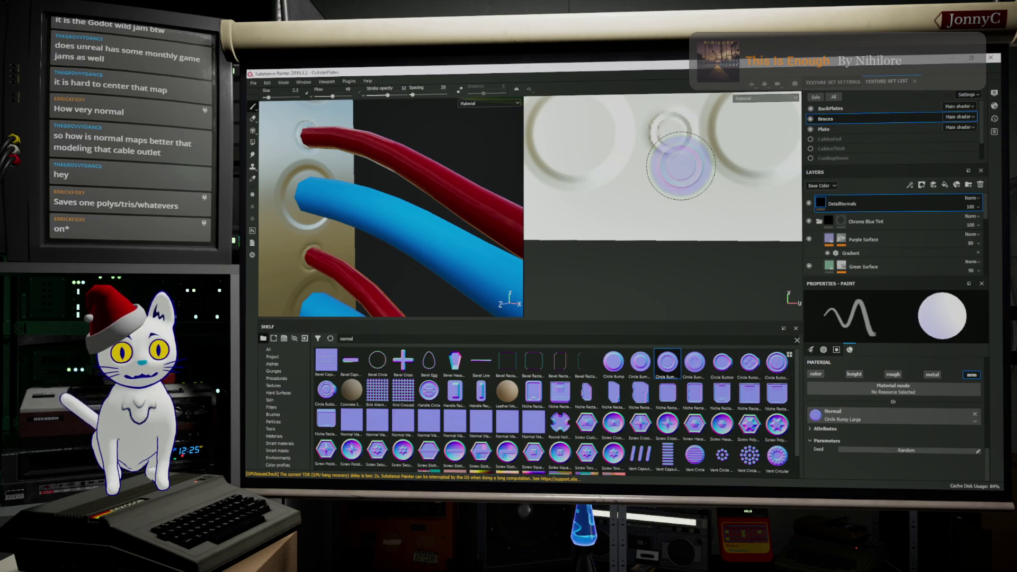
middle_click_drag(676, 159, 608, 151)
scroll(608, 151, "up", 3)
Step: Reapply the circle bump at one spot several times to strengthen its rings
mouse_move(454, 193)
left_mouse_down("alt")
mouse_move(350, 145)
mouse_move(350, 92)
mouse_move(369, 111)
left_mouse_up("alt")
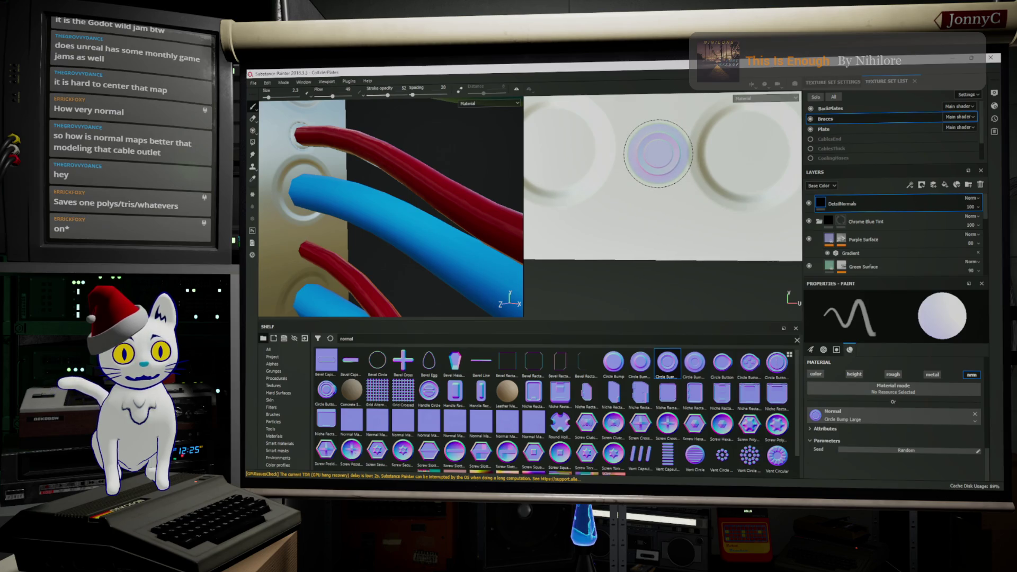
left_click(658, 153)
left_click(657, 153)
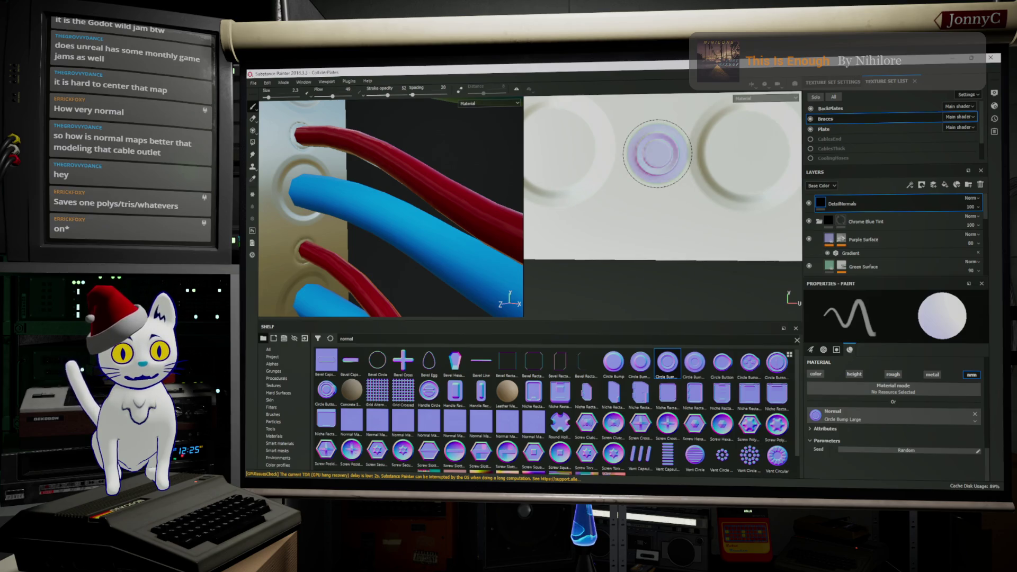
left_click(655, 152)
scroll(640, 194, "up", 3)
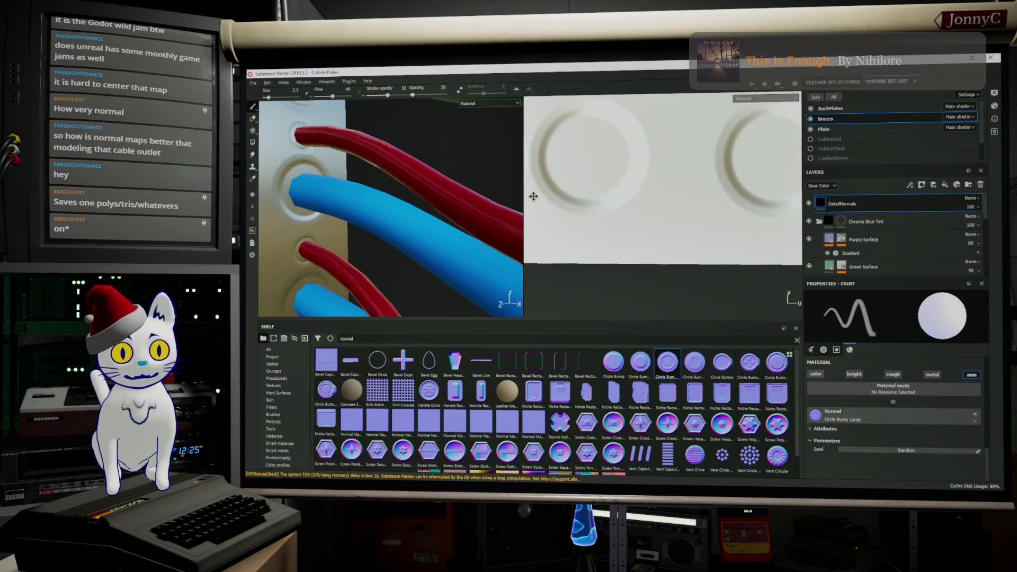
mouse_move(358, 101)
middle_mouse_down("alt")
mouse_move(380, 145)
mouse_move(391, 67)
middle_mouse_up("alt")
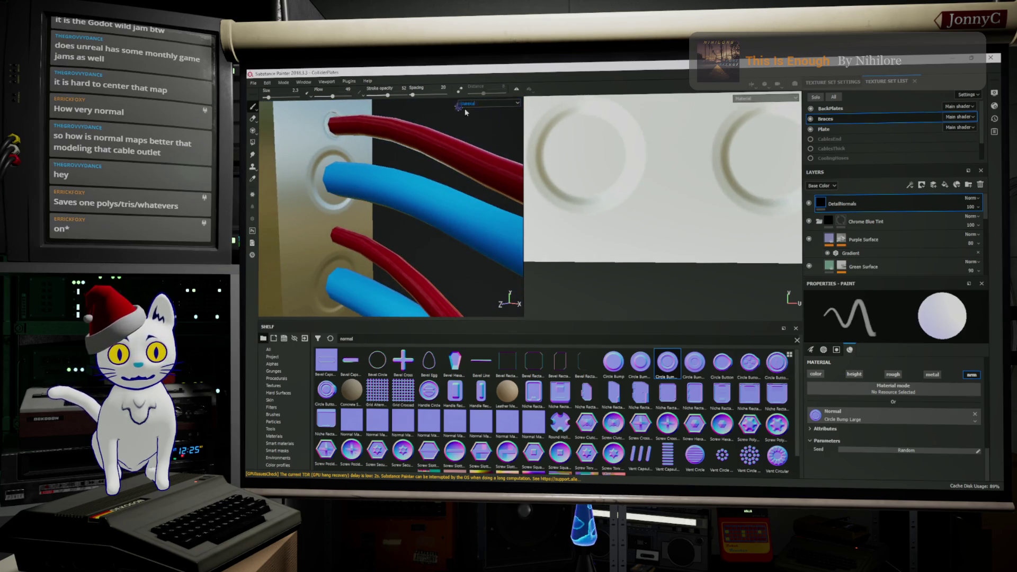
Step: Stamp overlapping circle bumps to build a small stacked-ring detail between the large rings
left_click(677, 155)
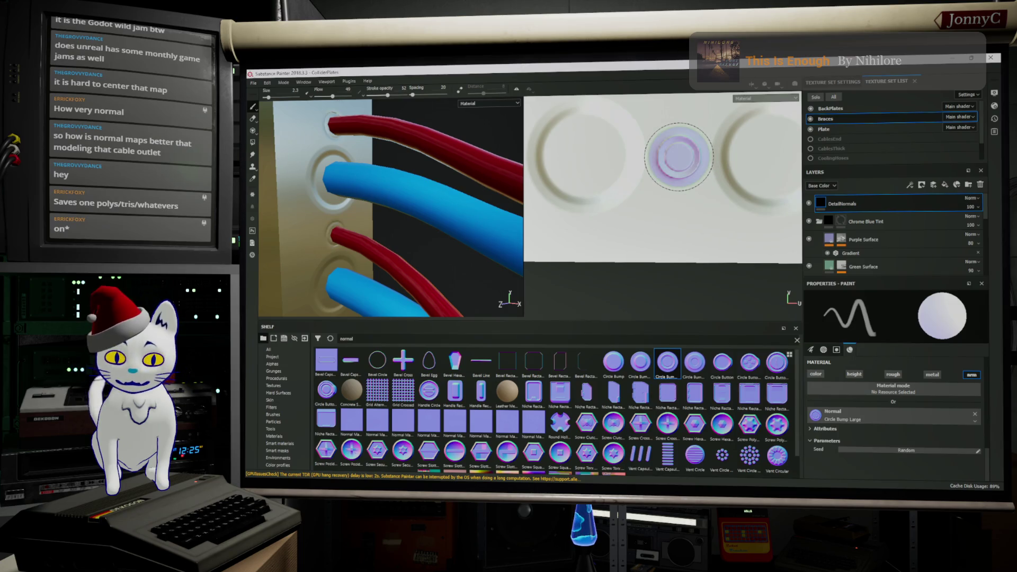
left_click(681, 157)
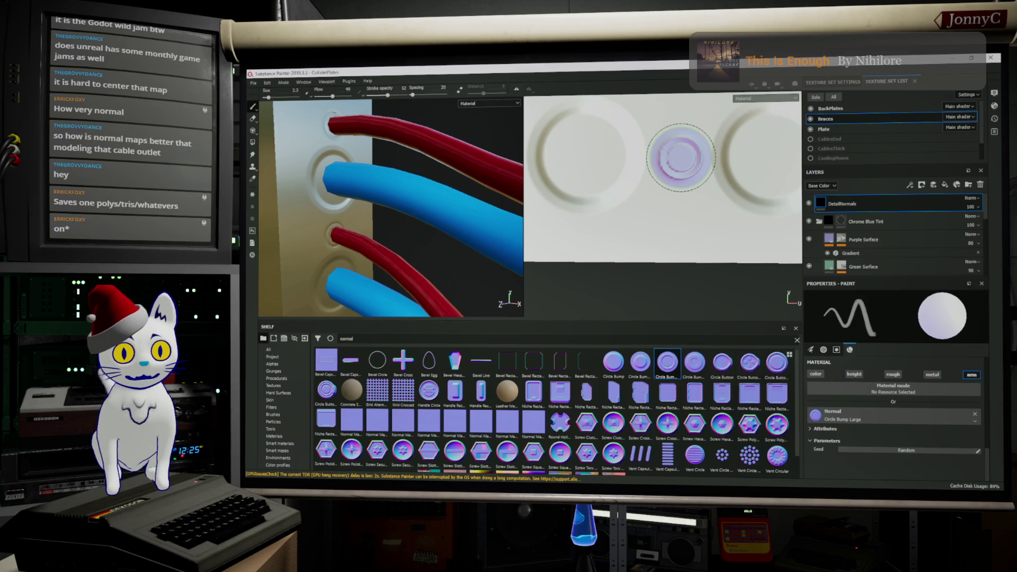
mouse_move(477, 254)
middle_mouse_down("alt")
mouse_move(440, 219)
mouse_move(430, 235)
middle_mouse_up("alt")
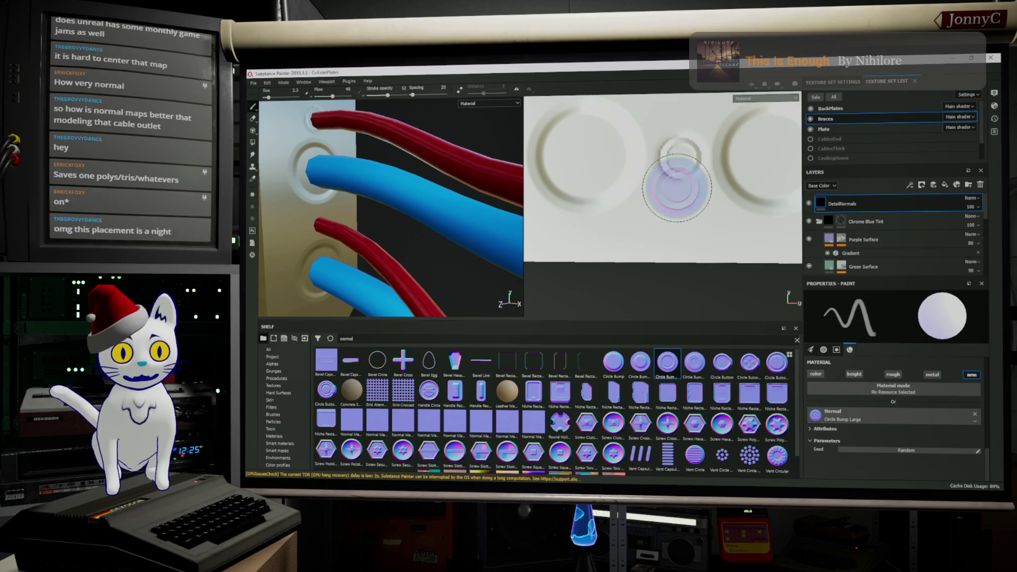
left_click(680, 159)
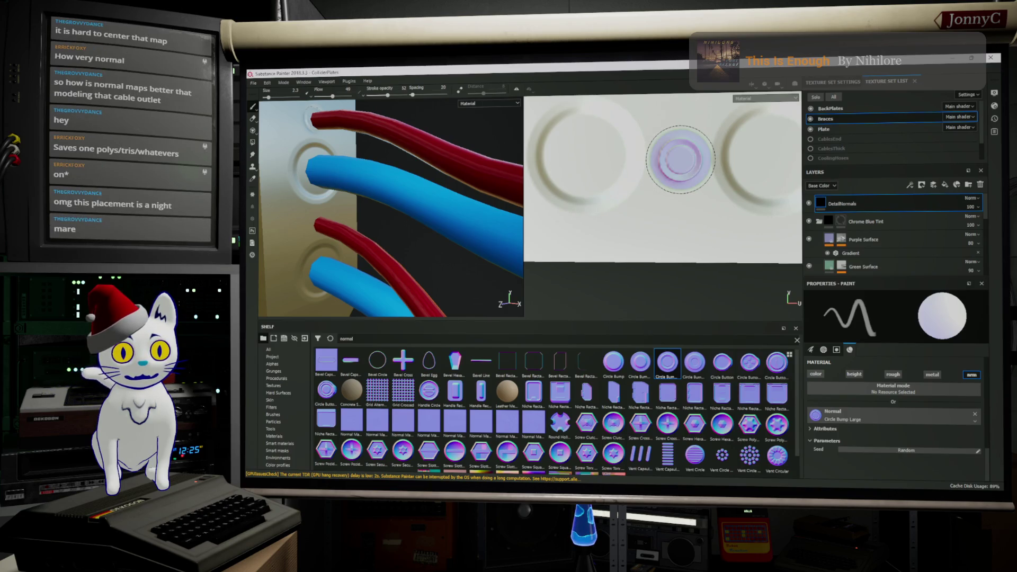
left_click(681, 159)
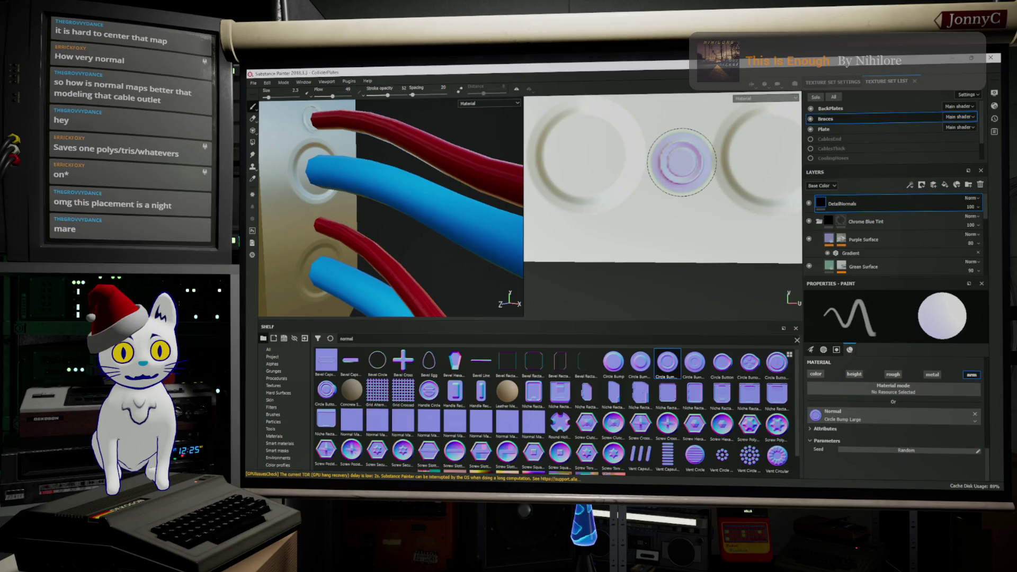
left_click(684, 163)
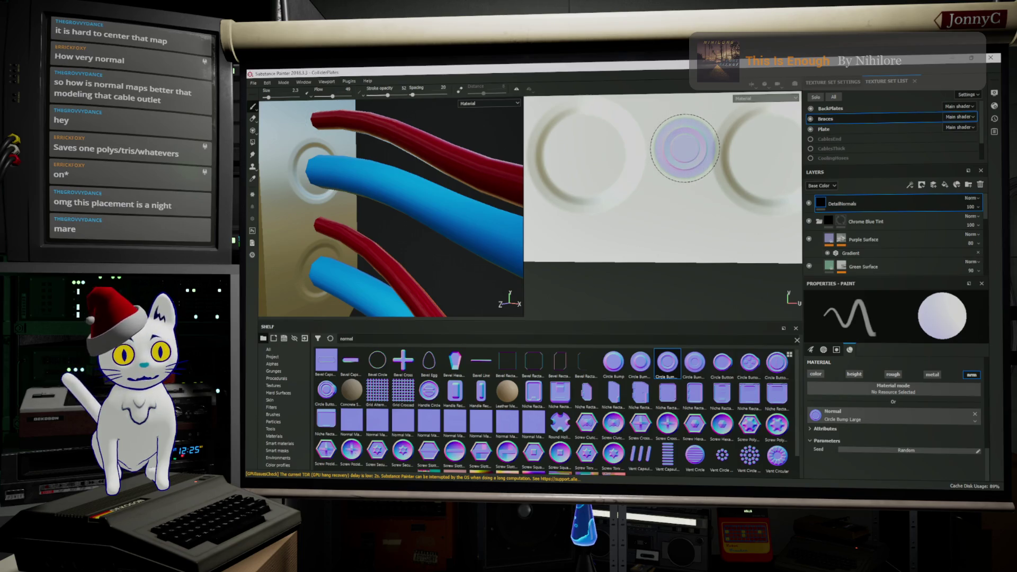
left_click(684, 147)
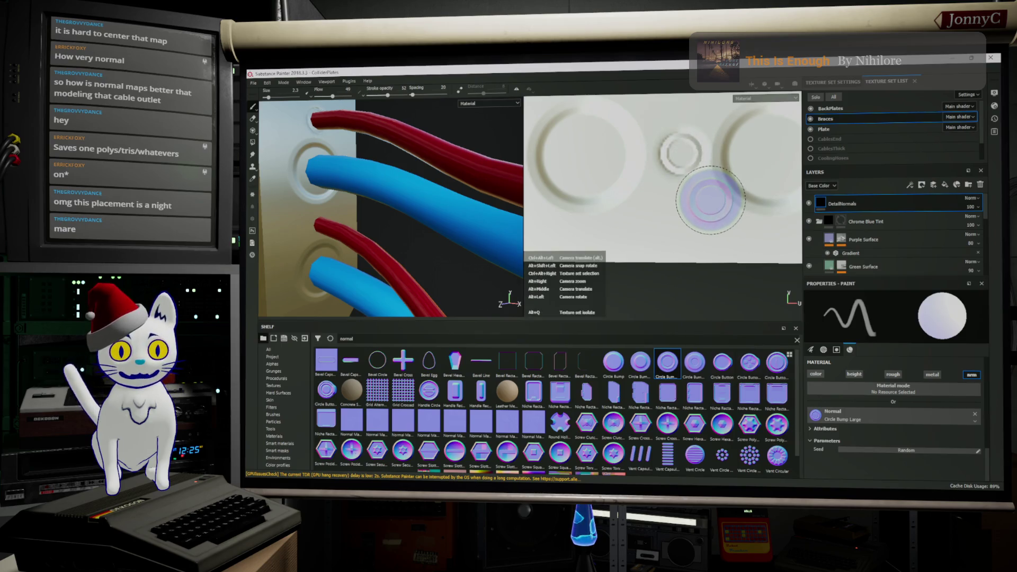
scroll(681, 159, "up", 3)
Step: Emboss one more circle bump on the plate texture after reframing the views
mouse_move(680, 182)
middle_mouse_down()
mouse_move(574, 173)
mouse_move(676, 170)
middle_mouse_up()
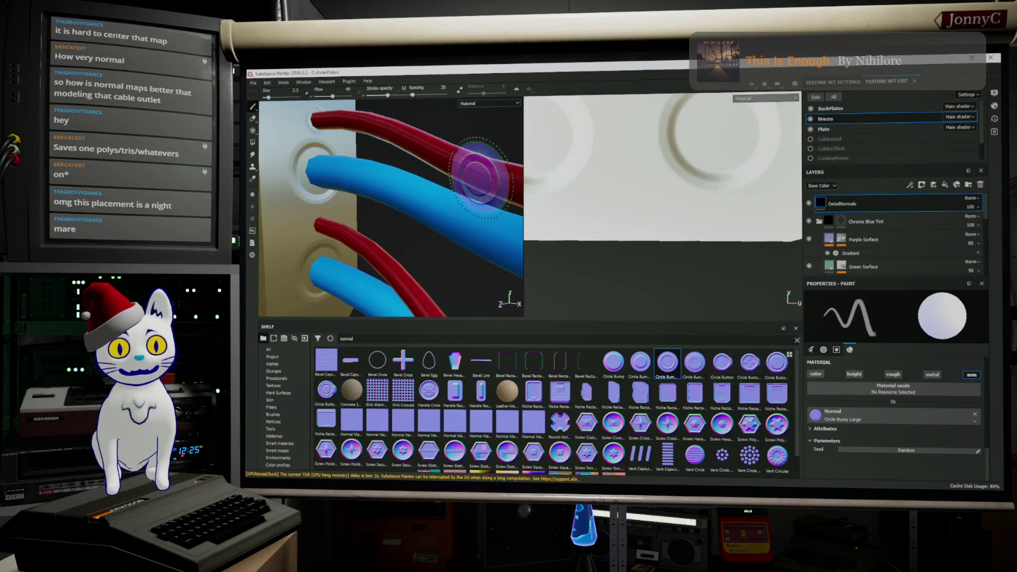
mouse_move(342, 230)
left_mouse_down("alt")
mouse_move(355, 159)
mouse_move(348, 173)
left_mouse_up("alt")
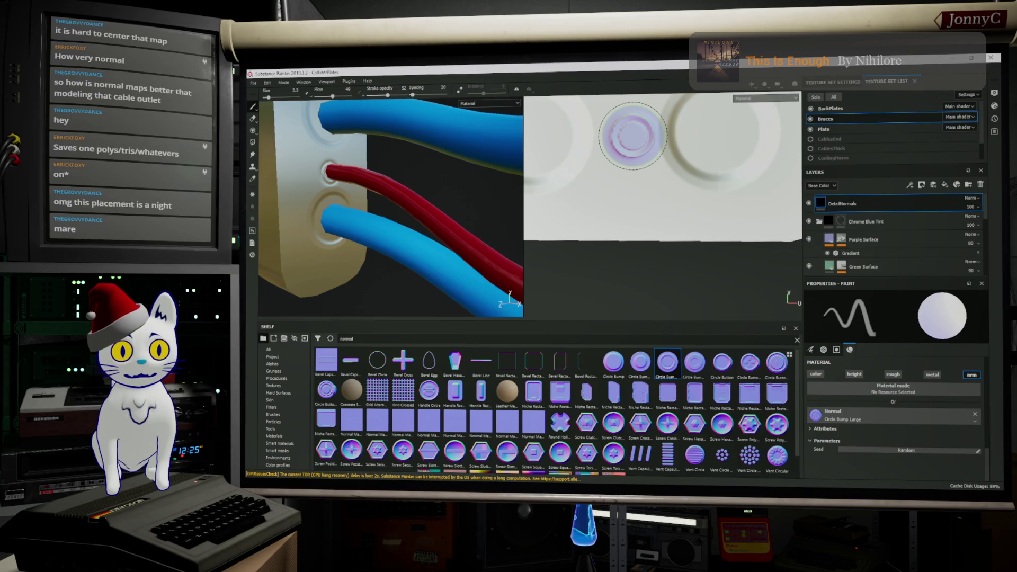
left_click(631, 136)
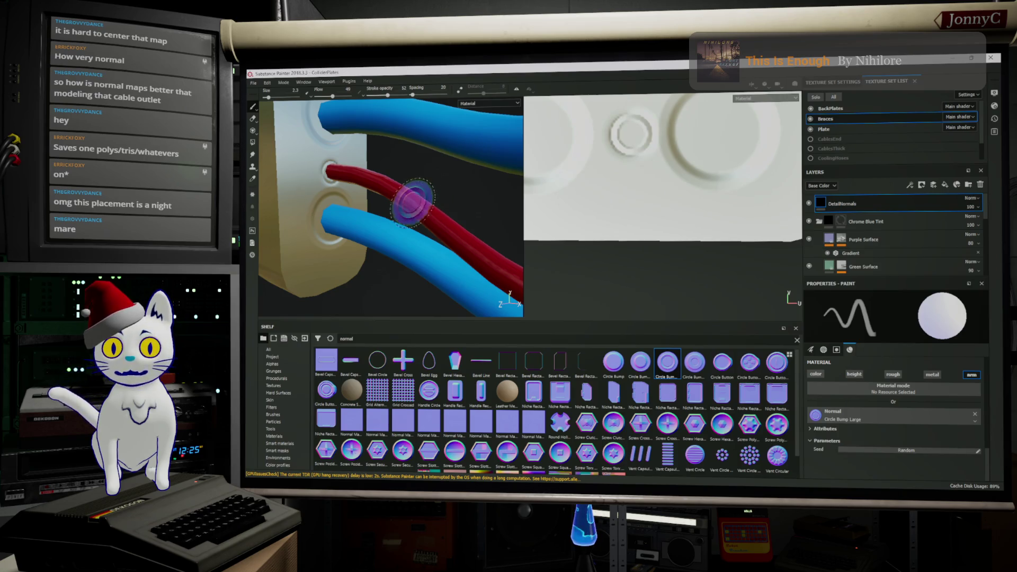
scroll(413, 203, "down", 3)
scroll(433, 164, "down", 5)
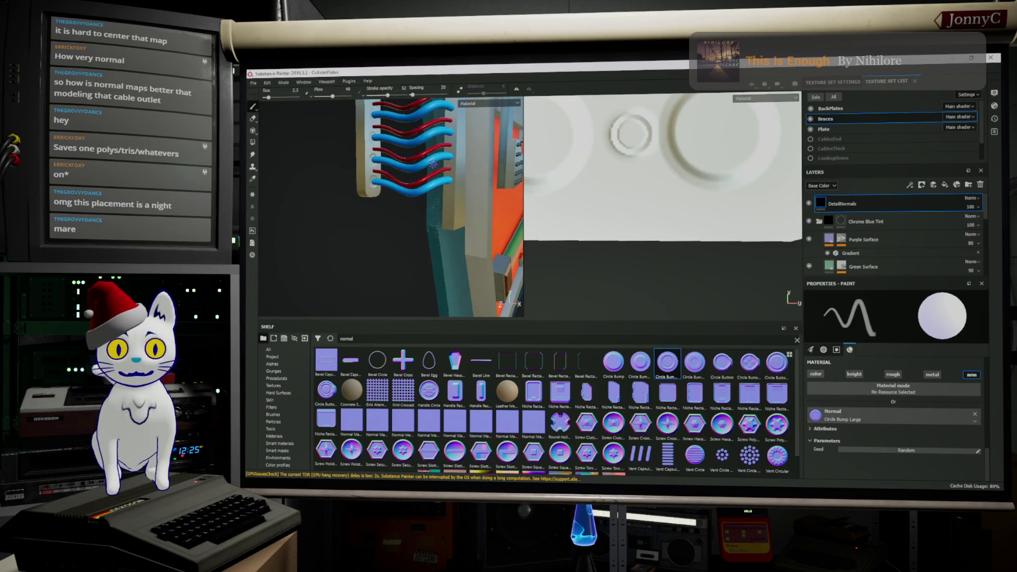
Step: Load Vent Capsule Horizontal as the brush's normal stamp and shrink the brush with the [ key
mouse_move(433, 164)
left_mouse_down("alt")
mouse_move(420, 223)
mouse_move(410, 222)
mouse_move(403, 106)
mouse_move(401, 226)
mouse_move(473, 253)
left_mouse_up("alt")
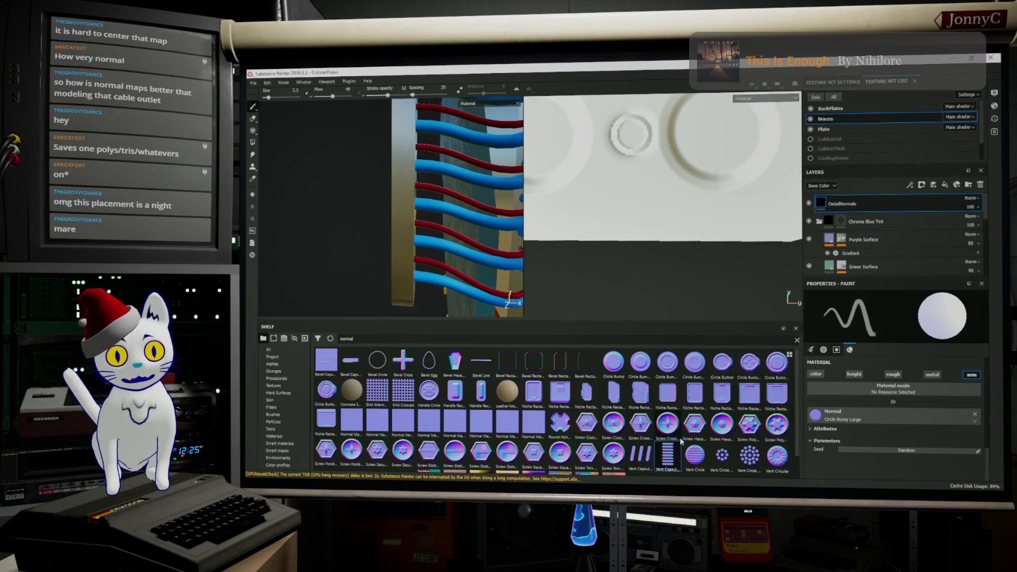
left_click_drag(669, 454, 817, 415)
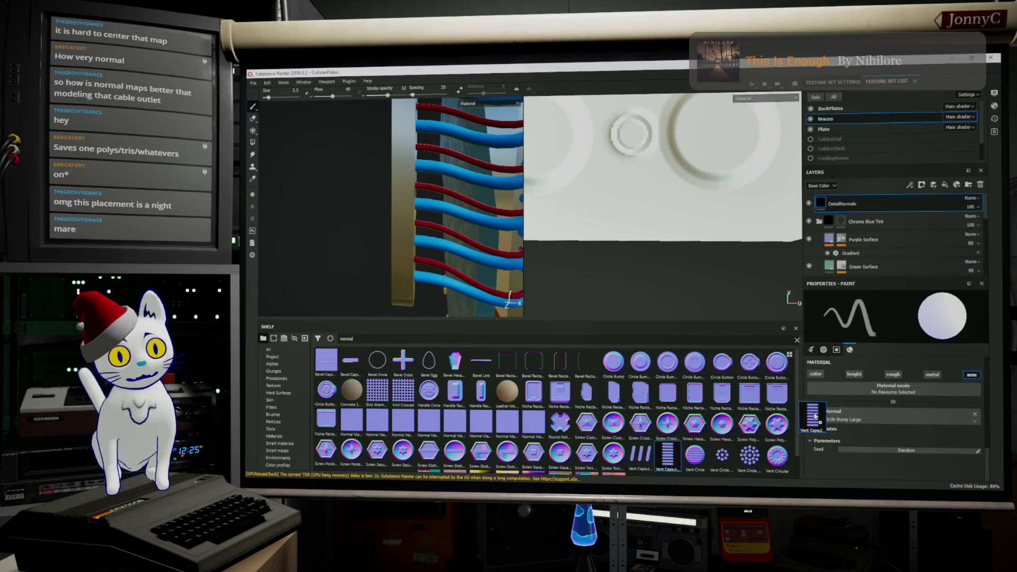
scroll(398, 271, "up", 5)
key("bracketleft")
key("bracketleft")
key("bracketleft")
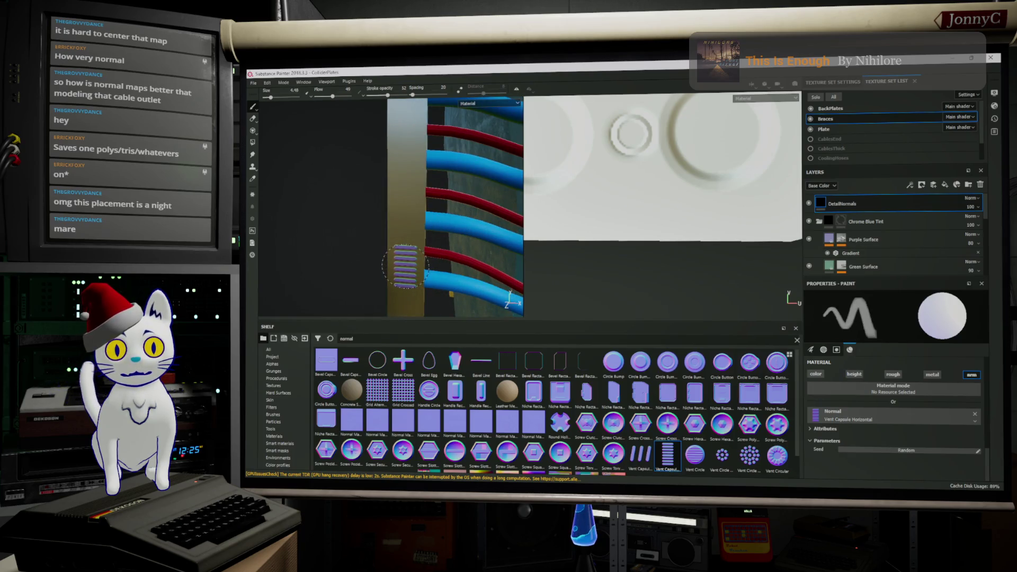
mouse_move(461, 195)
left_mouse_down("alt")
mouse_move(467, 183)
mouse_move(460, 232)
mouse_move(492, 238)
left_mouse_up("alt")
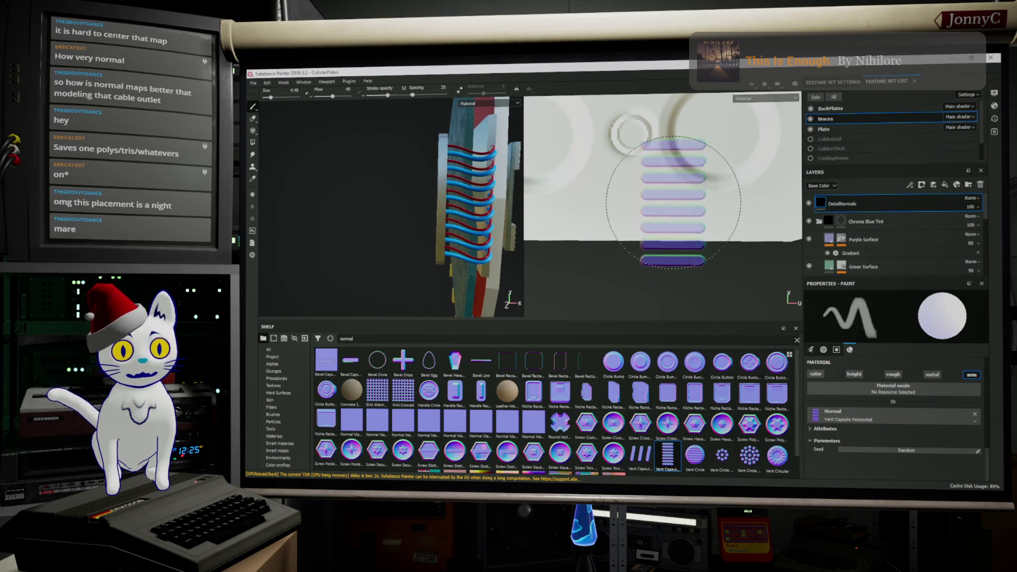
scroll(680, 193, "down", 3)
scroll(684, 187, "down", 2)
scroll(683, 187, "down", 2)
scroll(616, 217, "down", 2)
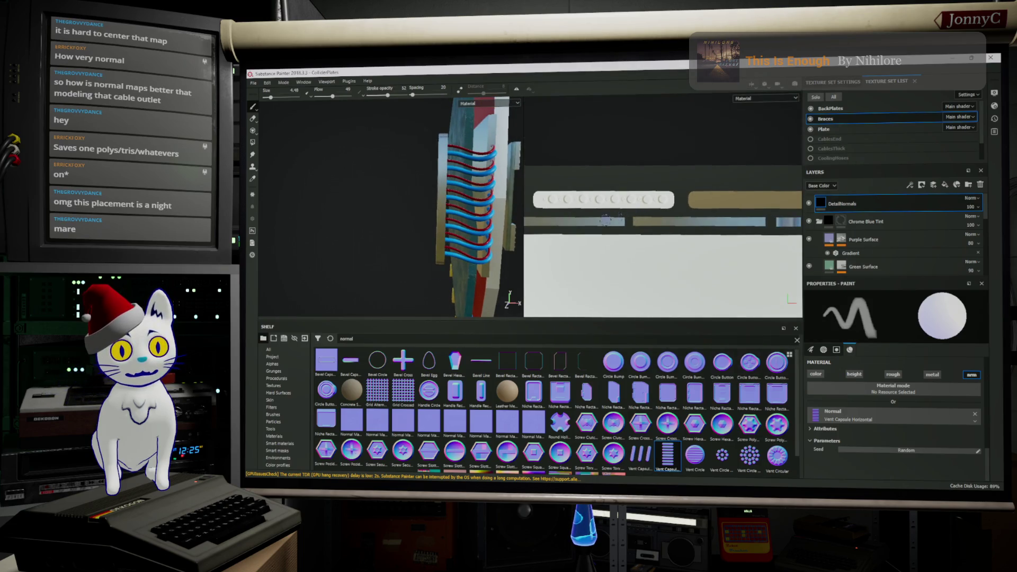
Step: Shift the 2D texture view sideways onto the strips
mouse_move(649, 233)
middle_mouse_down()
mouse_move(908, 234)
mouse_move(634, 217)
mouse_move(711, 167)
middle_mouse_up()
scroll(634, 218, "down", 2)
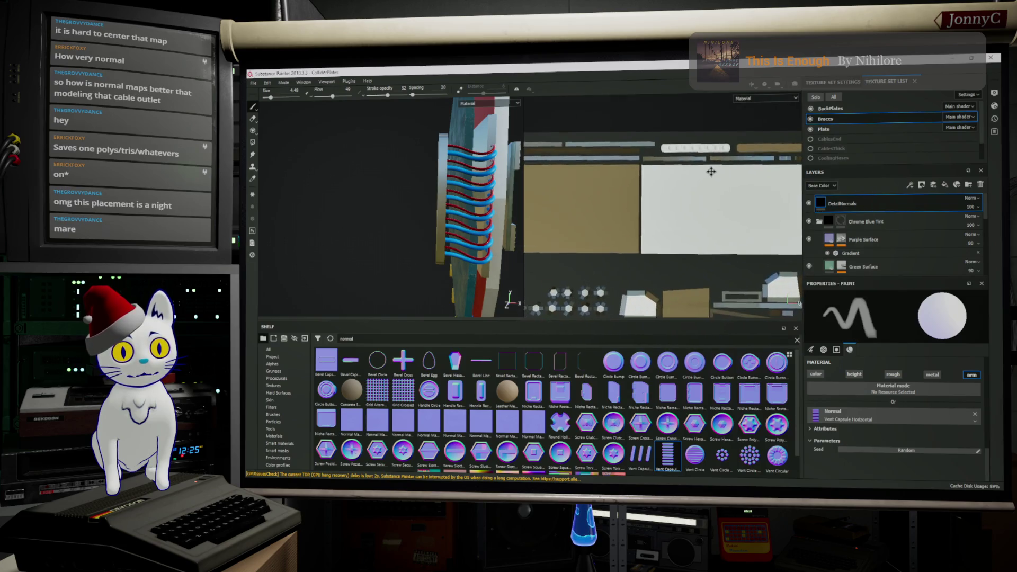
scroll(390, 187, "up", 3)
scroll(390, 186, "up", 3)
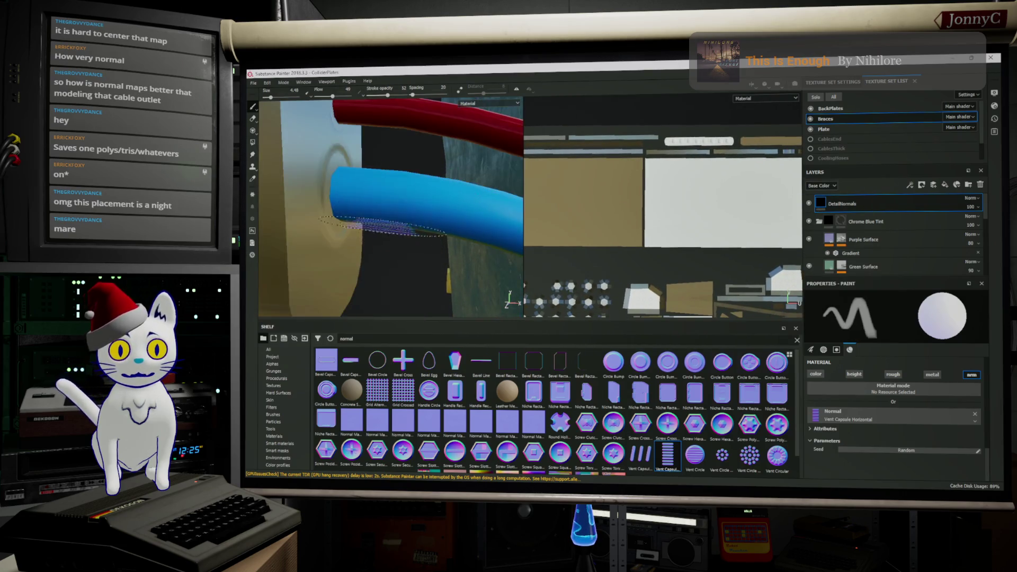
scroll(390, 186, "up", 2)
scroll(380, 188, "down", 2)
scroll(373, 197, "down", 3)
scroll(364, 207, "down", 2)
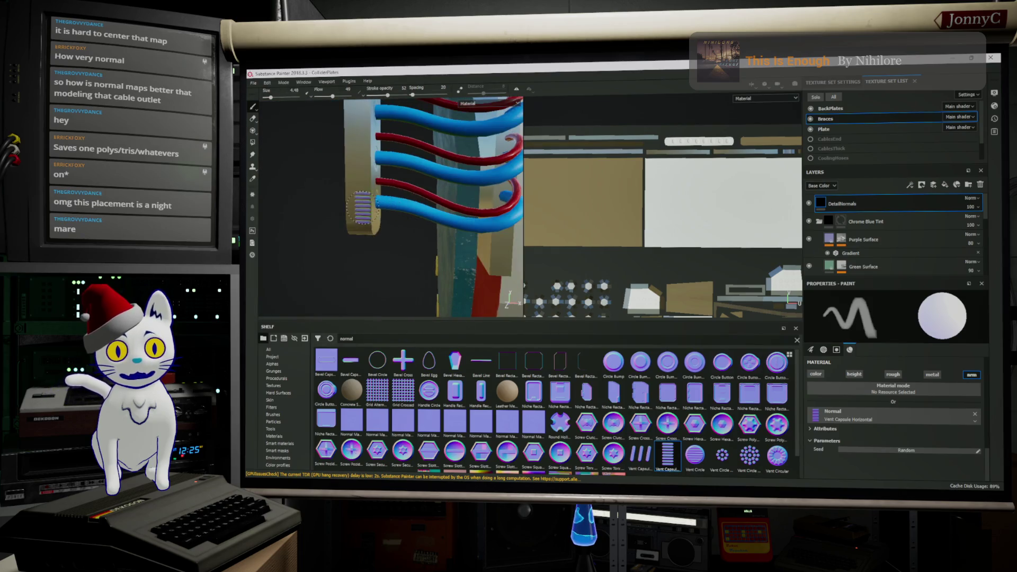
scroll(581, 191, "down", 2)
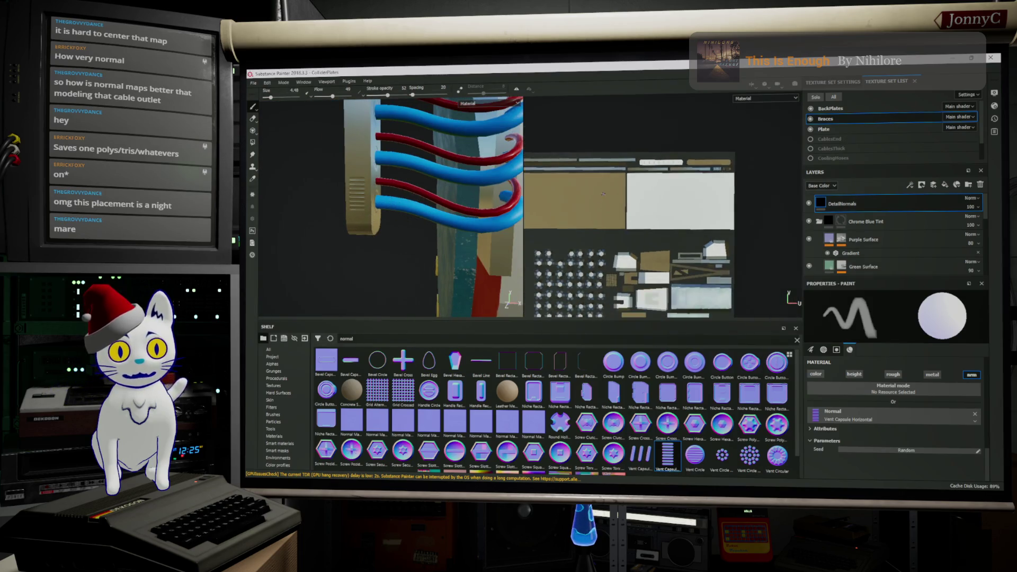
scroll(604, 207, "down", 2)
scroll(636, 226, "down", 1)
scroll(667, 244, "up", 2)
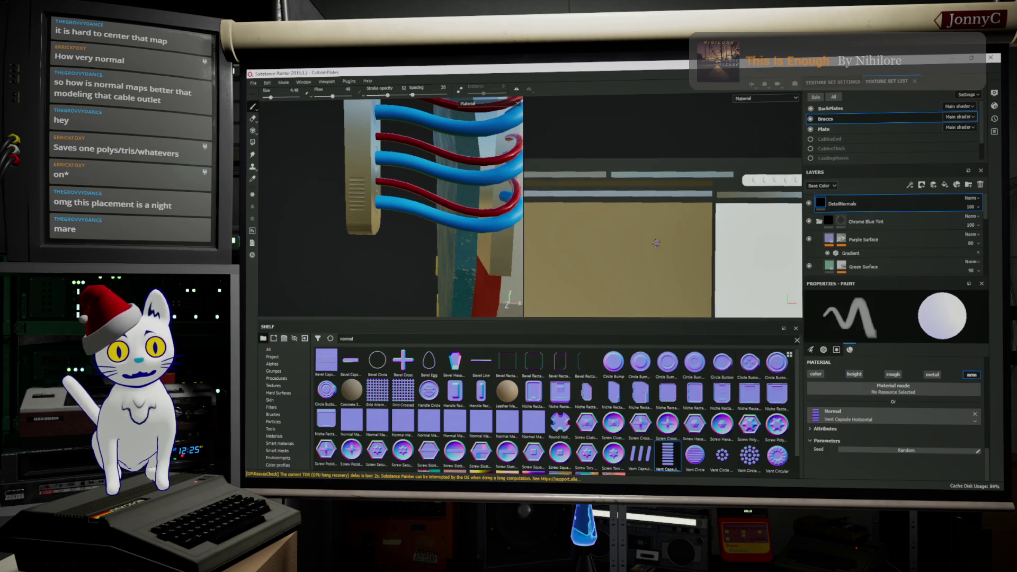
scroll(667, 244, "up", 1)
scroll(666, 243, "up", 2)
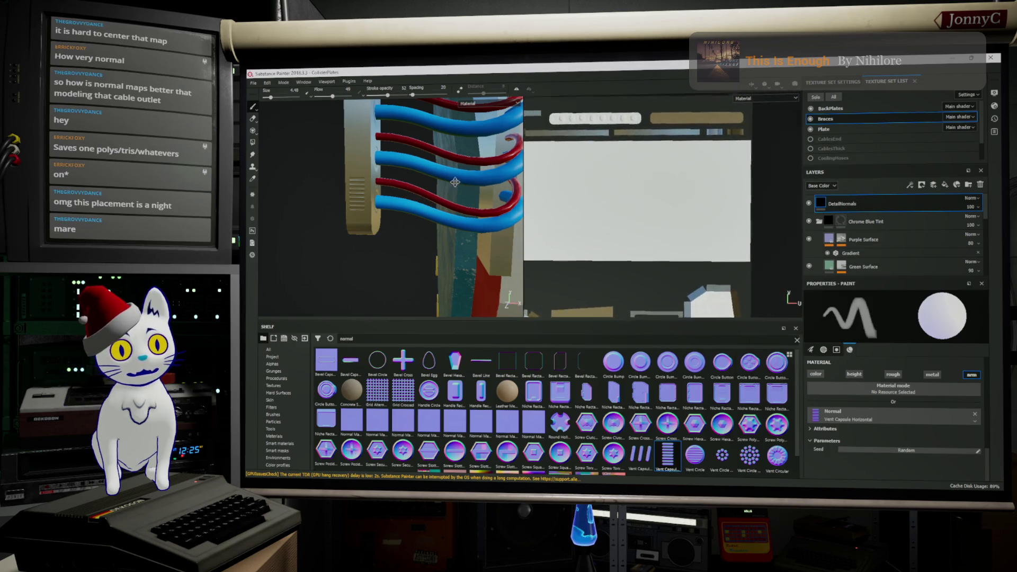
scroll(687, 239, "up", 1)
scroll(687, 240, "up", 1)
scroll(686, 239, "up", 1)
scroll(686, 239, "up", 1)
scroll(687, 230, "down", 1)
scroll(688, 214, "up", 1)
scroll(689, 198, "up", 1)
scroll(688, 198, "down", 1)
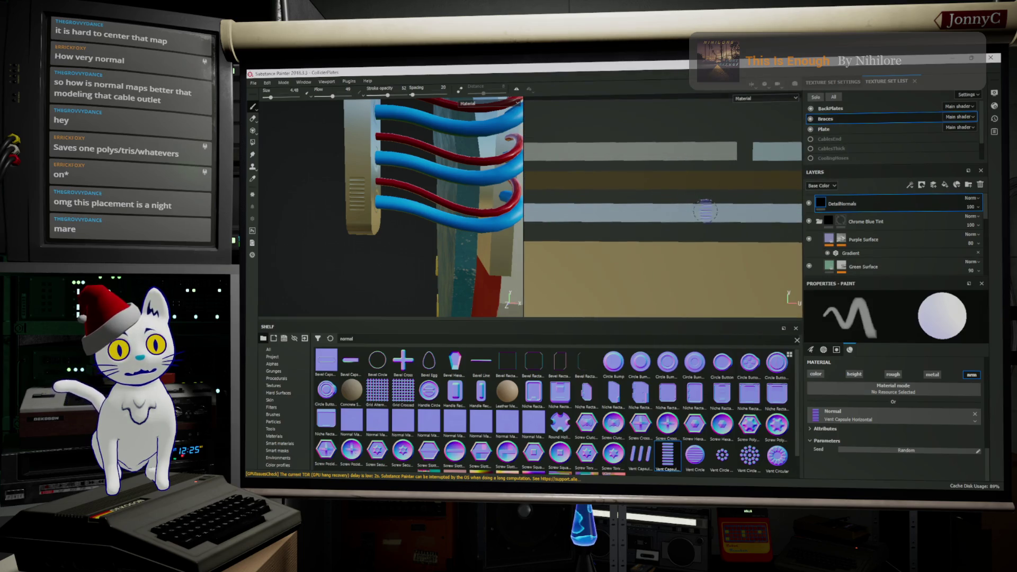
scroll(688, 198, "down", 1)
scroll(689, 198, "down", 1)
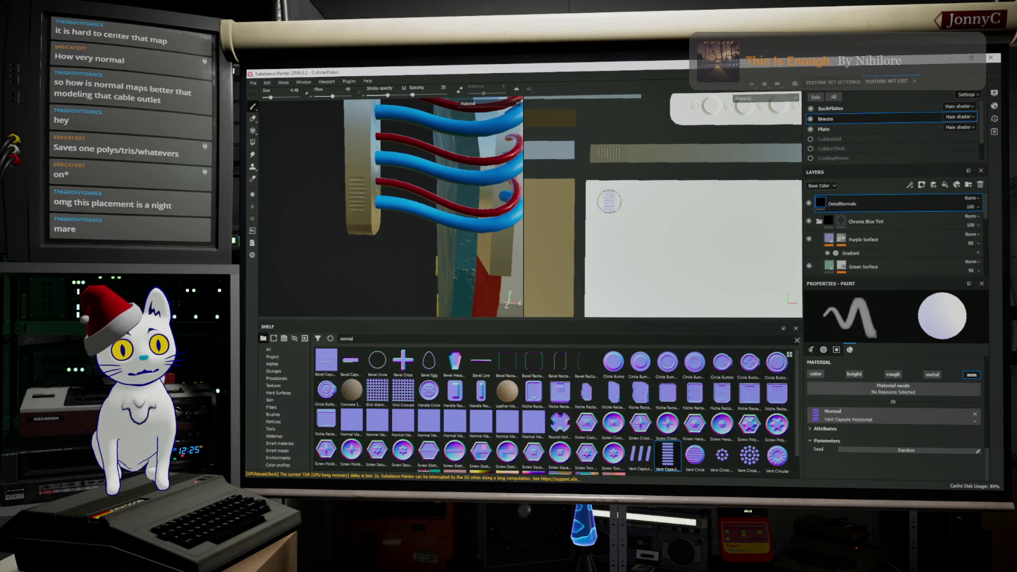
scroll(599, 200, "up", 1)
scroll(608, 191, "up", 1)
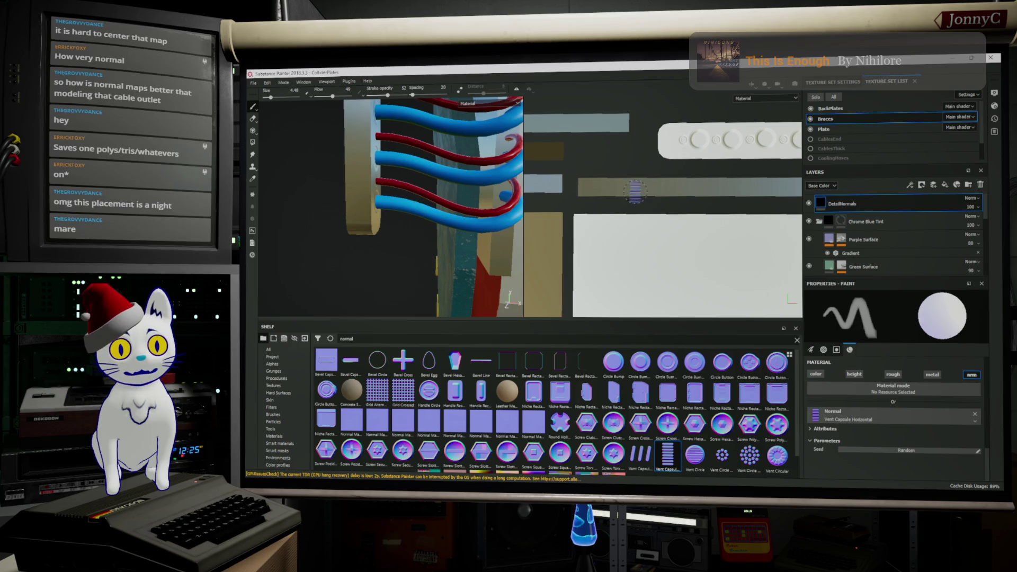
scroll(635, 191, "up", 1)
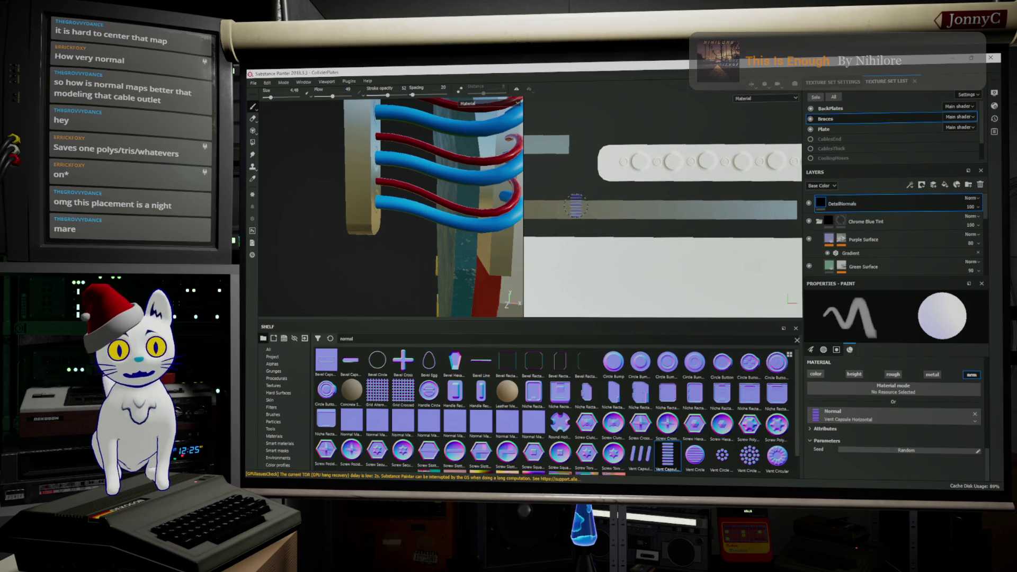
scroll(575, 205, "up", 1)
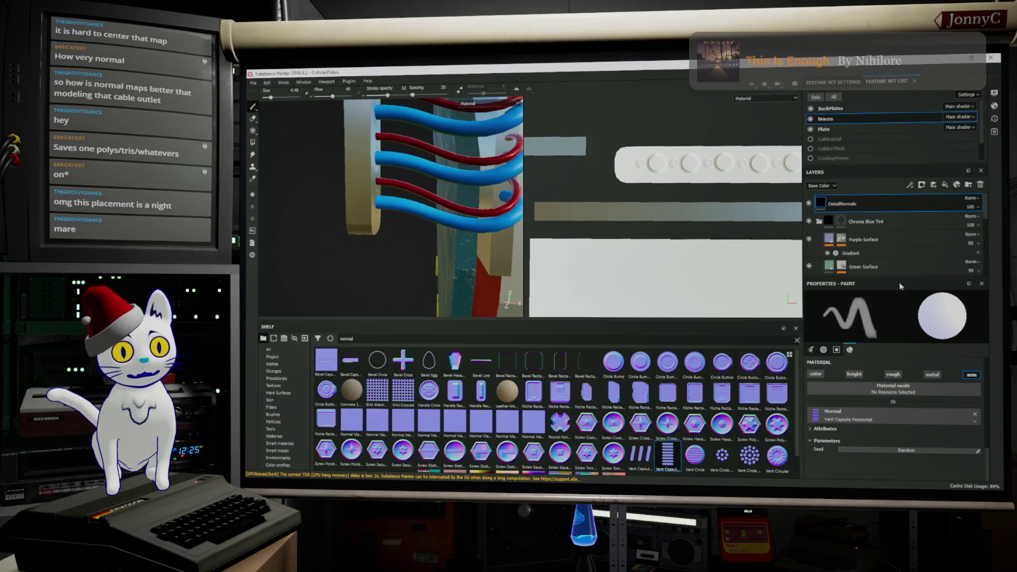
scroll(873, 358, "up", 2)
scroll(866, 374, "up", 2)
scroll(864, 378, "up", 2)
scroll(863, 378, "up", 2)
scroll(838, 376, "up", 2)
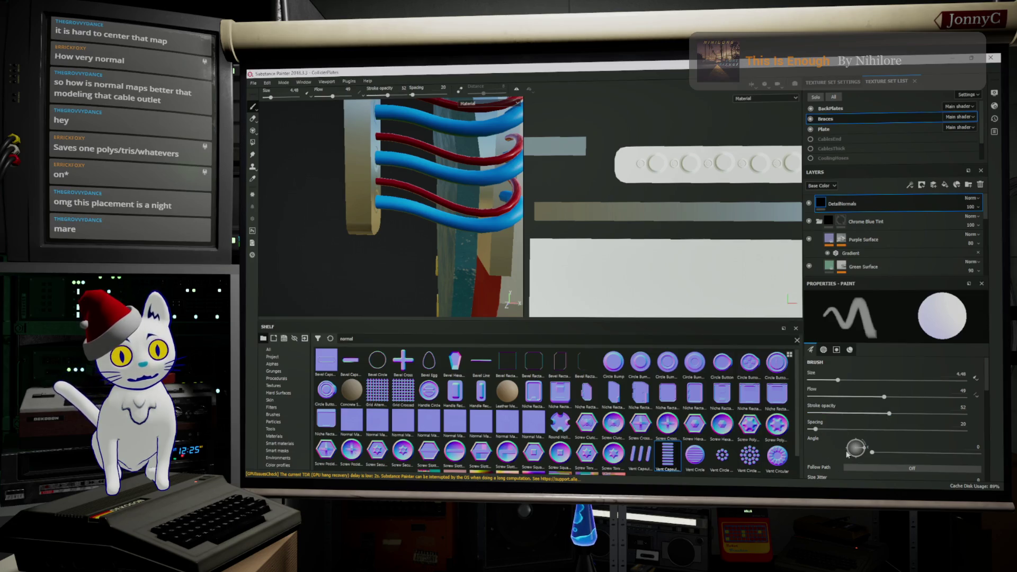
scroll(872, 456, "down", 1)
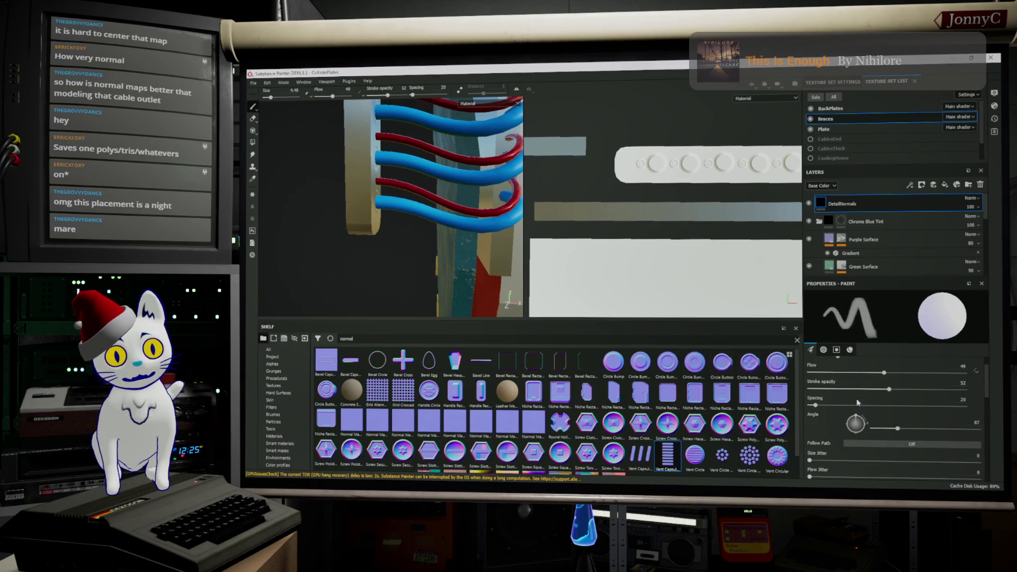
Step: Set the vent stamp angle to 90°, test a stroke along the grey strip and undo it
left_click(856, 415)
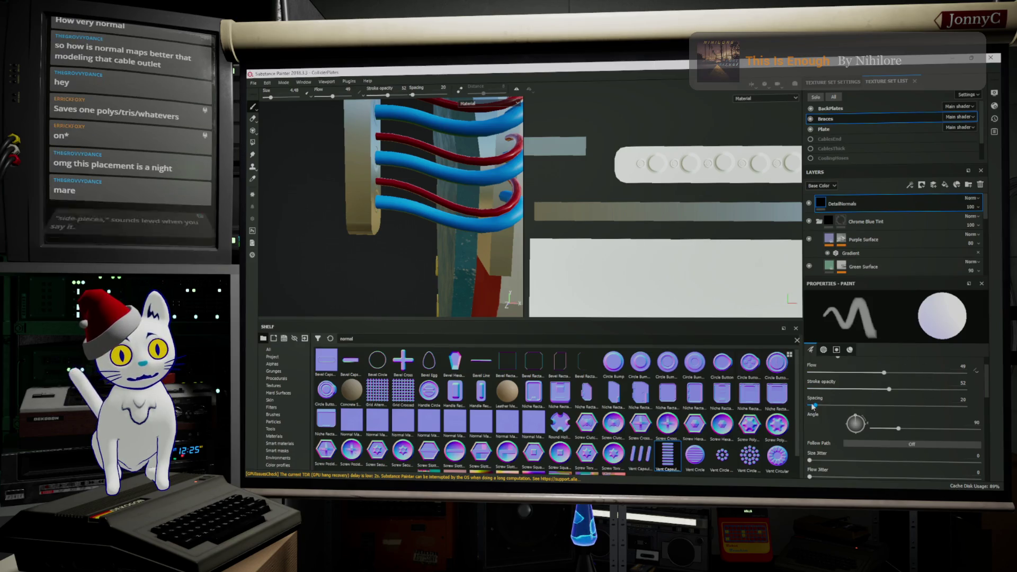
left_click_drag(812, 405, 833, 405)
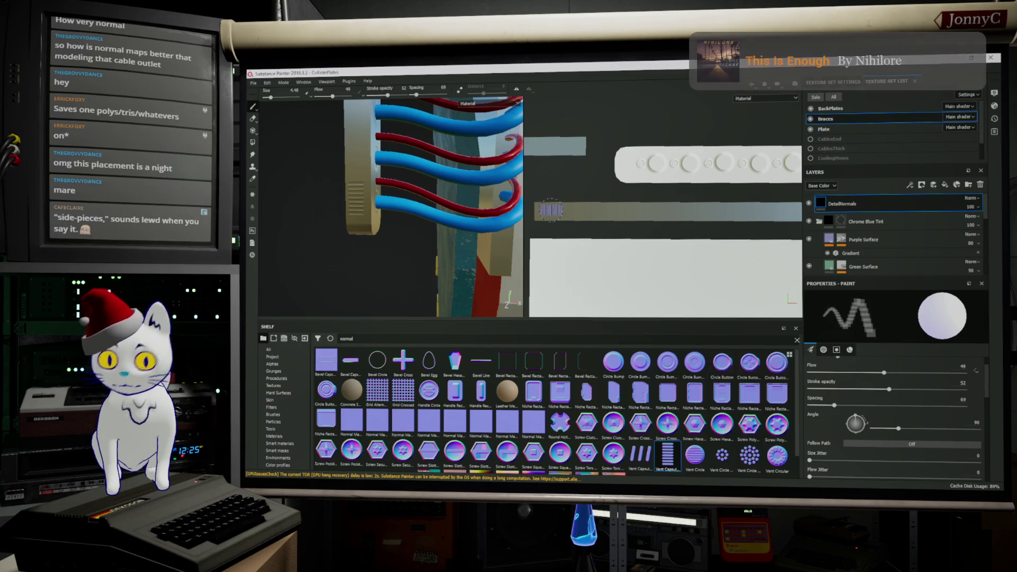
left_click(784, 209, "shift")
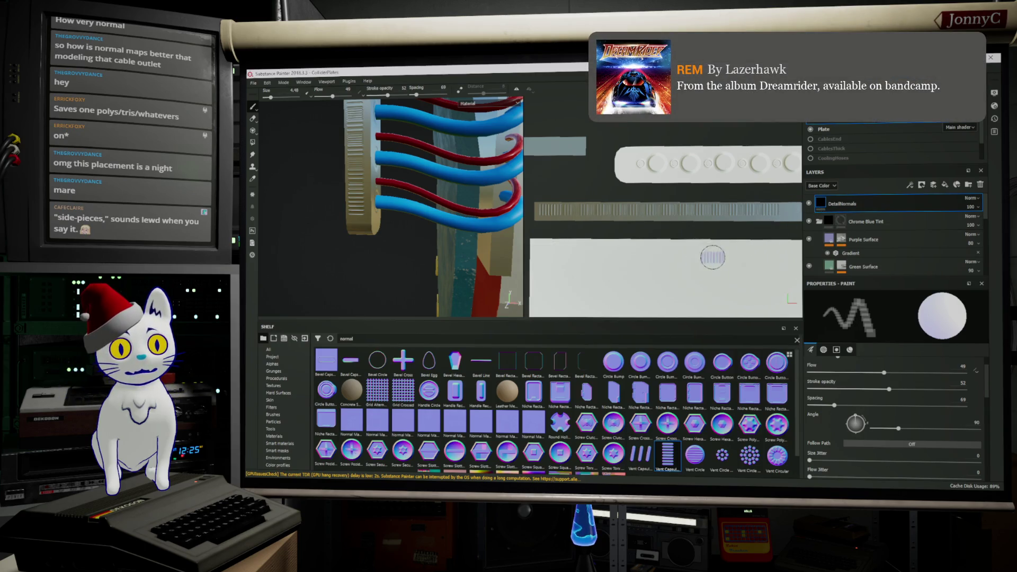
key("ctrl+z")
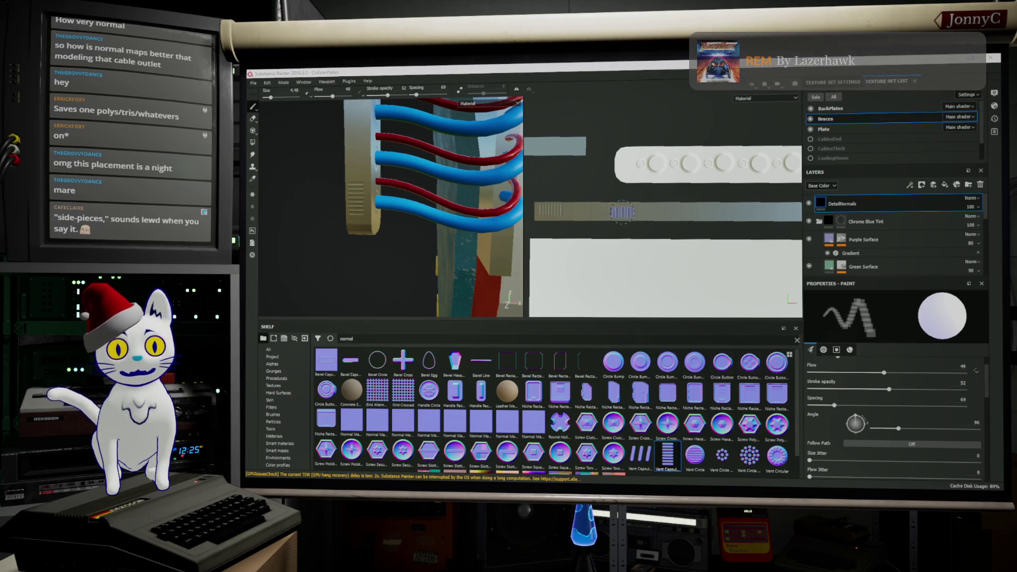
key("ctrl+z")
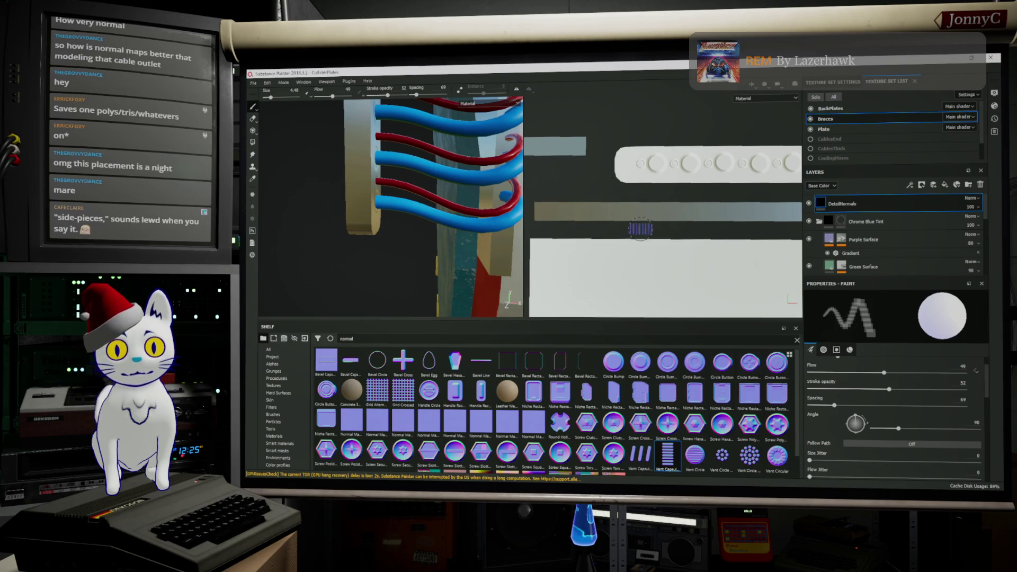
Step: Pan along the strip and widen the texture view in the 2D/3D split
middle_click_drag(666, 221, 628, 225)
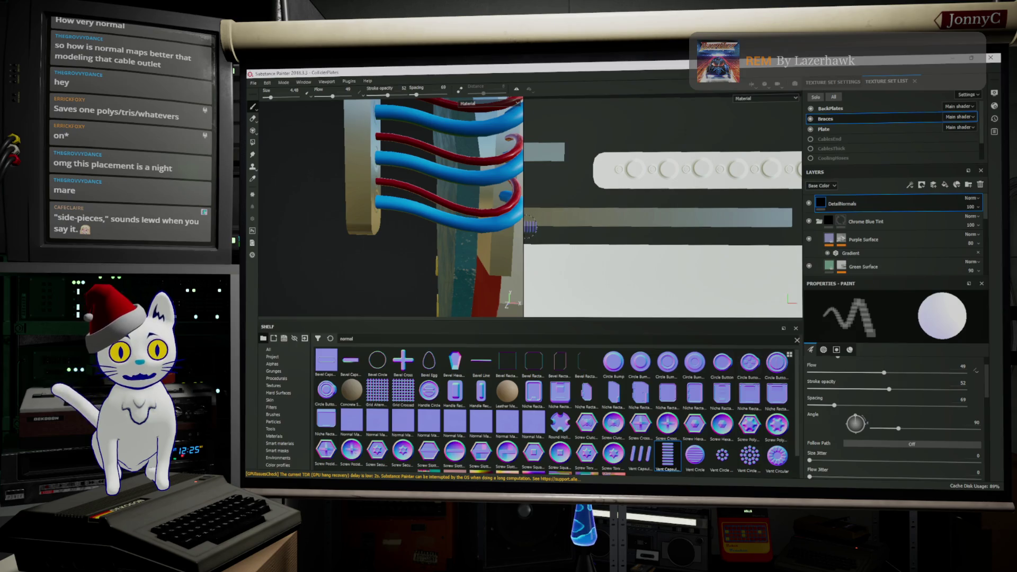
left_click_drag(525, 226, 493, 229)
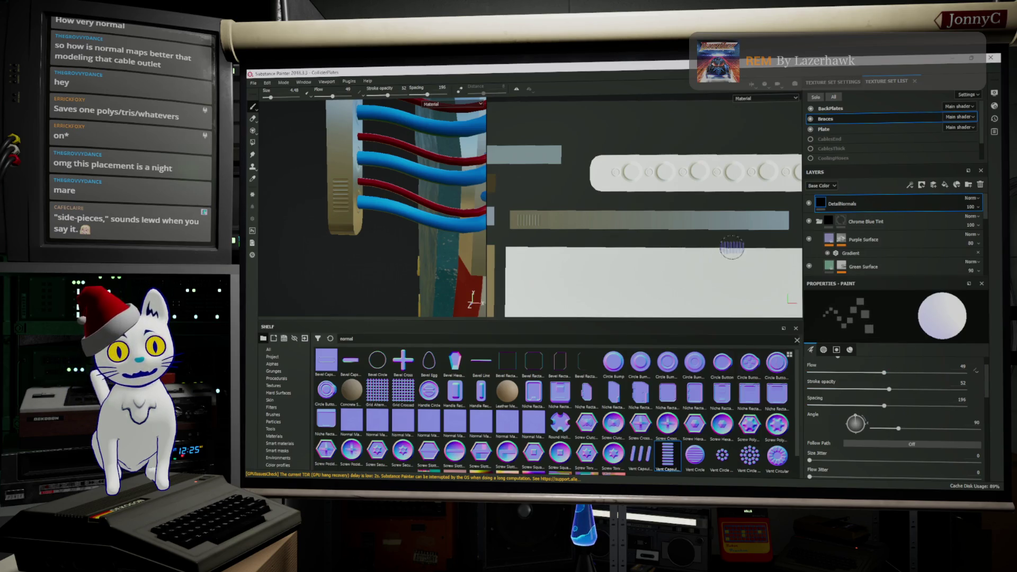
key("shift")
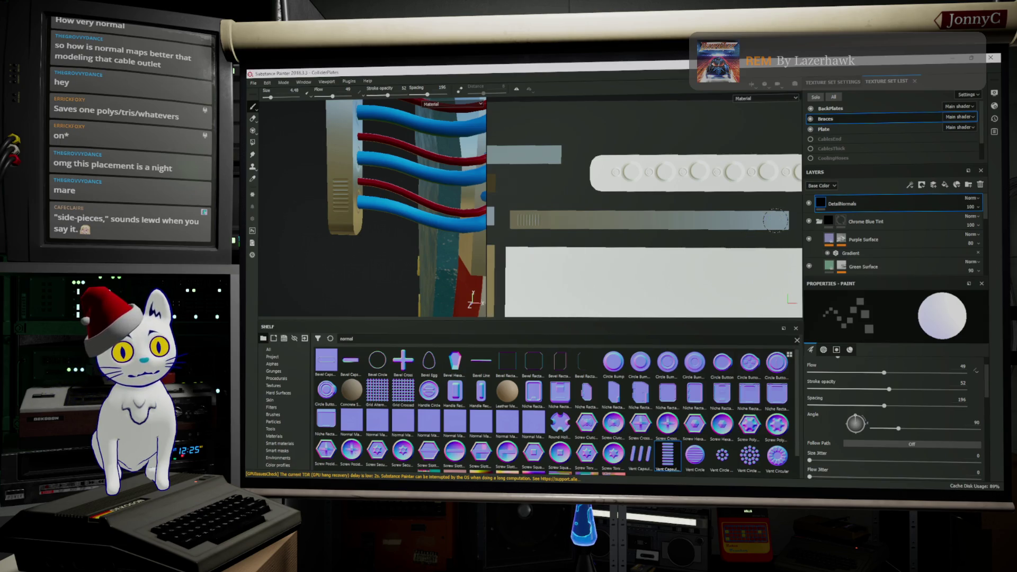
mouse_move(491, 218)
left_mouse_down("alt")
mouse_move(430, 409)
mouse_move(454, 375)
left_mouse_up("alt")
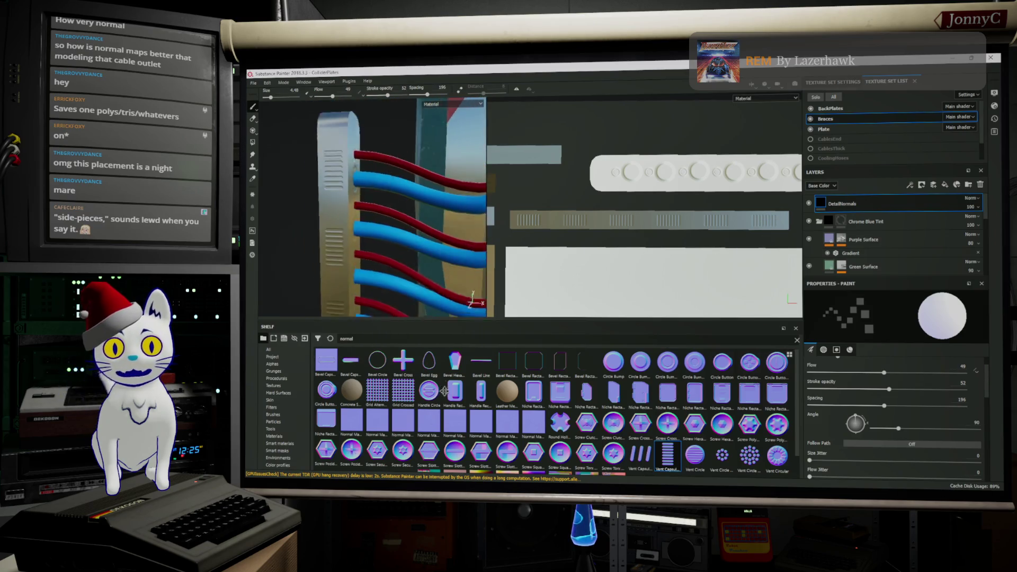
left_click_drag(446, 238, 345, 216, "alt")
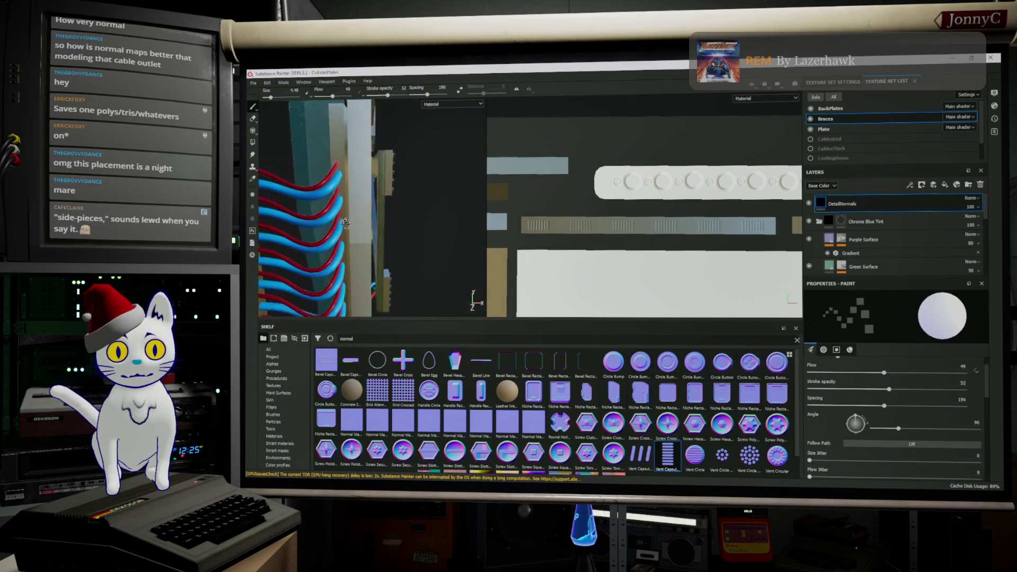
mouse_move(344, 217)
left_mouse_down("alt")
mouse_move(354, 214)
mouse_move(306, 147)
left_mouse_up("alt")
scroll(316, 166, "up", 1)
scroll(311, 167, "up", 2)
scroll(308, 167, "up", 2)
scroll(305, 167, "up", 2)
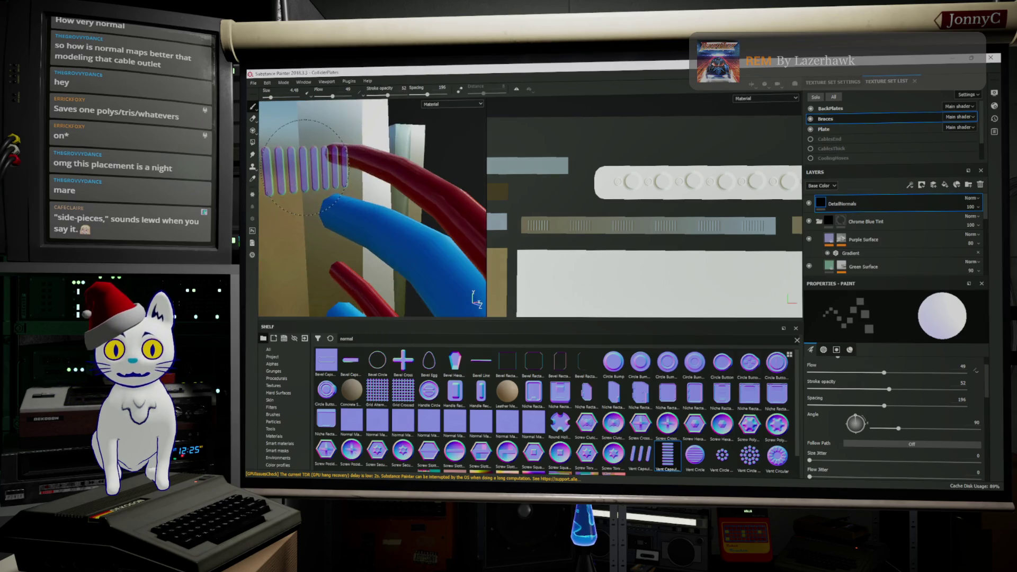
middle_click_drag(643, 248, 733, 252)
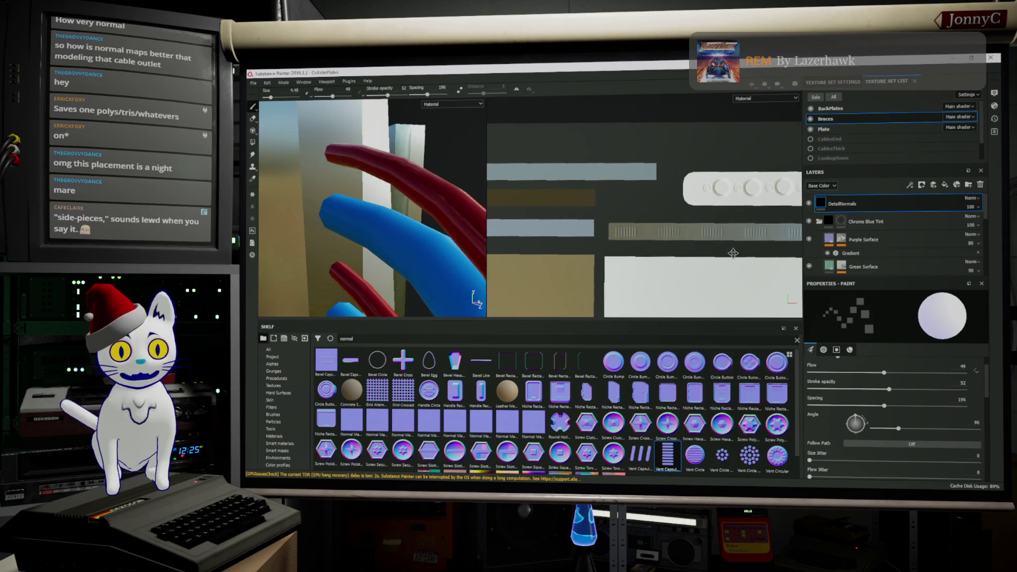
scroll(732, 246, "down", 1)
scroll(728, 238, "down", 1)
scroll(725, 229, "down", 1)
middle_click_drag(725, 230, 764, 203)
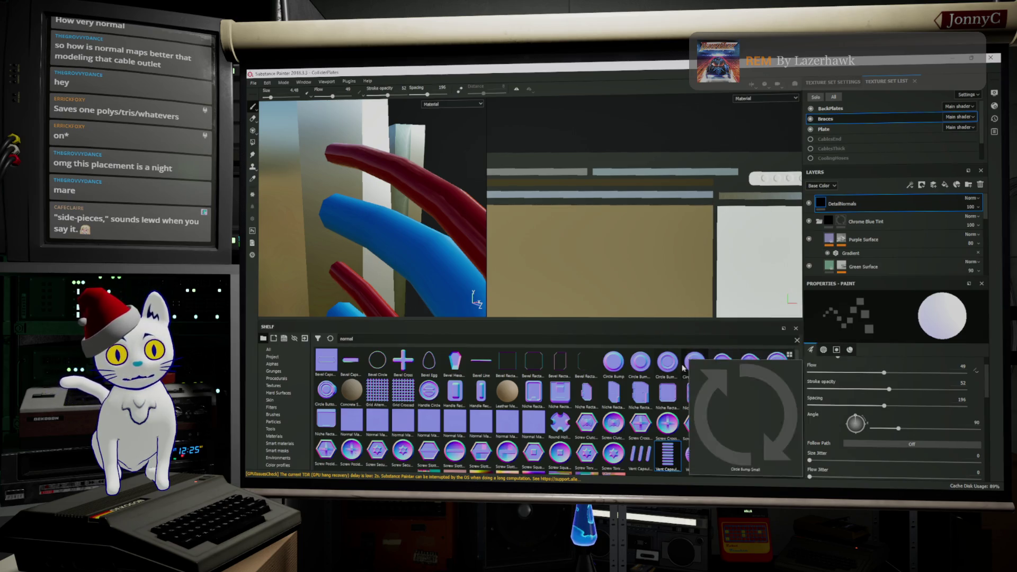
mouse_move(640, 363)
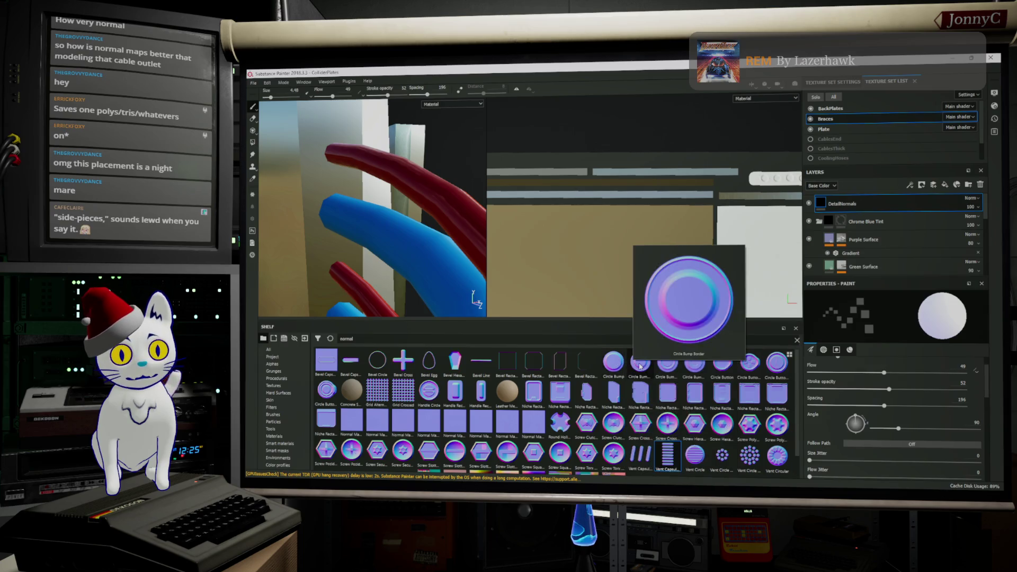
Step: Select Circle Bump Border in the shelf and orbit around the cable panel
left_click(641, 364)
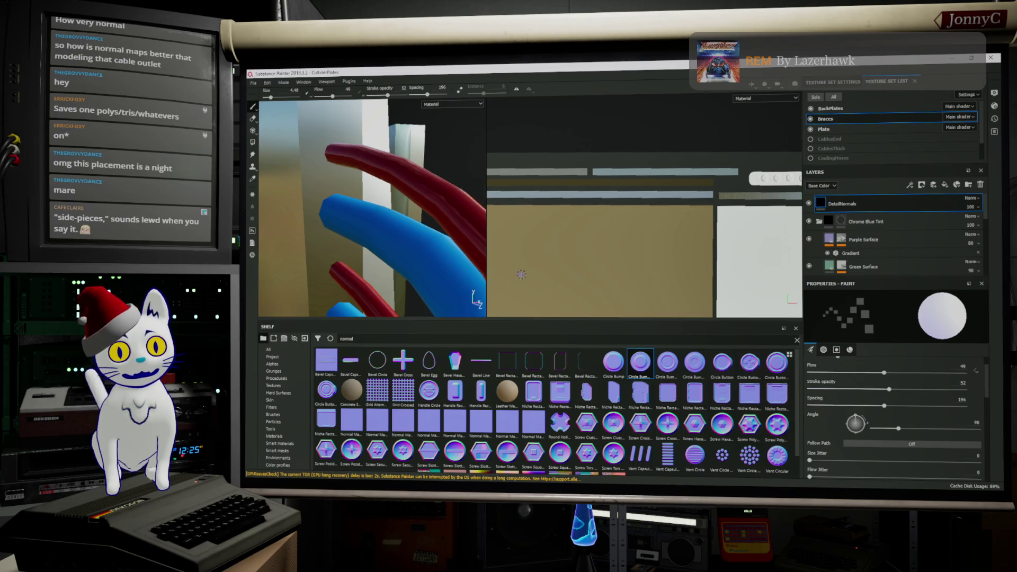
left_click_drag(446, 239, 469, 233, "alt")
left_click_drag(445, 220, 448, 124, "alt")
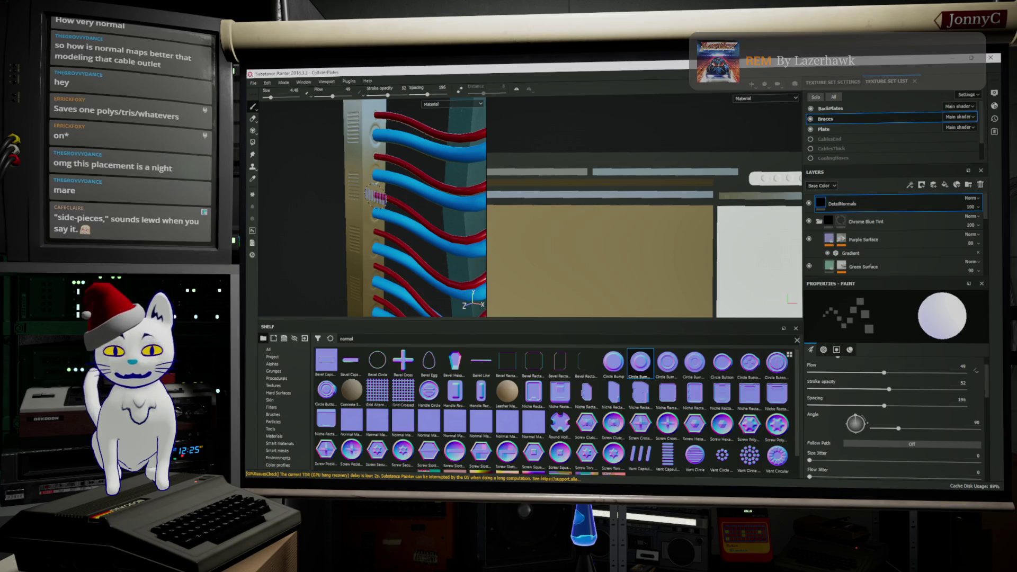
mouse_move(377, 193)
left_mouse_down("alt")
mouse_move(427, 170)
mouse_move(415, 197)
mouse_move(443, 178)
mouse_move(417, 183)
left_mouse_up("alt")
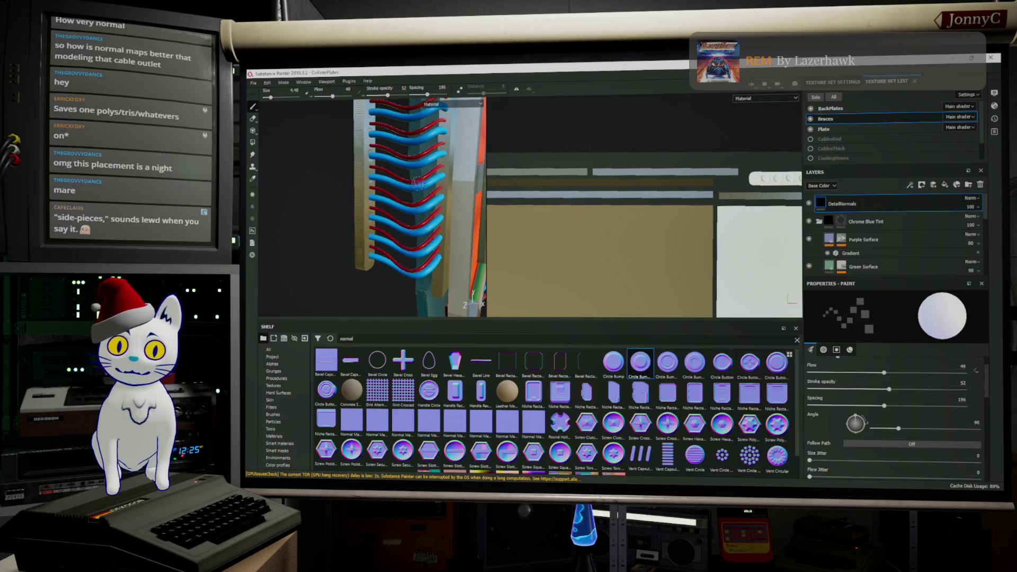
left_click_drag(437, 188, 554, 305, "alt")
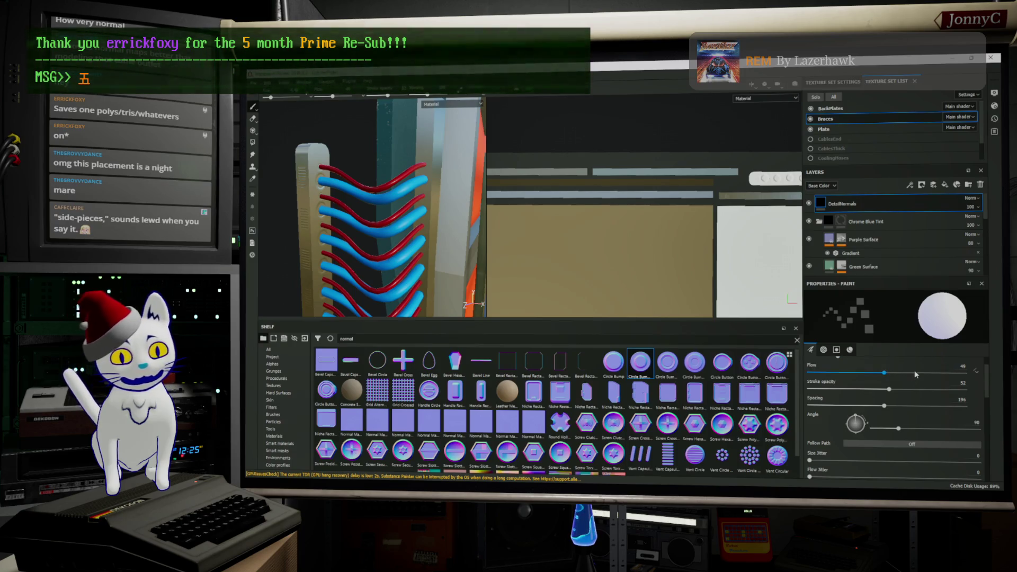
scroll(916, 374, "down", 3)
scroll(914, 374, "down", 3)
scroll(914, 376, "down", 3)
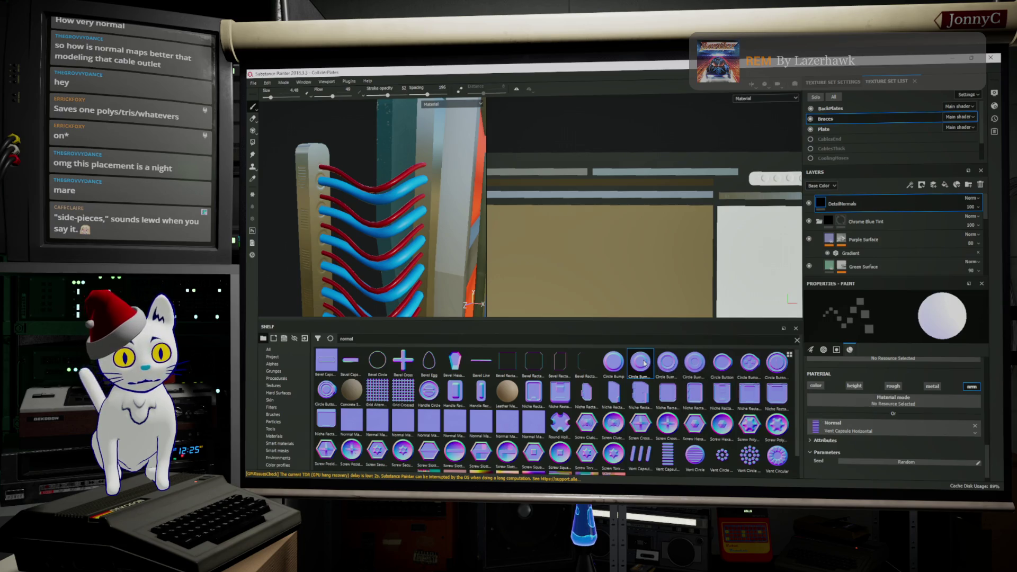
Step: Load Circle Bump Border into the normal slot and bring up the brush settings to reduce size to 2.76
mouse_move(640, 363)
mouse_move(641, 362)
left_mouse_down()
mouse_move(845, 403)
mouse_move(823, 429)
left_mouse_up()
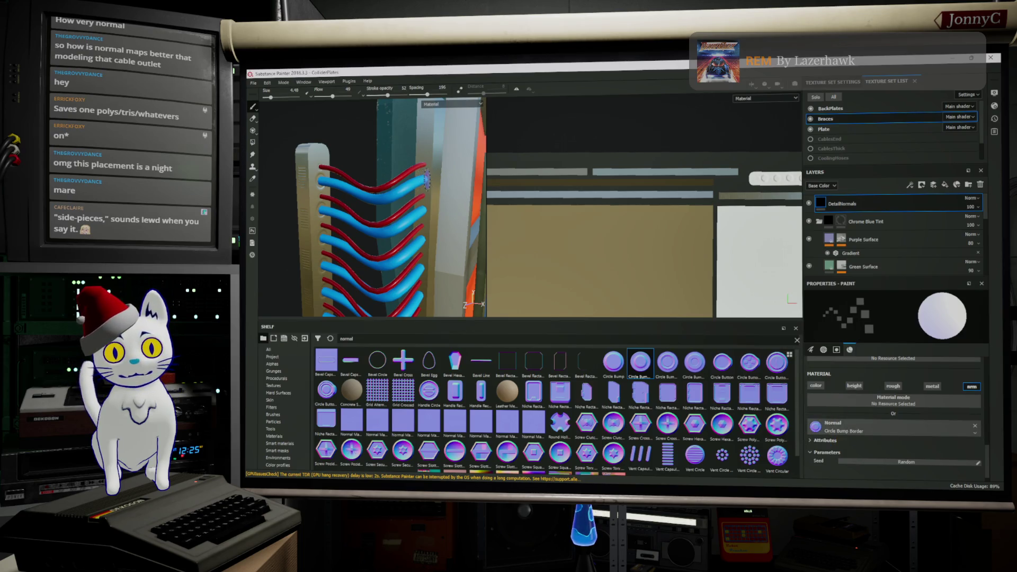
scroll(427, 180, "up", 2)
scroll(442, 195, "up", 3)
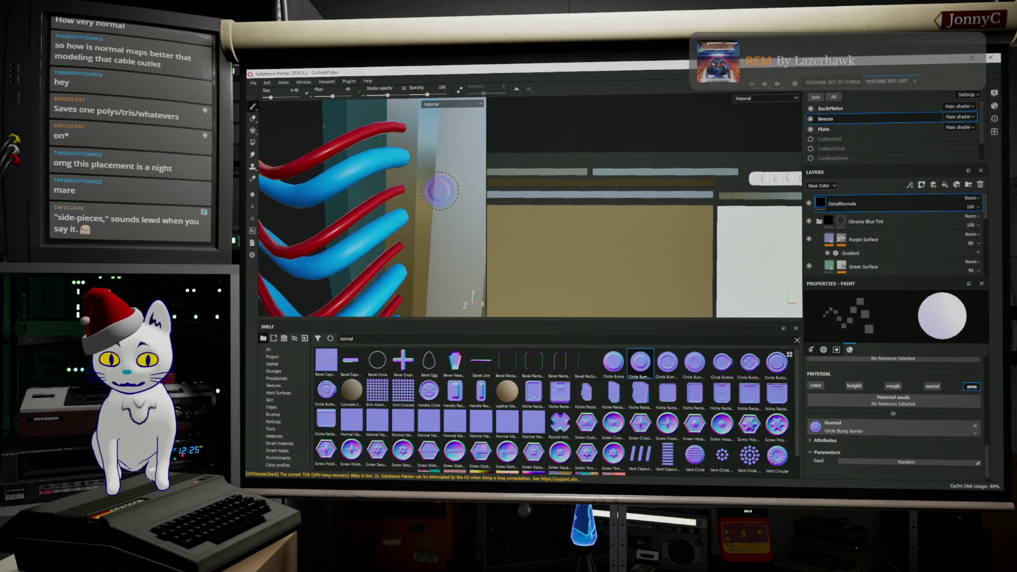
scroll(439, 190, "up", 2)
scroll(445, 191, "up", 1)
scroll(440, 207, "up", 2)
scroll(435, 225, "up", 1)
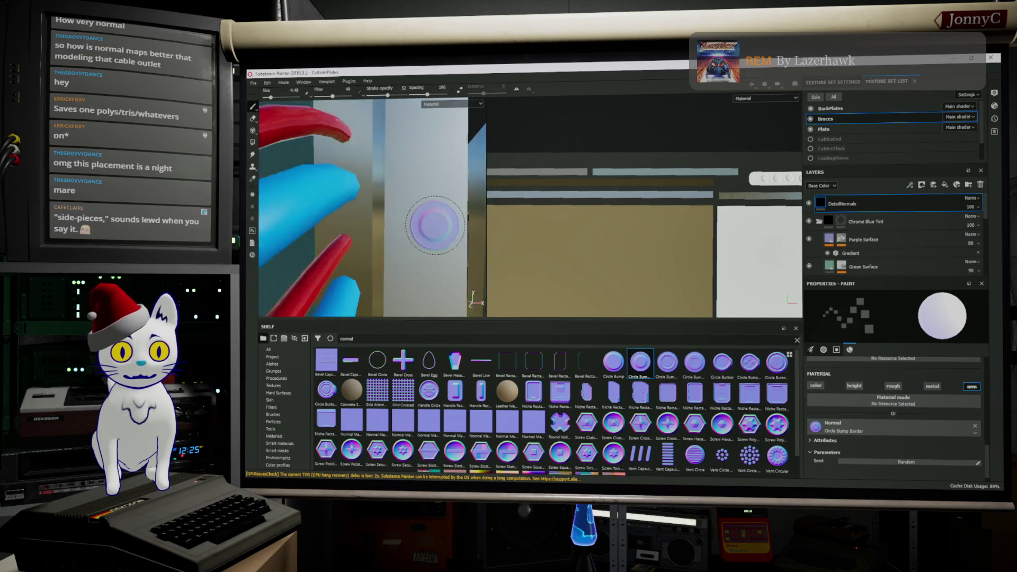
scroll(421, 227, "up", 1)
scroll(437, 227, "up", 1)
scroll(453, 226, "up", 1)
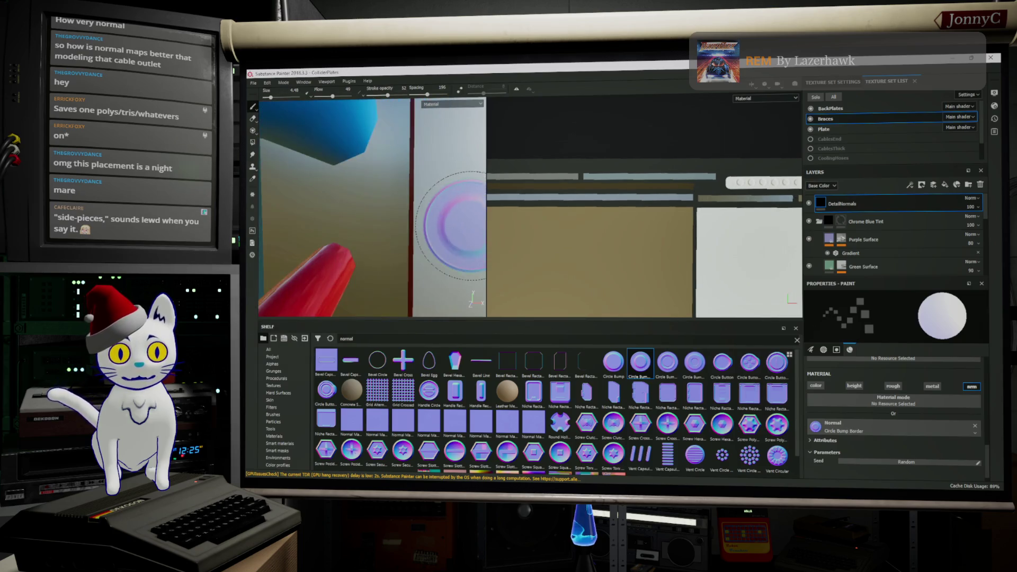
left_click_drag(453, 226, 401, 177, "alt")
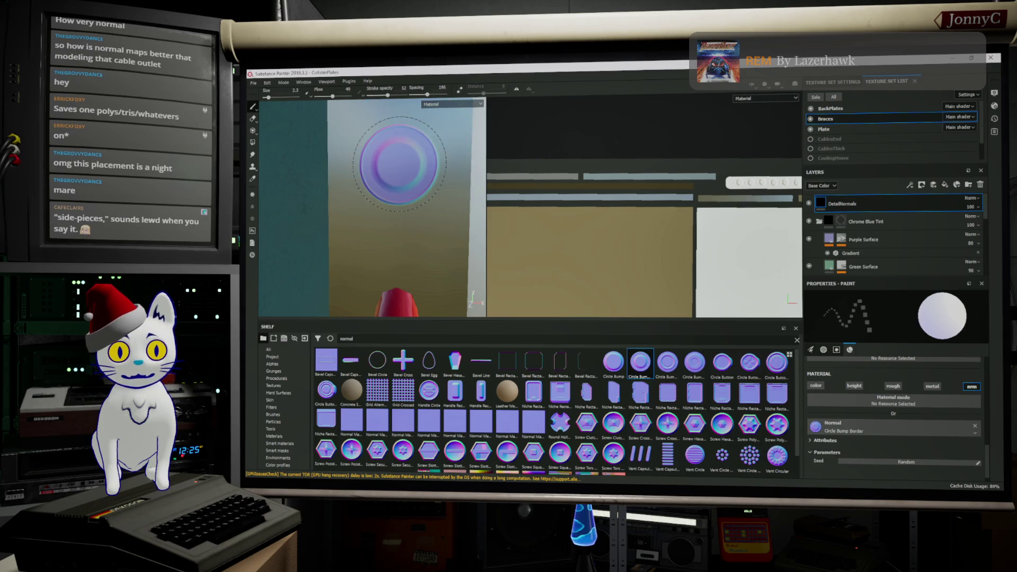
left_click(815, 352)
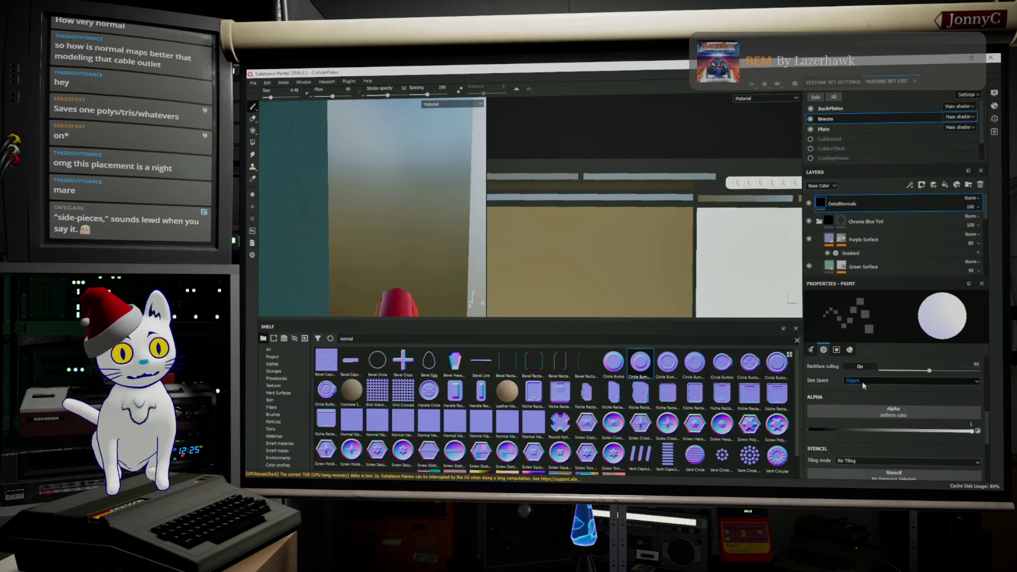
scroll(888, 376, "up", 1)
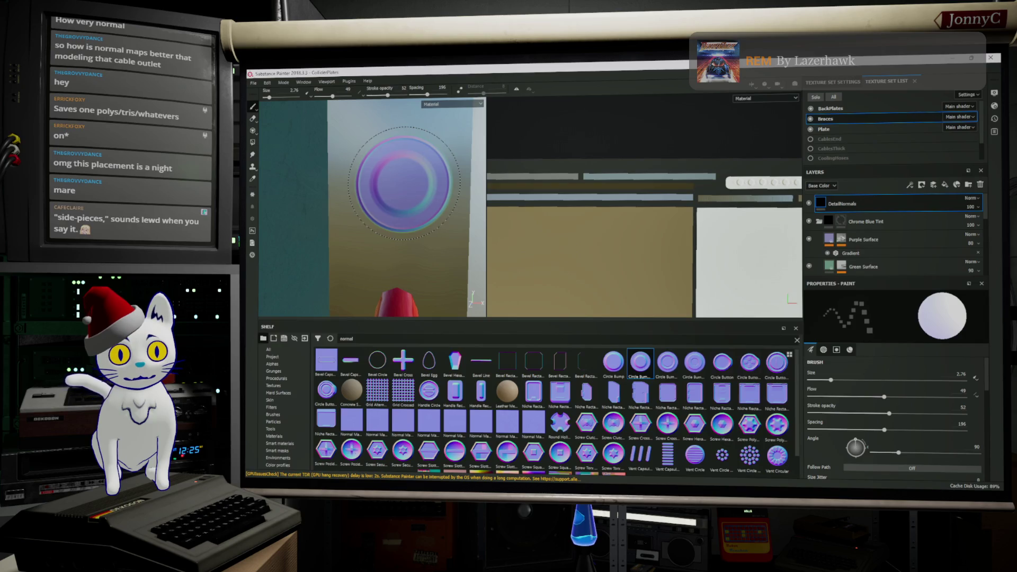
left_click_drag(402, 183, 469, 231, "alt")
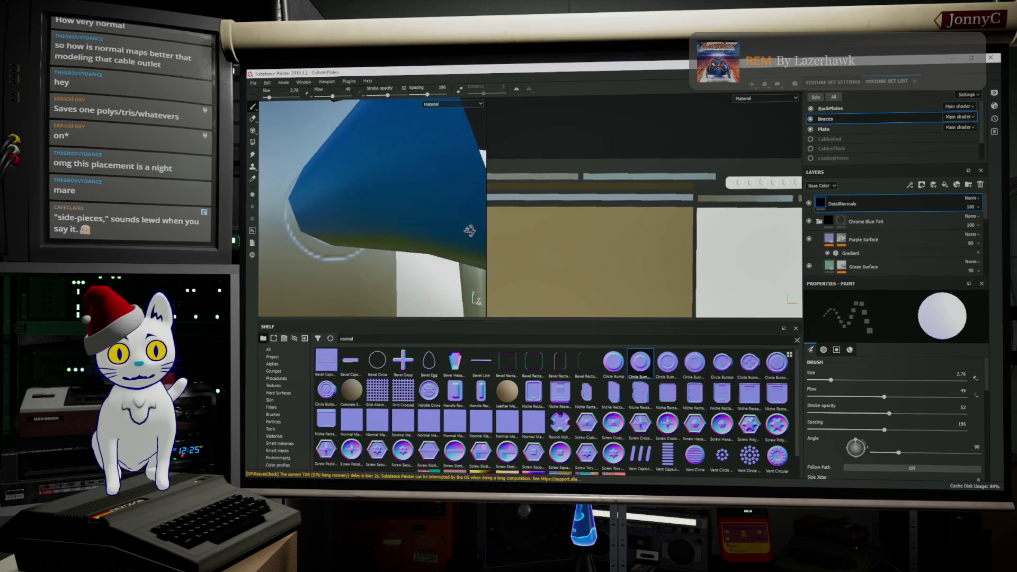
Step: Rotate the environment lighting around the model and lower brush spacing to 5 for continuous strokes
left_click_drag(469, 231, 350, 250, "alt")
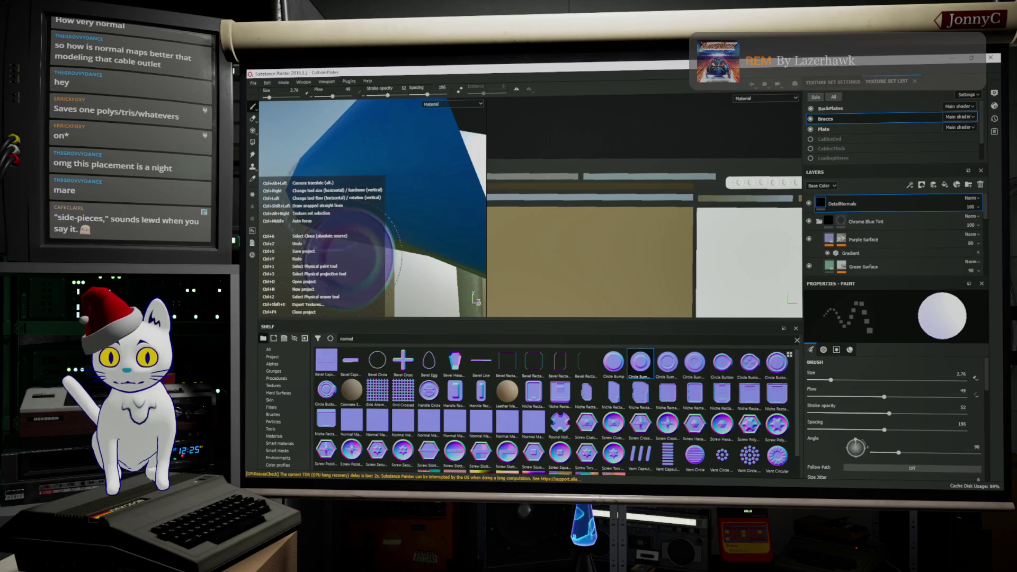
mouse_move(509, 221)
left_mouse_down("alt")
mouse_move(415, 221)
mouse_move(412, 205)
mouse_move(450, 184)
mouse_move(473, 209)
left_mouse_up("alt")
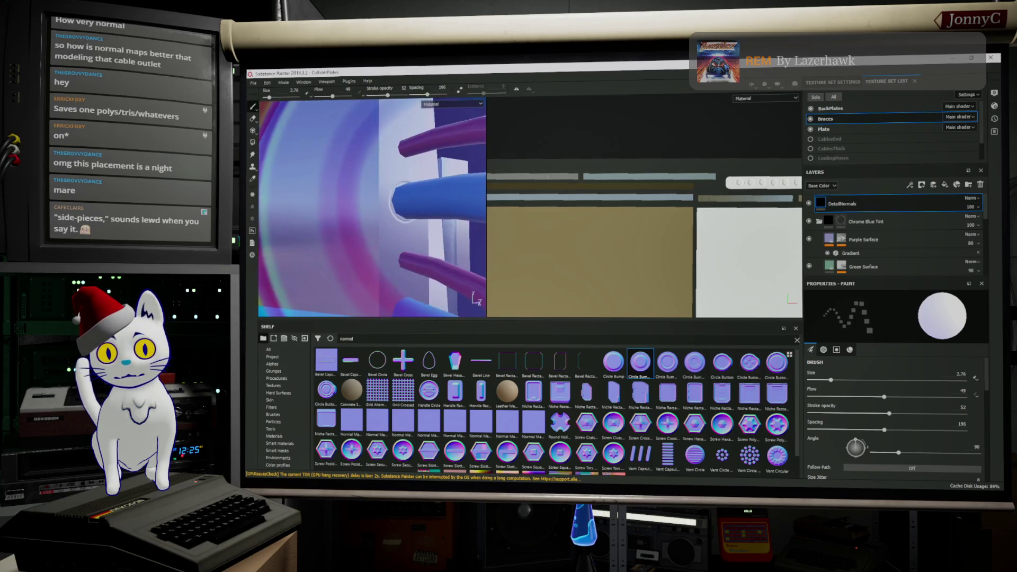
right_click_drag(473, 208, 445, 199, "shift")
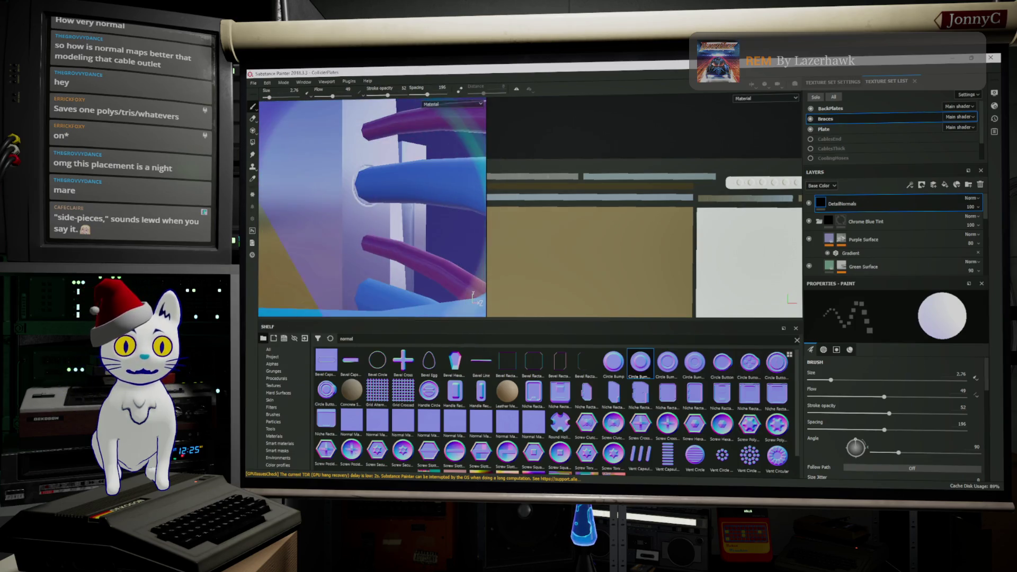
right_click_drag(364, 184, 333, 185, "shift")
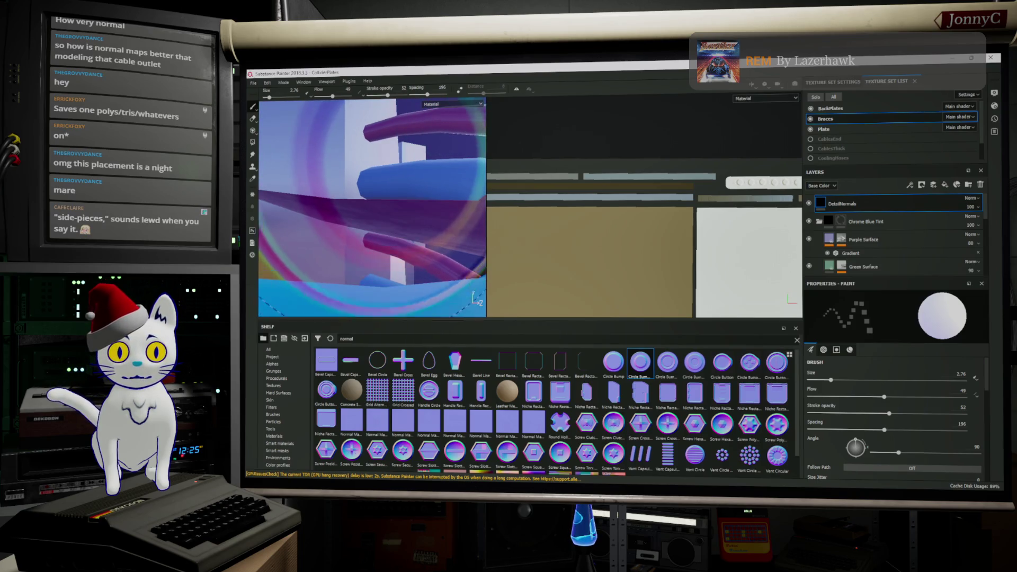
mouse_move(335, 185)
left_mouse_down("alt")
mouse_move(426, 98)
mouse_move(411, 95)
left_mouse_up("alt")
mouse_move(366, 238)
left_mouse_down("alt")
mouse_move(373, 255)
mouse_move(334, 339)
left_mouse_up("alt")
left_click_drag(356, 231, 338, 208, "alt")
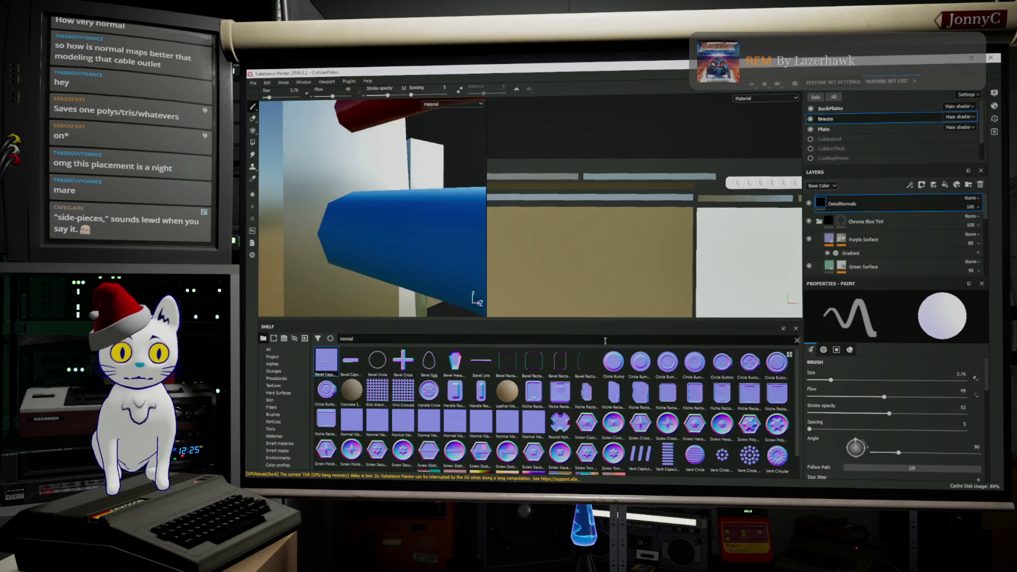
Step: Make Circle Bump the brush's normal stamp by dragging it into the Material Normal slot
left_click_drag(616, 371, 636, 368)
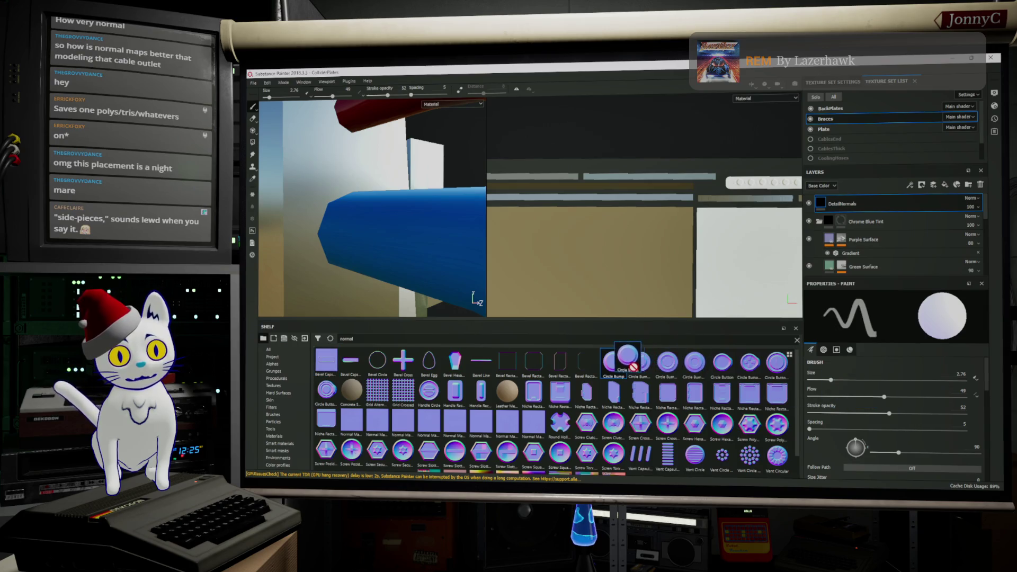
scroll(879, 393, "down", 3)
scroll(879, 393, "down", 3)
scroll(879, 393, "down", 3)
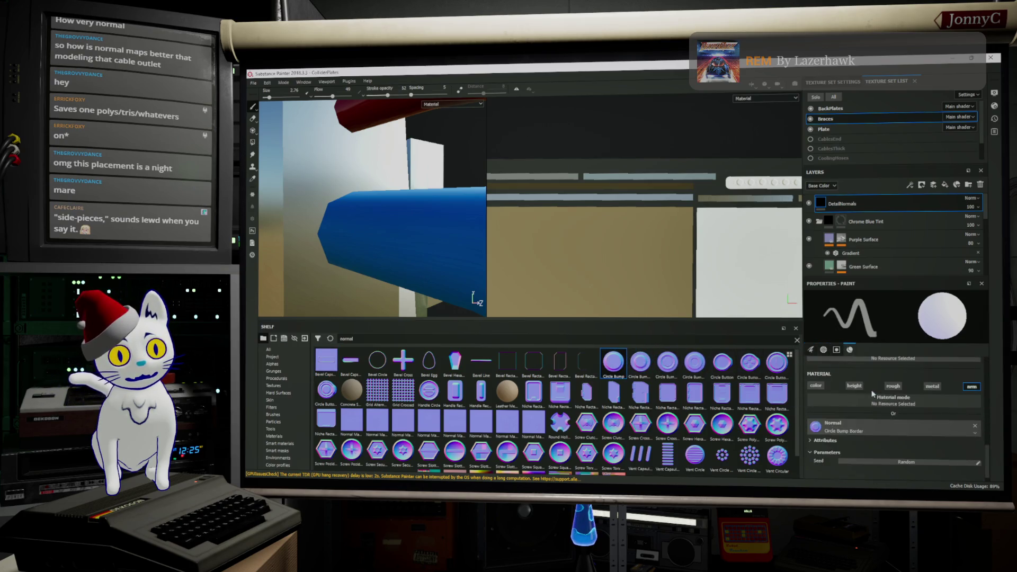
left_click_drag(621, 363, 818, 429)
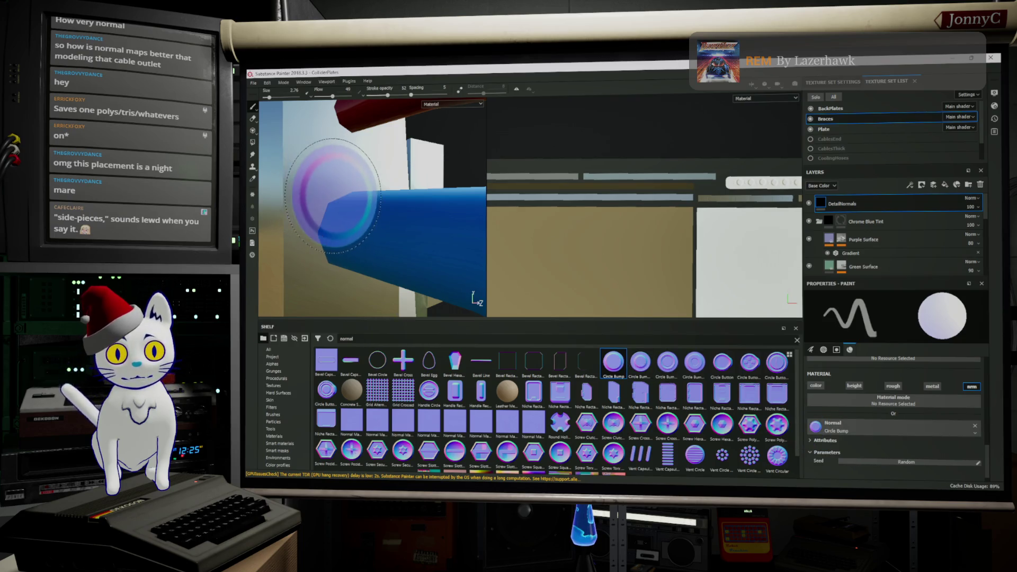
Step: Orbit to view the cylinder end side-on and enlarge the brush to about 3.8
left_click_drag(431, 235, 383, 238, "alt")
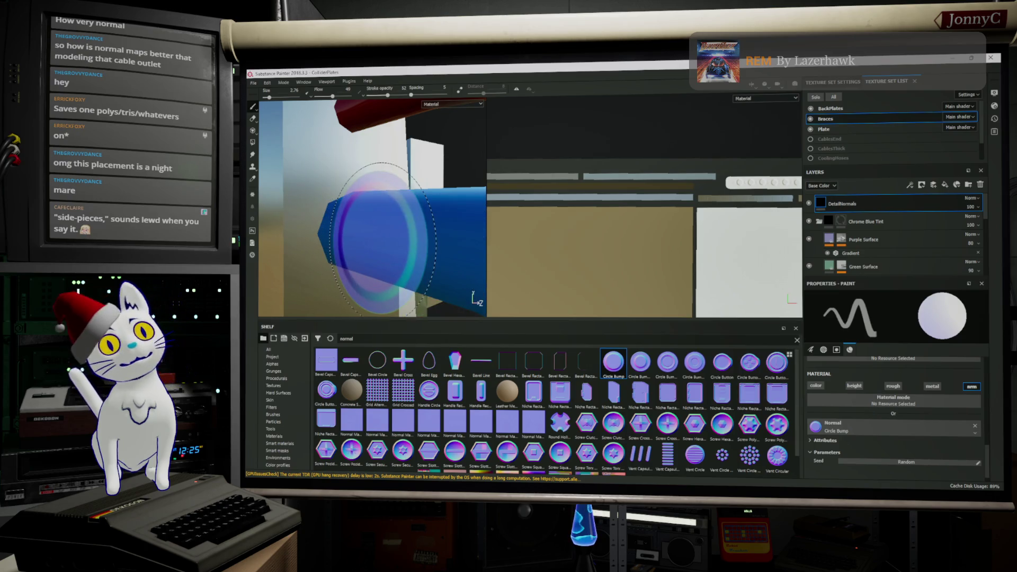
left_click_drag(381, 238, 338, 234, "alt")
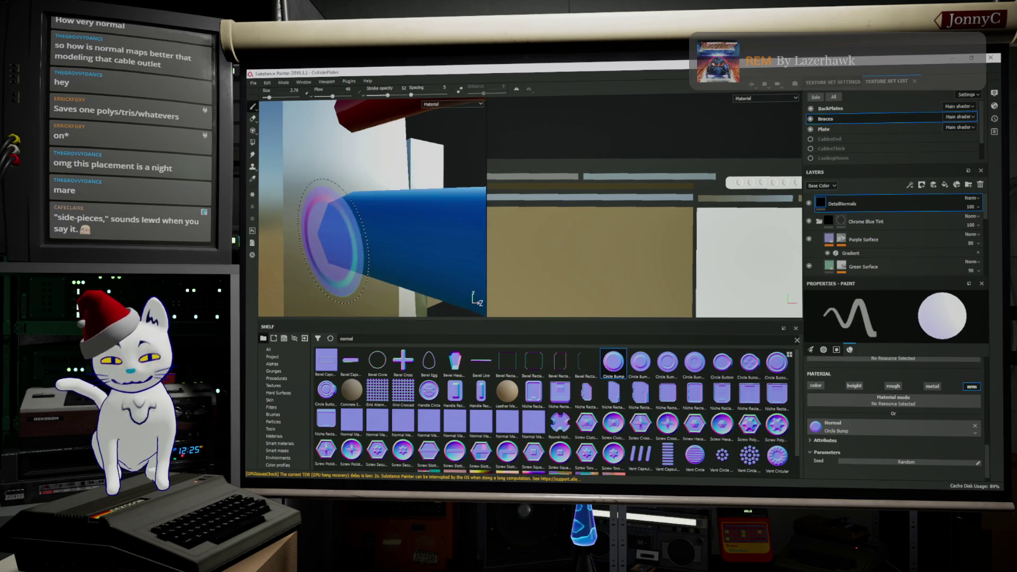
mouse_move(340, 234)
left_mouse_down("alt")
mouse_move(397, 215)
mouse_move(410, 237)
left_mouse_up("alt")
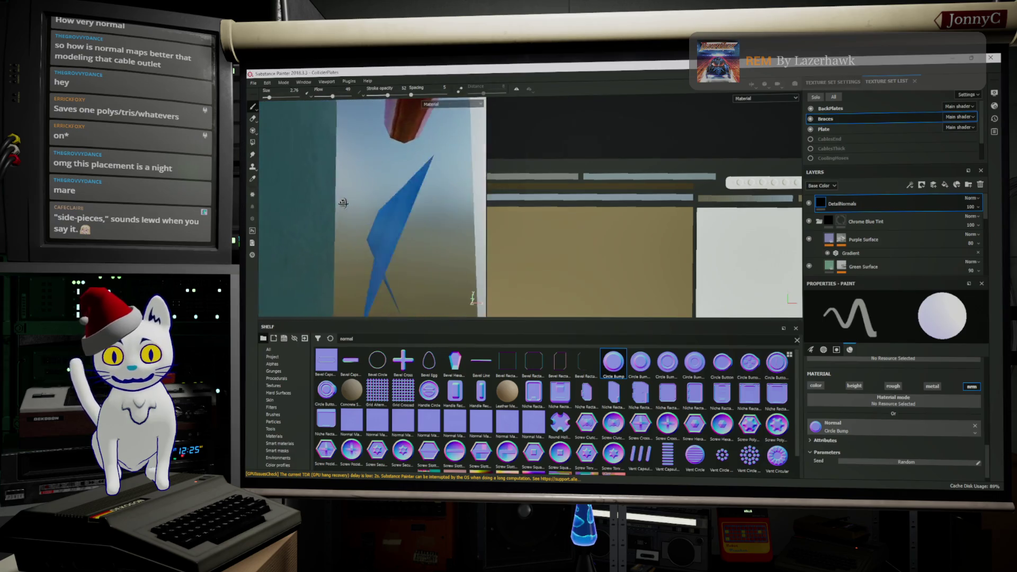
right_click_drag(411, 238, 421, 238, "ctrl")
scroll(855, 391, "up", 5)
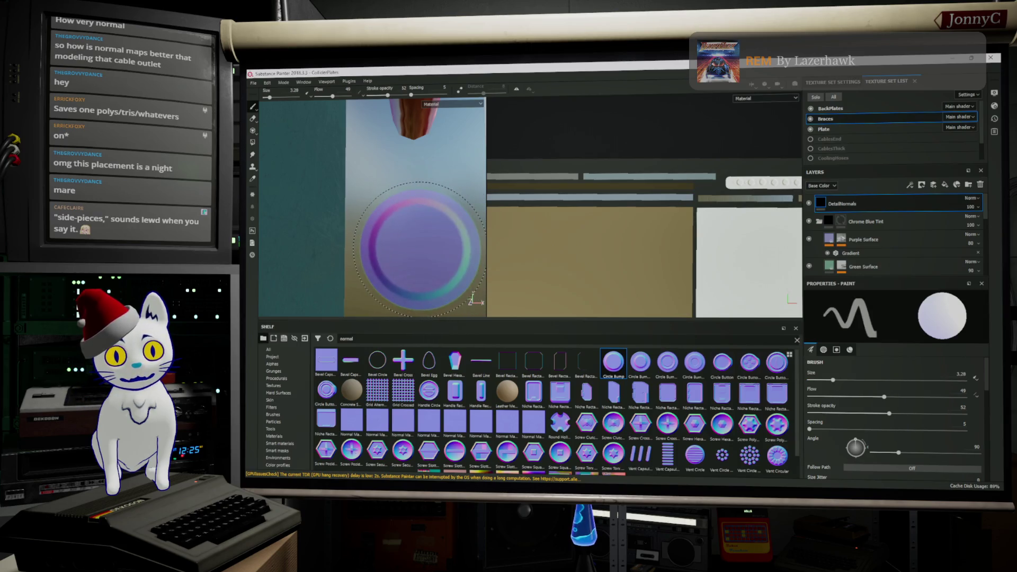
Step: Orbit around the blue and red pipe parts to frame the base for the Circle Bump ring
mouse_move(413, 243)
left_mouse_down("alt")
mouse_move(397, 243)
mouse_move(421, 247)
left_mouse_up("alt")
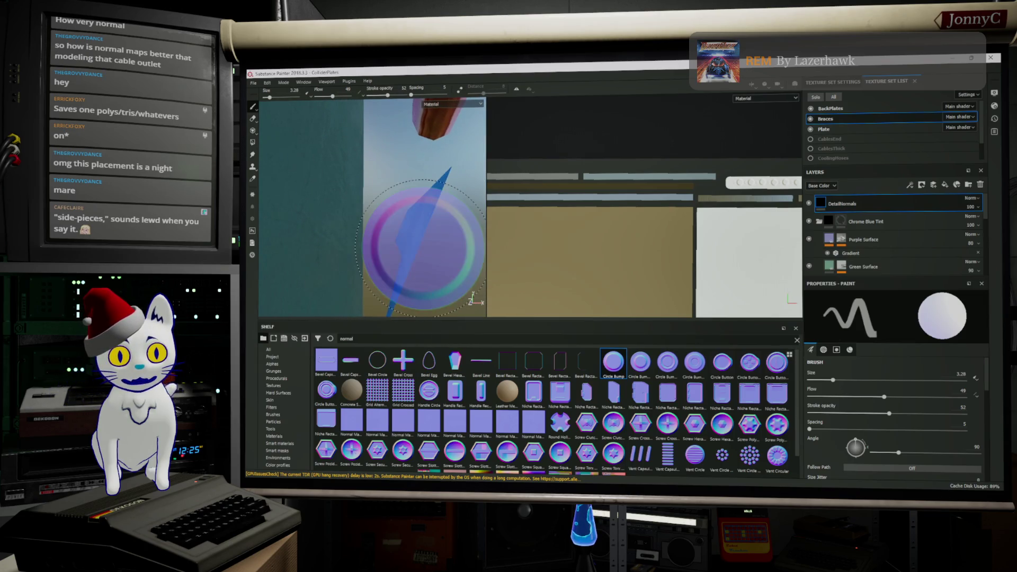
mouse_move(426, 237)
left_mouse_down("alt")
mouse_move(436, 242)
mouse_move(382, 203)
left_mouse_up("alt")
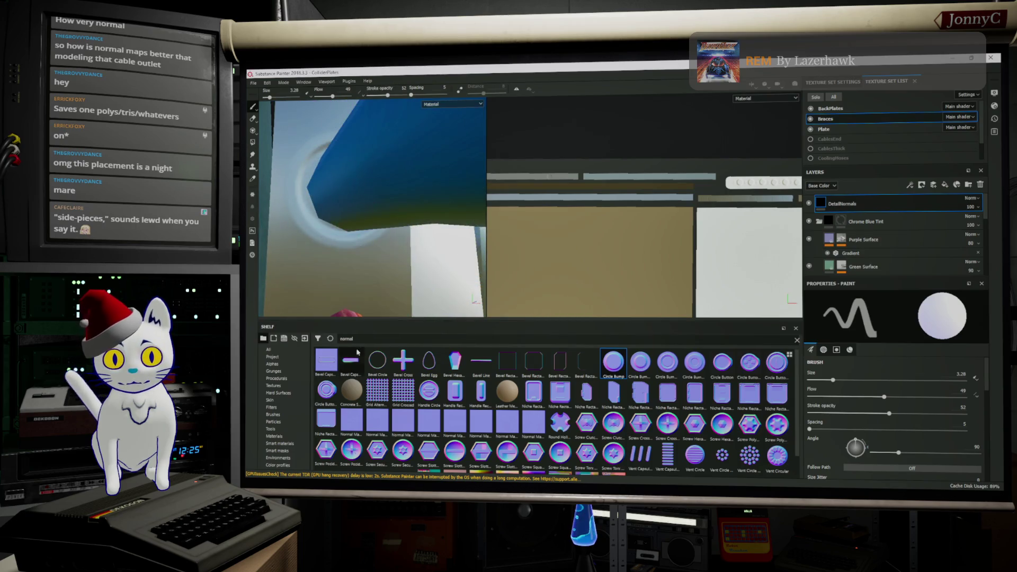
left_click_drag(376, 276, 382, 80, "alt")
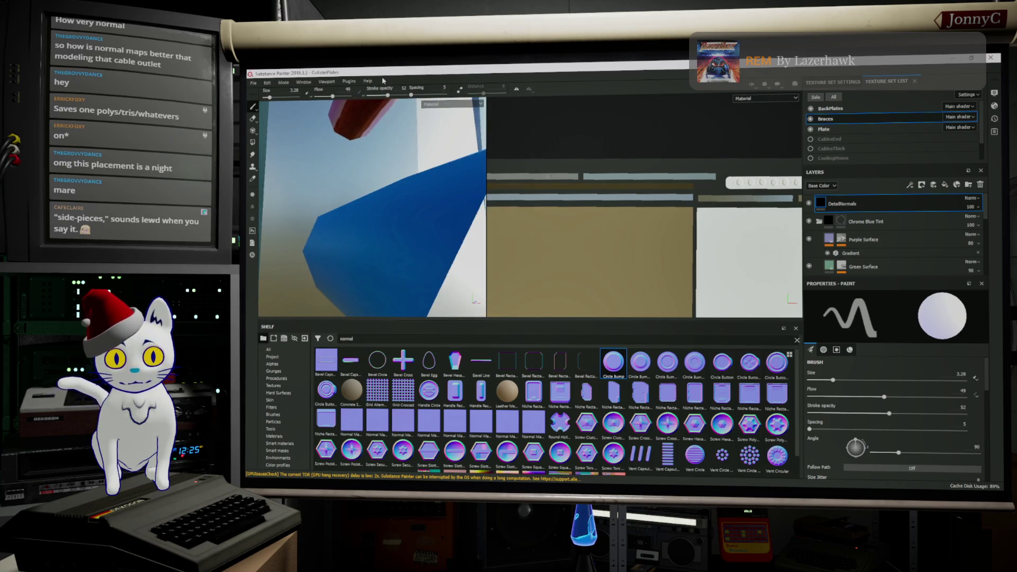
mouse_move(356, 173)
left_mouse_down("alt")
mouse_move(348, 164)
mouse_move(355, 171)
left_mouse_up("alt")
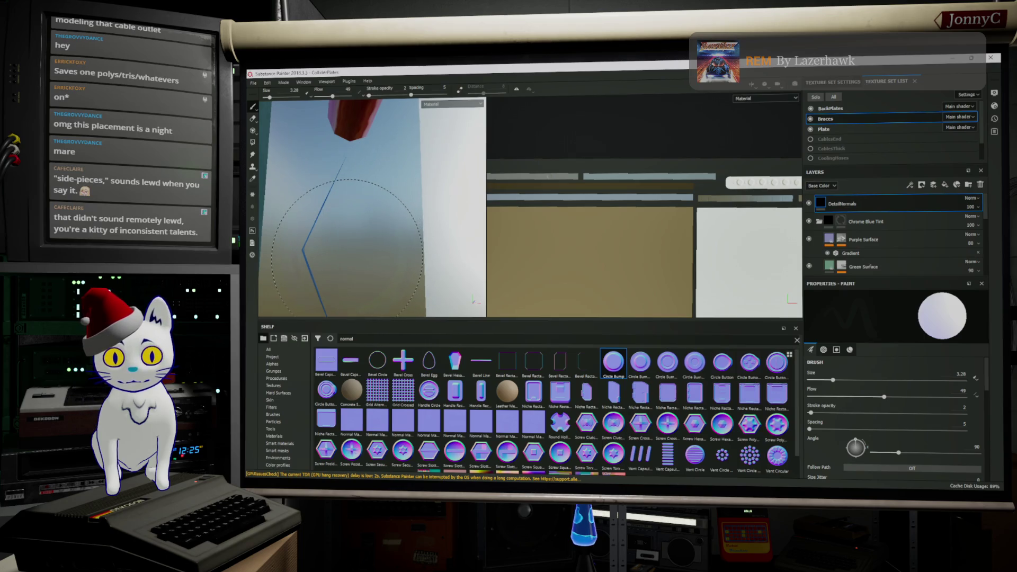
left_click_drag(347, 247, 352, 253, "alt")
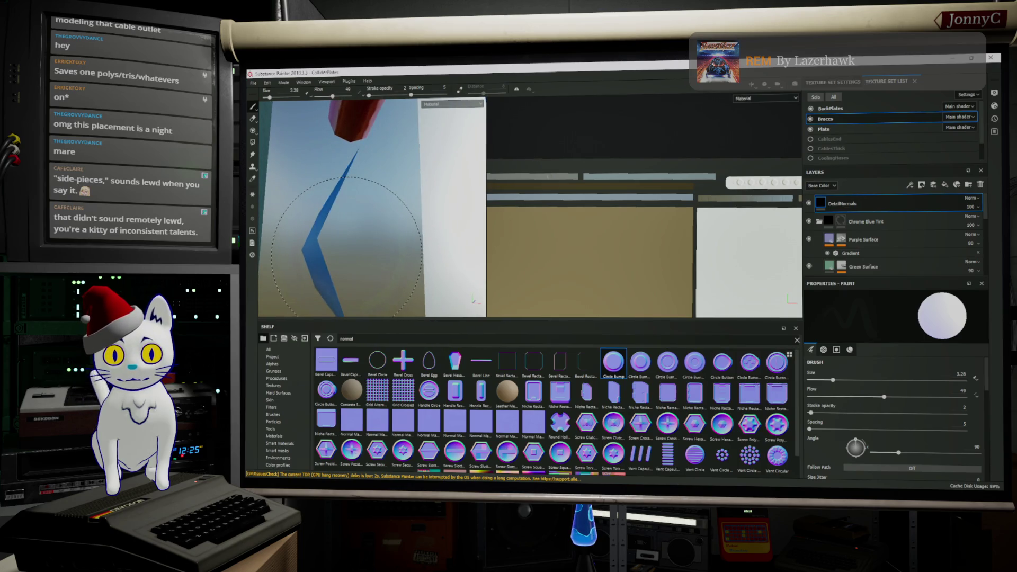